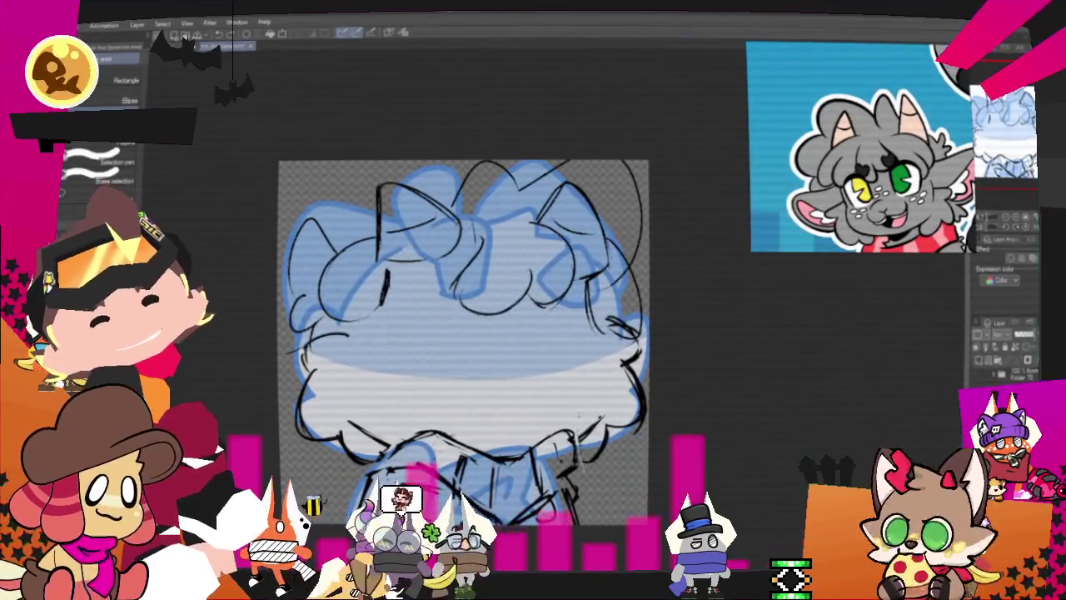
Transform the lasso-selected lower-right sketch area, then turn on blue Layer Color for the sketch
{"action": "left_click_drag", "start_coordinate": [587, 366], "coordinate": [633, 500]}
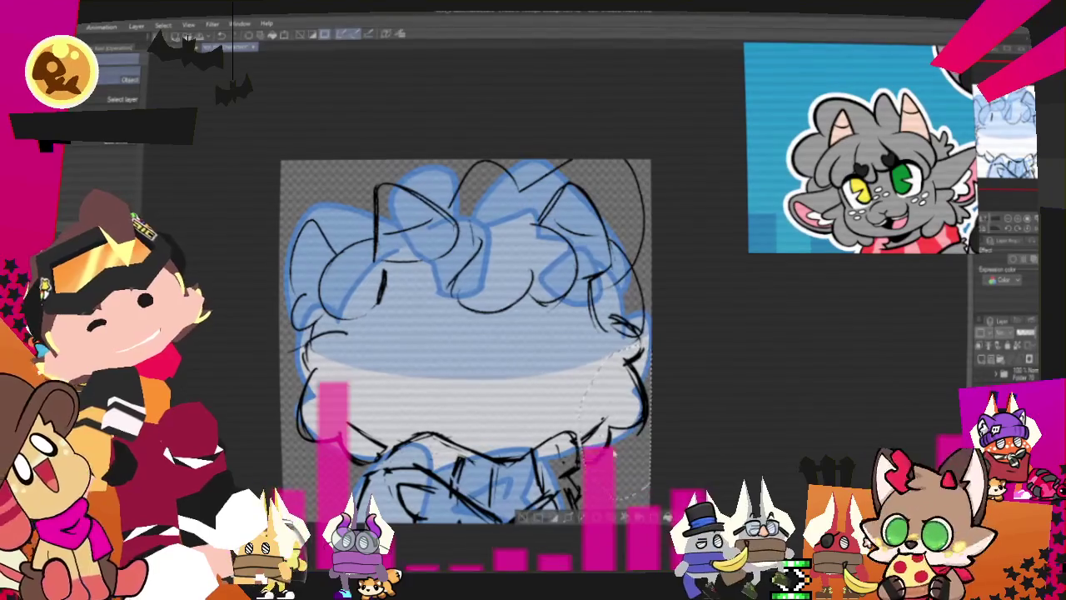
{"action": "right_click", "coordinate": [630, 275]}
{"action": "left_click", "coordinate": [654, 408]}
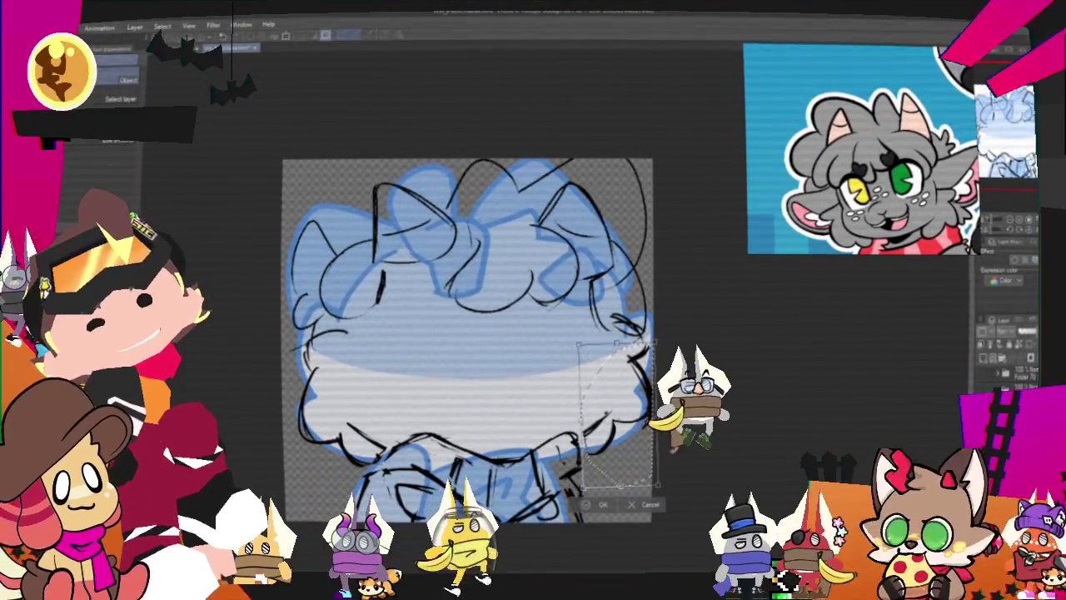
{"action": "key", "text": "Return"}
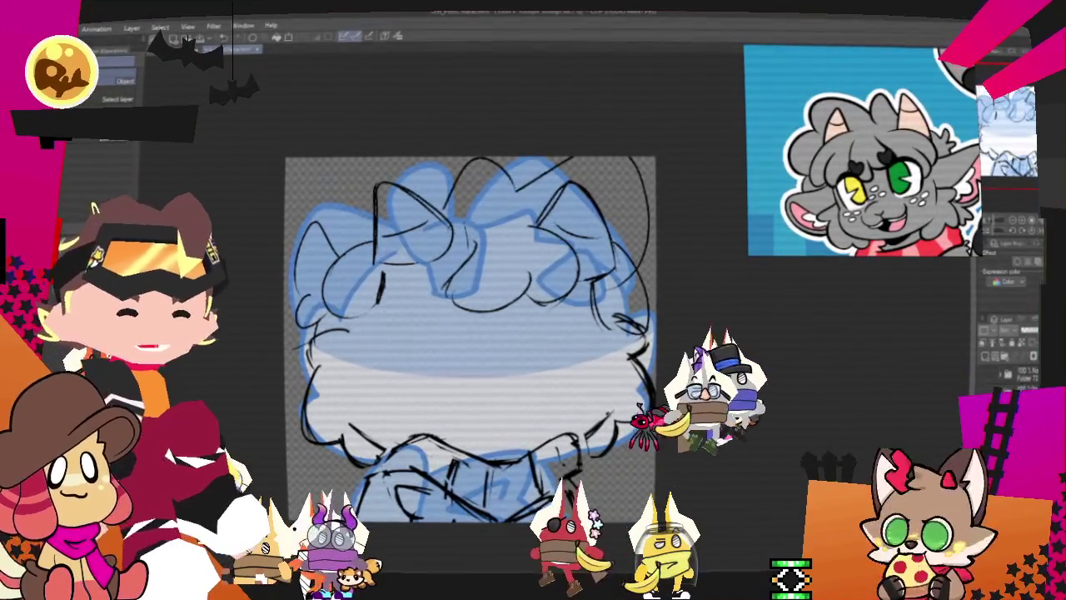
{"action": "left_click", "coordinate": [986, 273]}
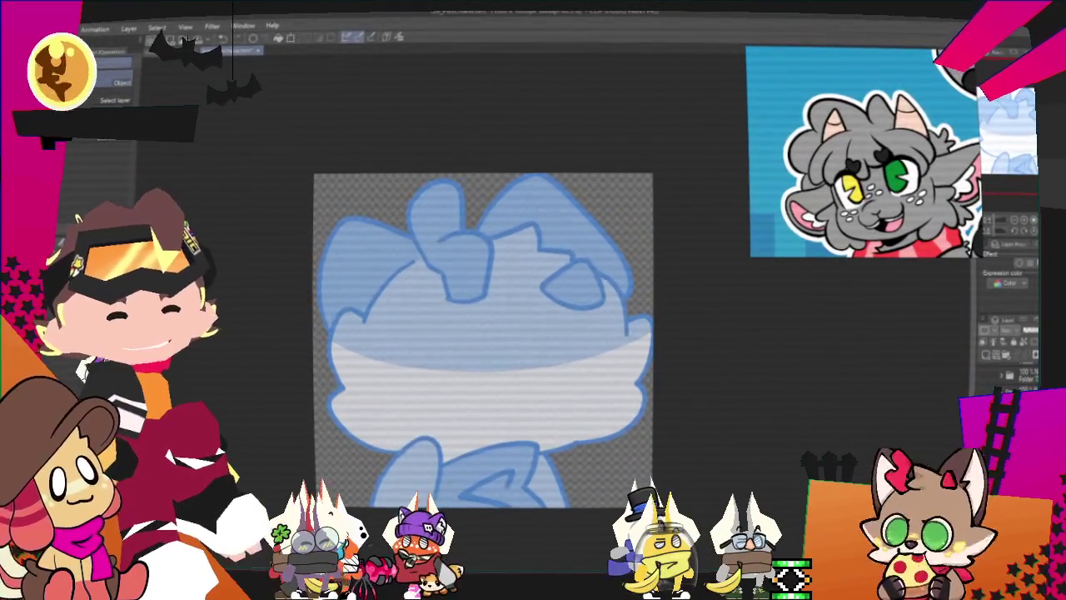
Hide the light-blue fill layer and shift the canvas view to the right
{"action": "key", "text": "Delete"}
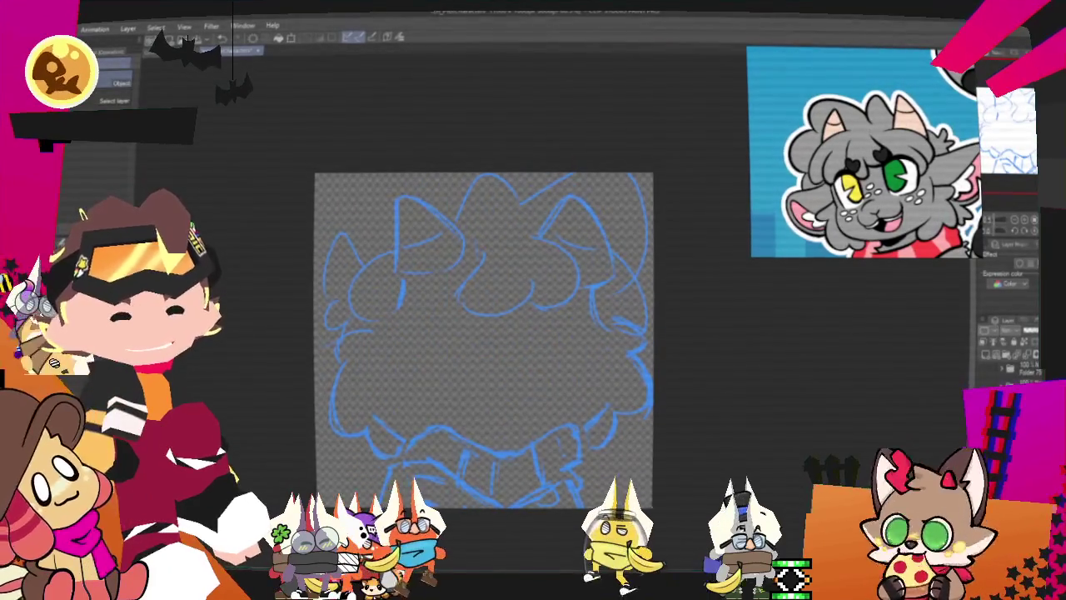
{"action": "scroll", "coordinate": [608, 424], "scroll_direction": "down", "scroll_amount": 1}
{"action": "scroll", "coordinate": [591, 383], "scroll_direction": "up", "scroll_amount": 2}
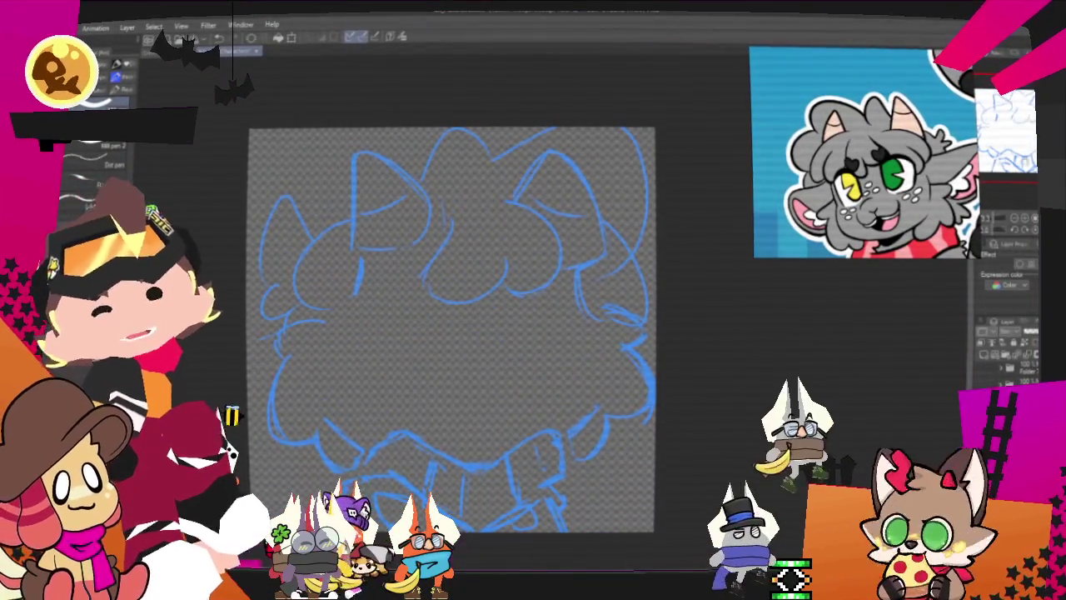
{"action": "left_click_drag", "start_coordinate": [465, 258], "coordinate": [533, 264]}
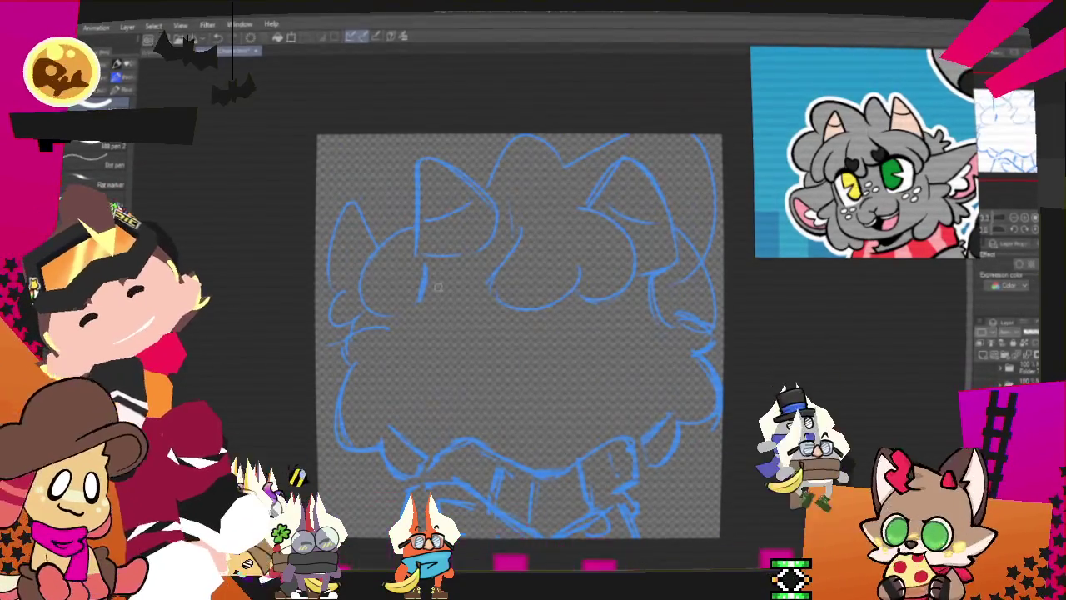
Draw a test black ink stroke on the head and undo the attempts
{"action": "mouse_move", "coordinate": [522, 233]}
{"action": "left_mouse_down"}
{"action": "mouse_move", "coordinate": [491, 315]}
{"action": "mouse_move", "coordinate": [572, 281]}
{"action": "mouse_move", "coordinate": [553, 302]}
{"action": "left_mouse_up"}
{"action": "key", "text": "ctrl+z"}
{"action": "key", "text": "ctrl+z"}
{"action": "key", "text": "ctrl+z"}
Try a U-shaped and then a hook-shaped head stroke, undoing each attempt
{"action": "left_click_drag", "start_coordinate": [495, 257], "coordinate": [536, 266]}
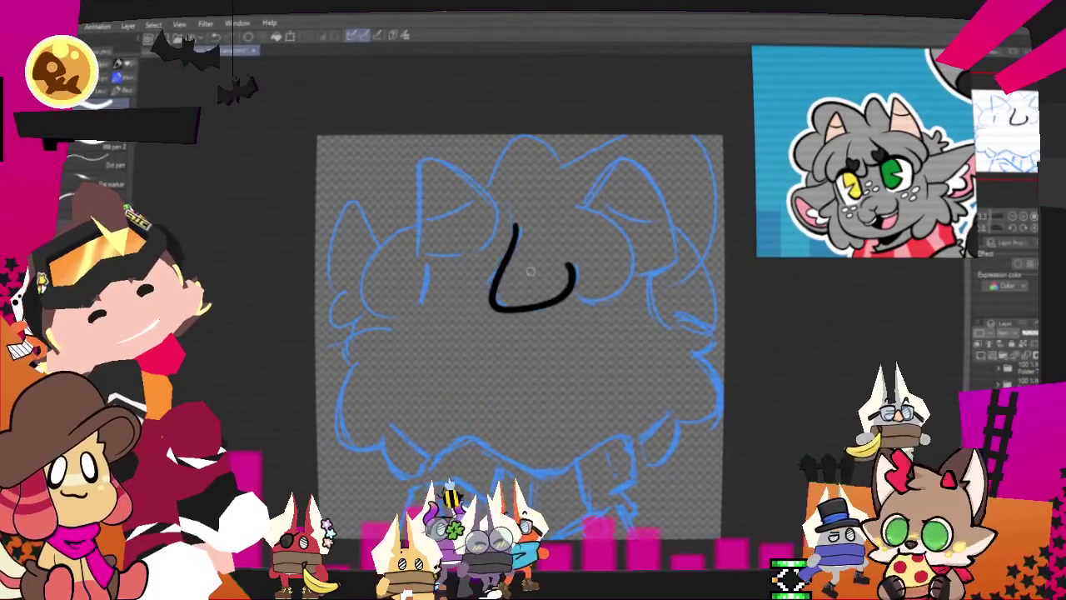
{"action": "key", "text": "ctrl+z"}
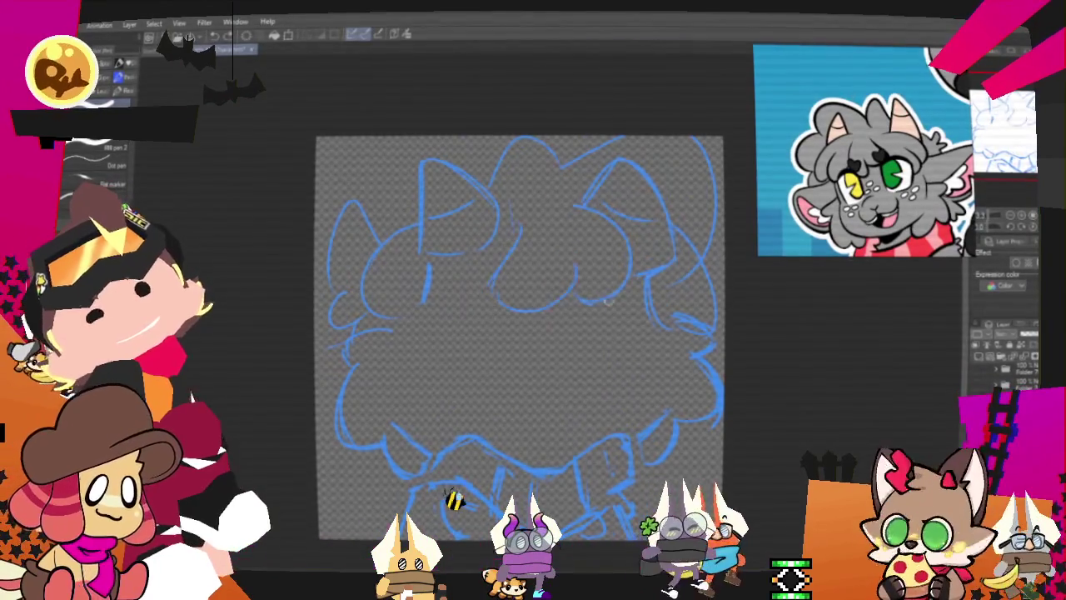
{"action": "key", "text": "ctrl+z"}
{"action": "left_click_drag", "start_coordinate": [495, 260], "coordinate": [569, 265]}
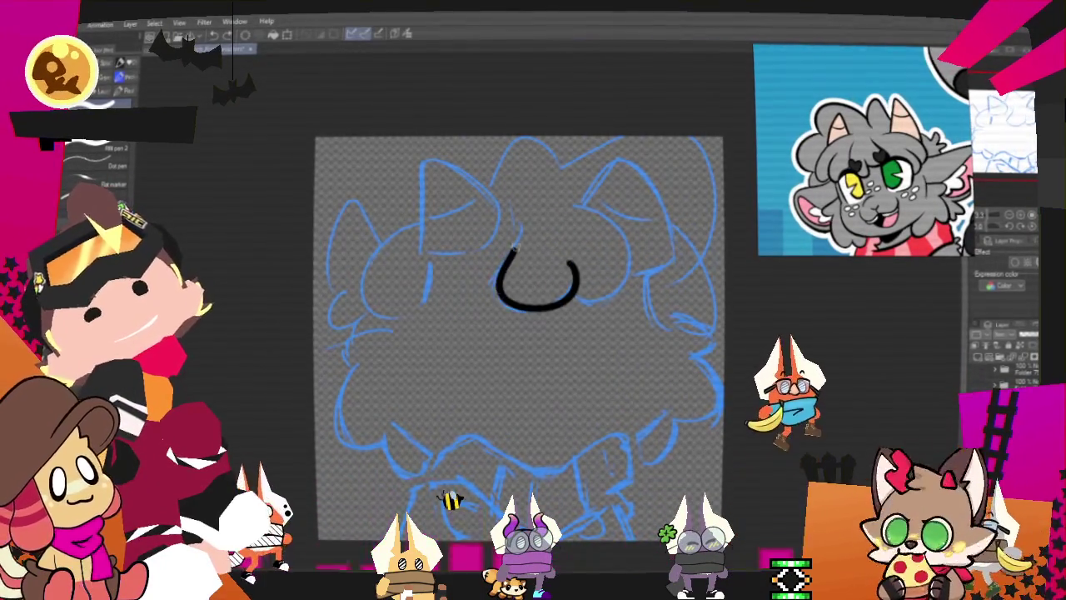
{"action": "key", "text": "ctrl+z"}
{"action": "mouse_move", "coordinate": [517, 231]}
{"action": "left_mouse_down"}
{"action": "mouse_move", "coordinate": [571, 275]}
{"action": "mouse_move", "coordinate": [537, 311]}
{"action": "left_mouse_up"}
{"action": "key", "text": "ctrl+z"}
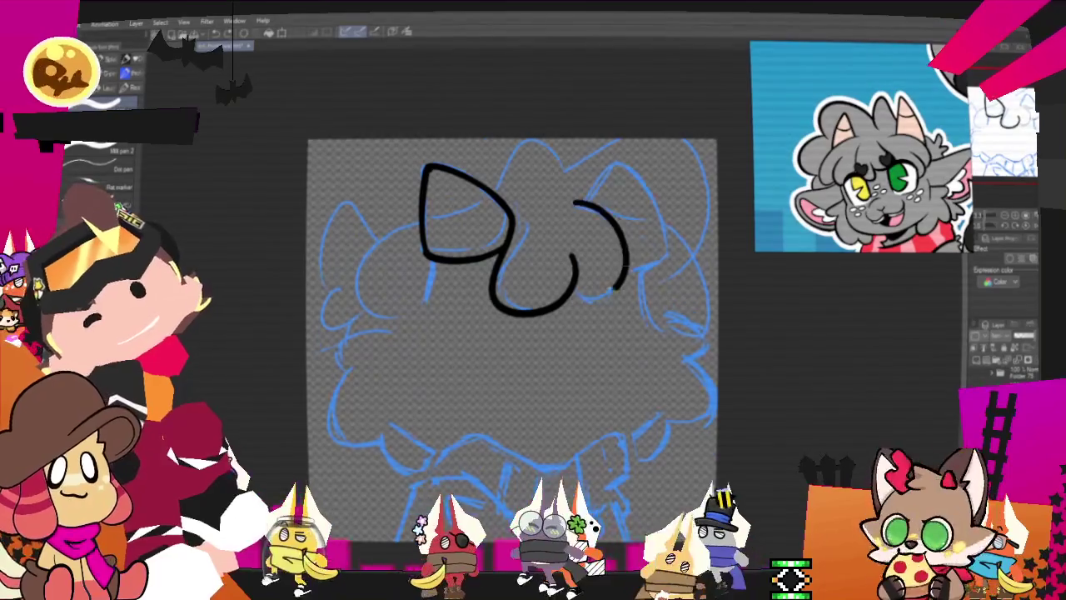
Ink the right ear arch, redraw it slightly lower, and remove stray strokes
{"action": "left_click_drag", "start_coordinate": [587, 204], "coordinate": [658, 266]}
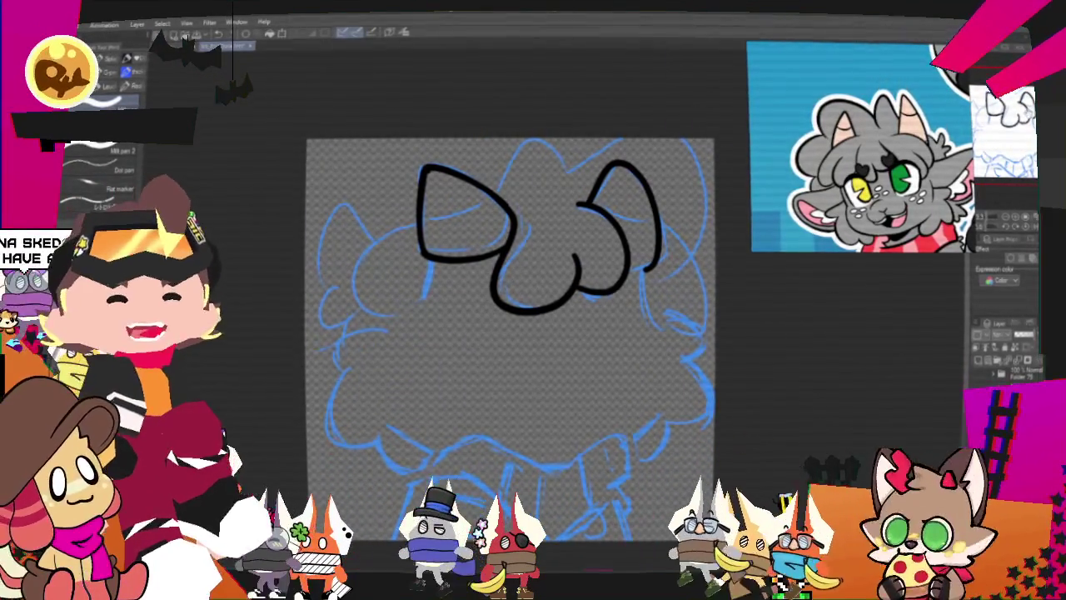
{"action": "key", "text": "ctrl+z"}
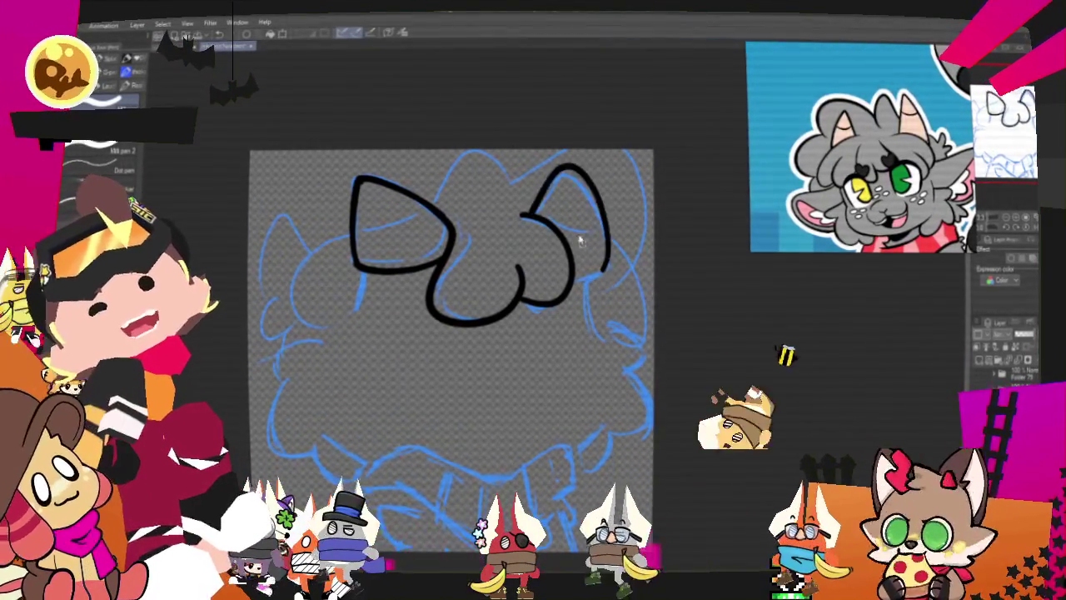
{"action": "key", "text": "ctrl+z"}
{"action": "left_click_drag", "start_coordinate": [542, 207], "coordinate": [604, 275]}
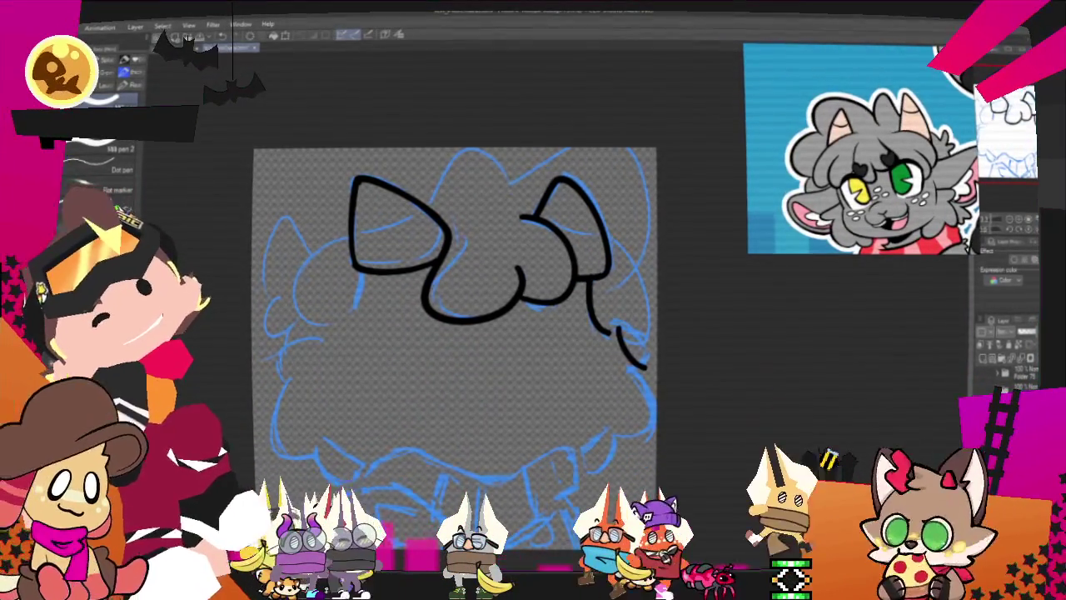
{"action": "key", "text": "ctrl+z"}
{"action": "key", "text": "ctrl+z"}
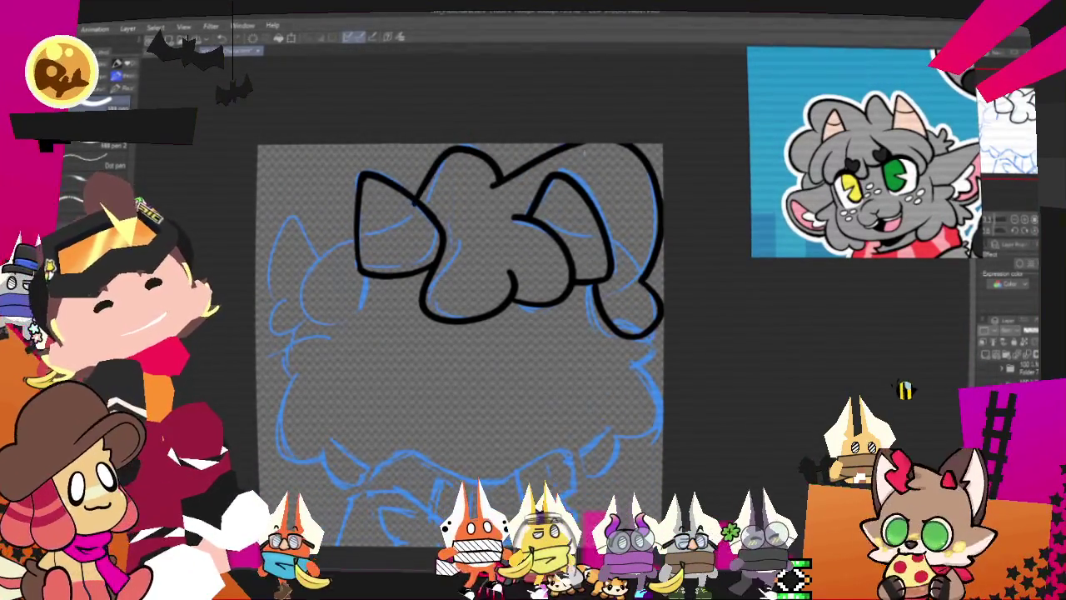
{"action": "key", "text": "ctrl+z"}
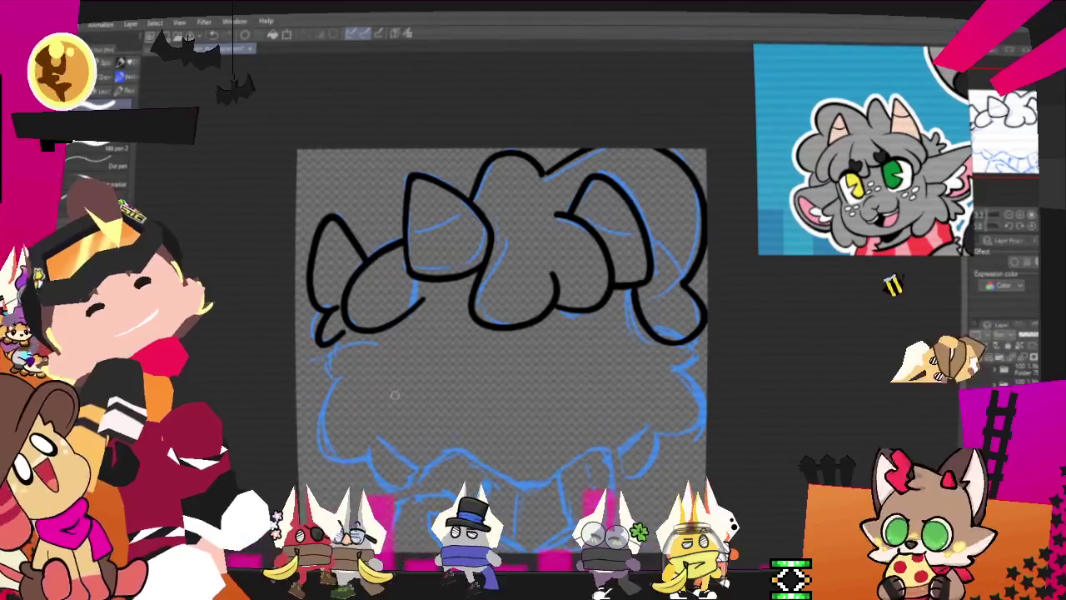
Ink the lower-left cheek curl, redrawing the fluff line sweeping down-left
{"action": "left_click_drag", "start_coordinate": [344, 335], "coordinate": [370, 344]}
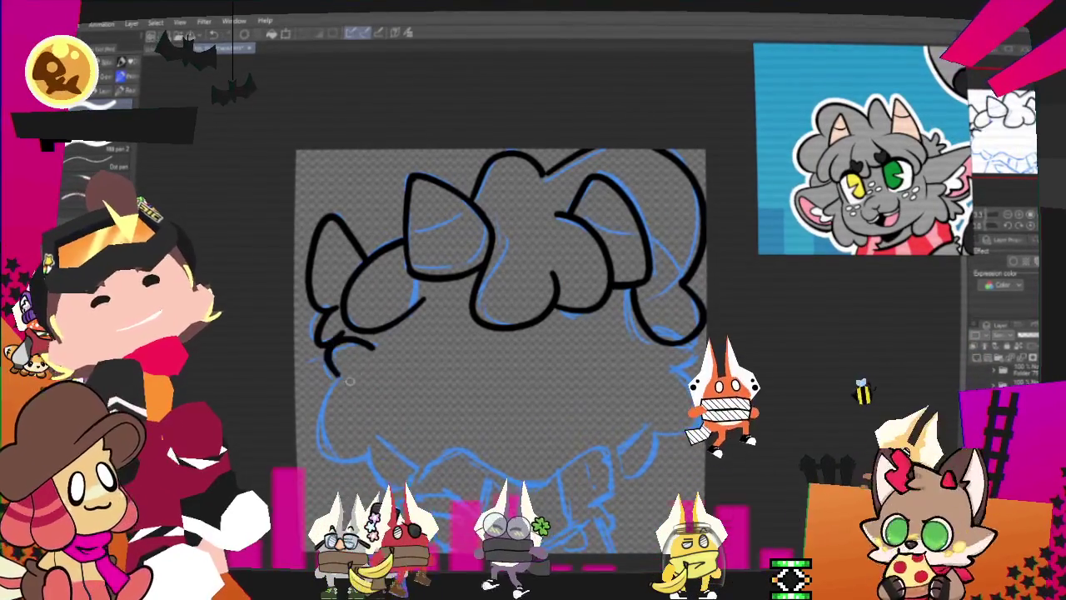
{"action": "left_click_drag", "start_coordinate": [367, 346], "coordinate": [316, 341]}
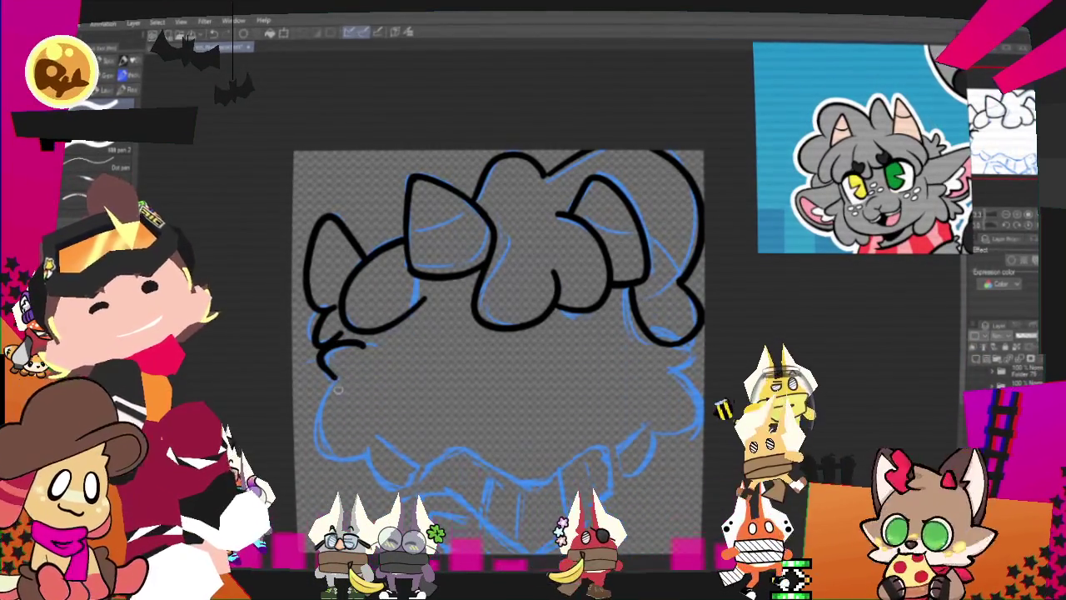
{"action": "mouse_move", "coordinate": [371, 348]}
{"action": "left_mouse_down"}
{"action": "mouse_move", "coordinate": [331, 369]}
{"action": "mouse_move", "coordinate": [359, 412]}
{"action": "left_mouse_up"}
{"action": "key", "text": "ctrl+z"}
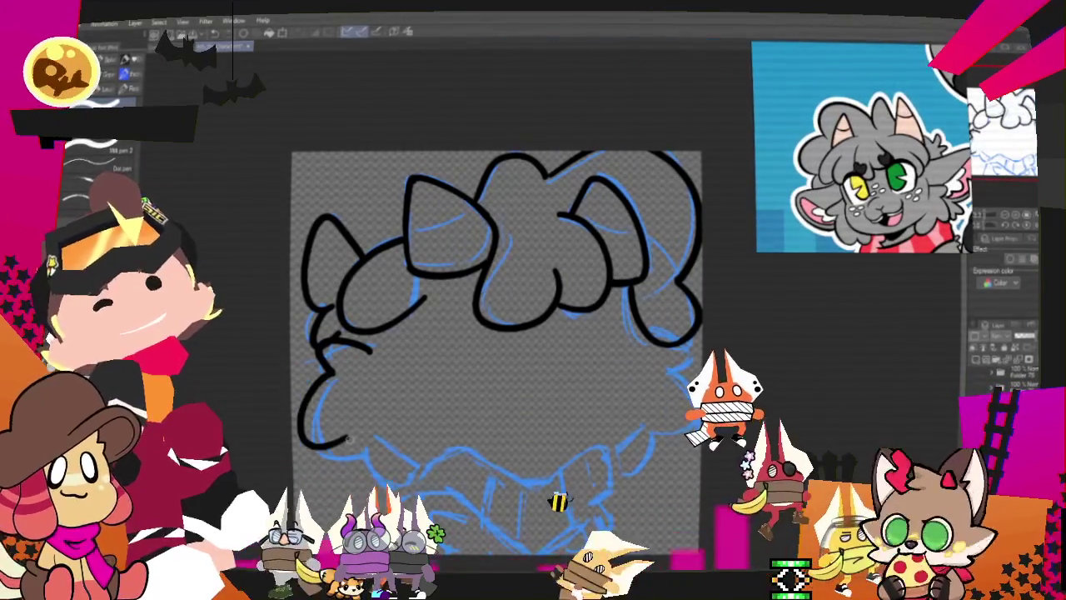
{"action": "left_click_drag", "start_coordinate": [331, 369], "coordinate": [336, 431]}
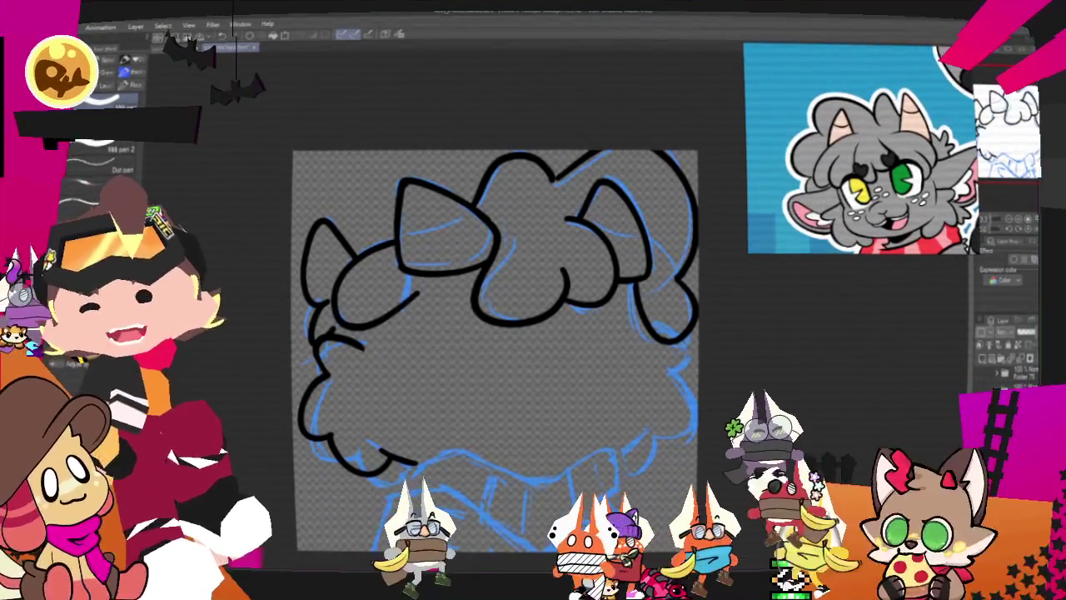
Ink the lower-left chin fluff edge and extend the collar line down to the right
{"action": "scroll", "coordinate": [495, 350], "scroll_direction": "down", "scroll_amount": 2}
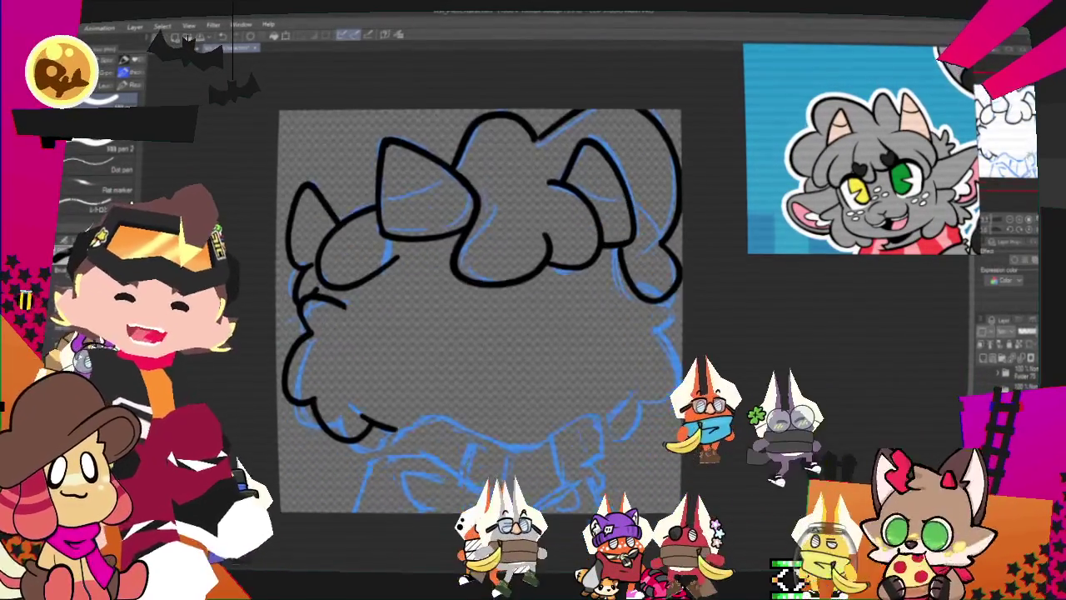
{"action": "scroll", "coordinate": [481, 308], "scroll_direction": "down", "scroll_amount": 2}
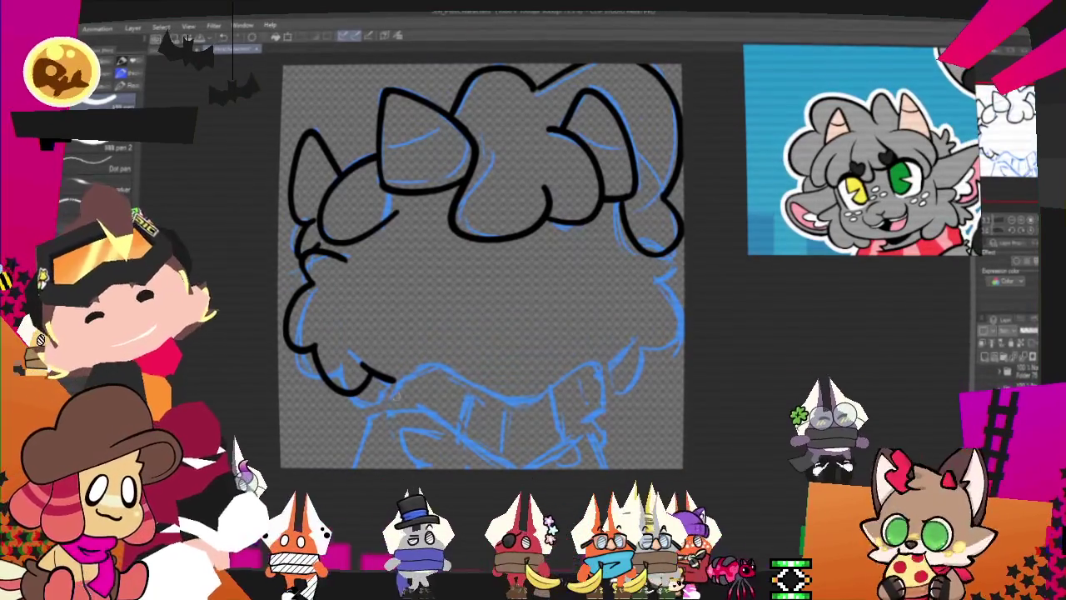
{"action": "left_click_drag", "start_coordinate": [394, 413], "coordinate": [354, 462]}
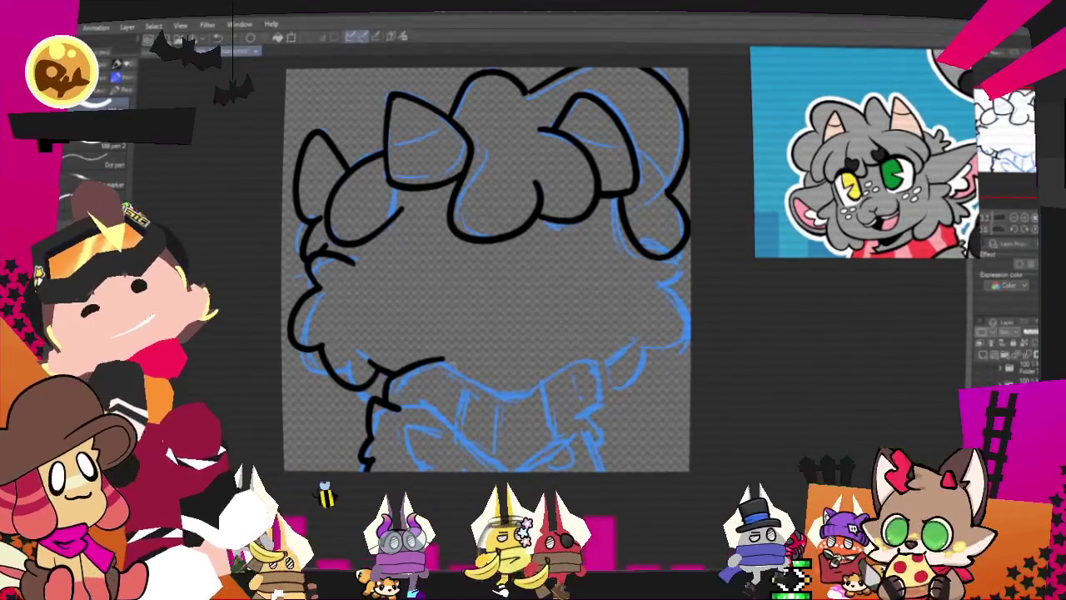
{"action": "mouse_move", "coordinate": [442, 360]}
{"action": "left_mouse_down"}
{"action": "mouse_move", "coordinate": [513, 396]}
{"action": "mouse_move", "coordinate": [614, 396]}
{"action": "mouse_move", "coordinate": [565, 425]}
{"action": "mouse_move", "coordinate": [597, 465]}
{"action": "left_mouse_up"}
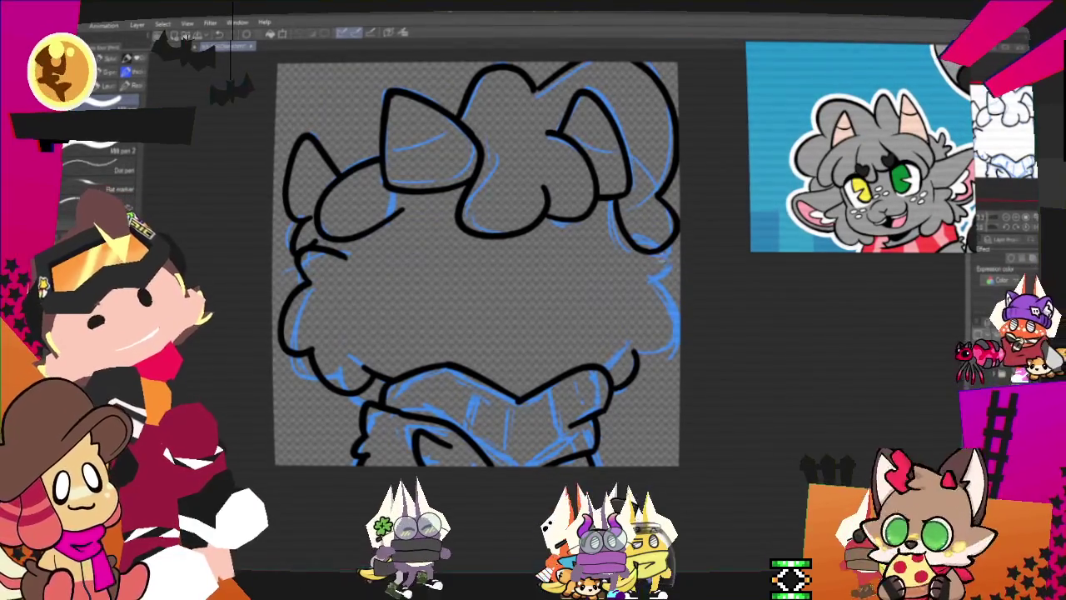
Ink the right-side head outline as a curve, then pan the view right and down
{"action": "left_click_drag", "start_coordinate": [633, 354], "coordinate": [616, 383]}
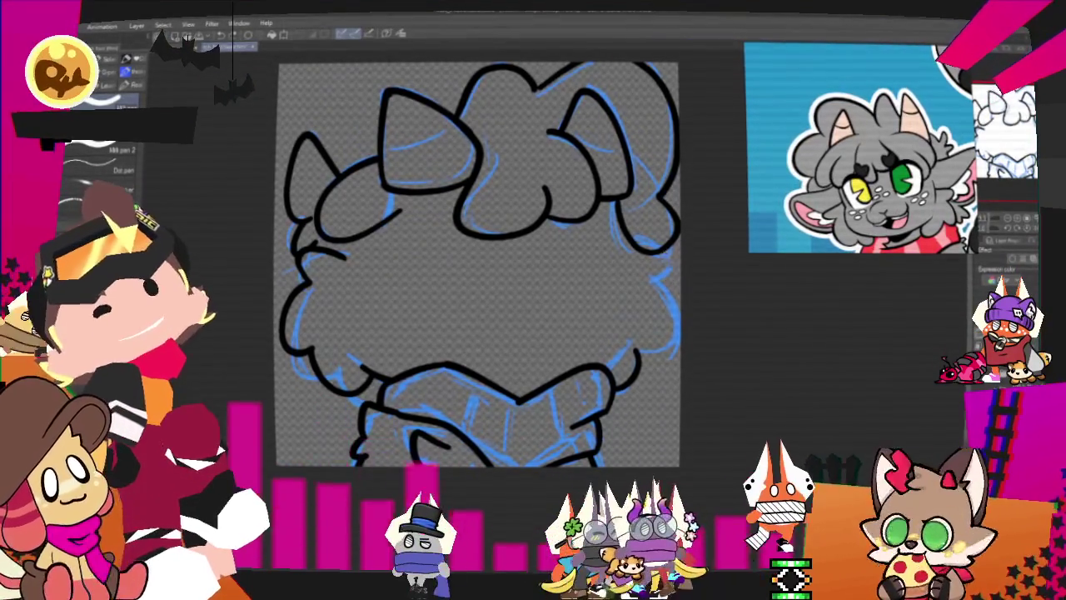
{"action": "left_click_drag", "start_coordinate": [616, 208], "coordinate": [658, 249]}
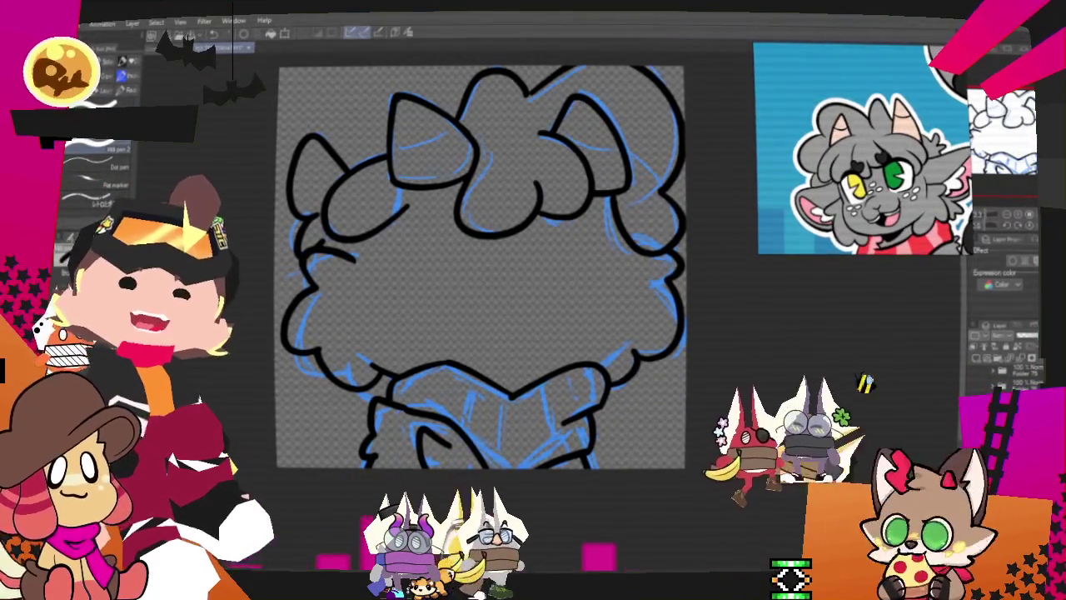
{"action": "left_click_drag", "start_coordinate": [392, 160], "coordinate": [529, 204]}
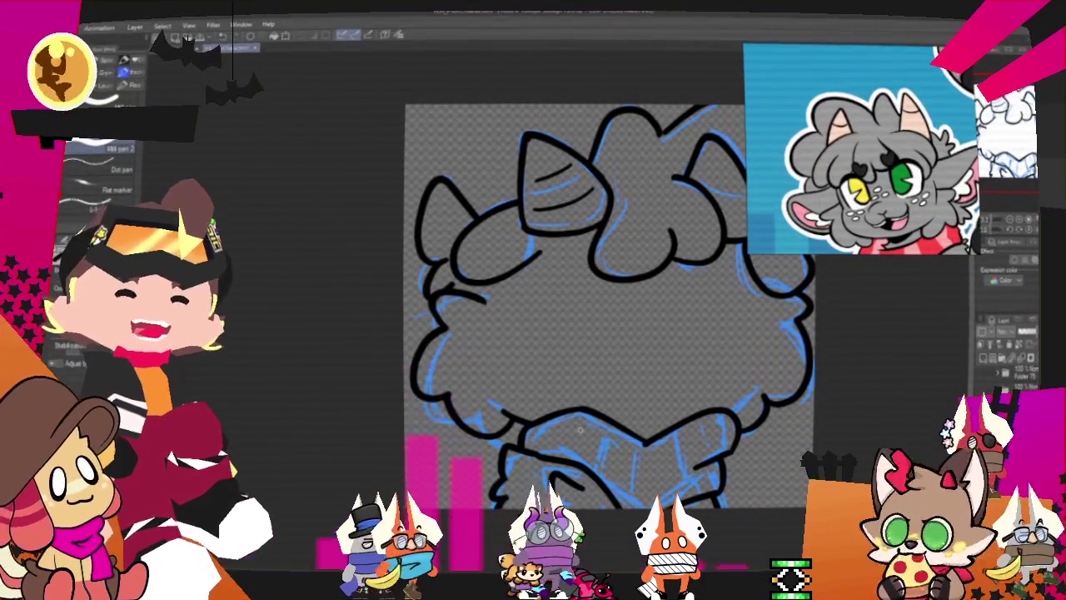
{"action": "left_click_drag", "start_coordinate": [579, 429], "coordinate": [474, 443]}
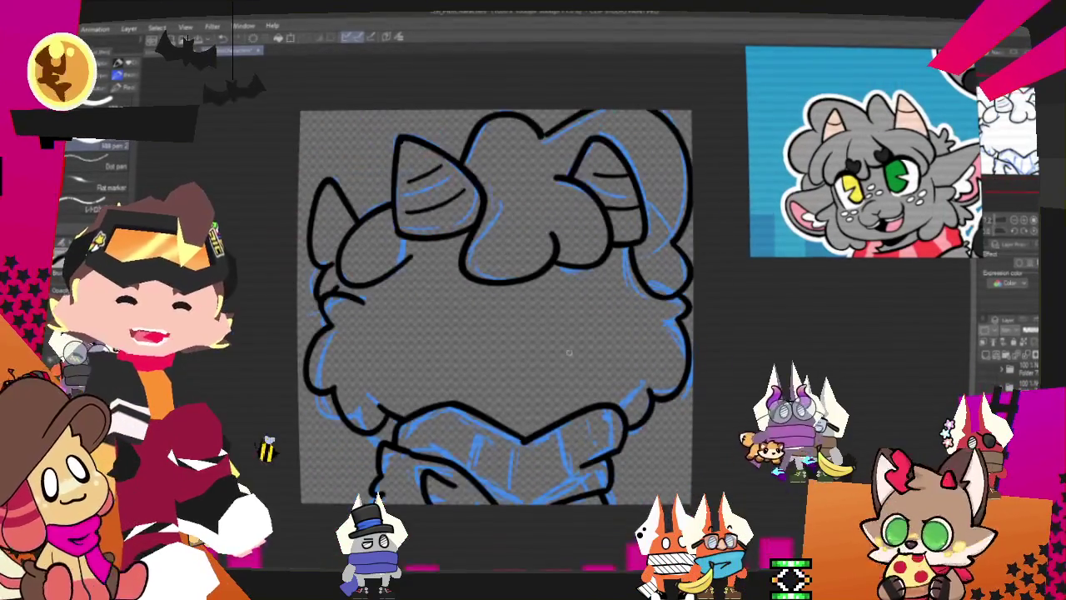
{"action": "scroll", "coordinate": [463, 446], "scroll_direction": "up", "scroll_amount": 2}
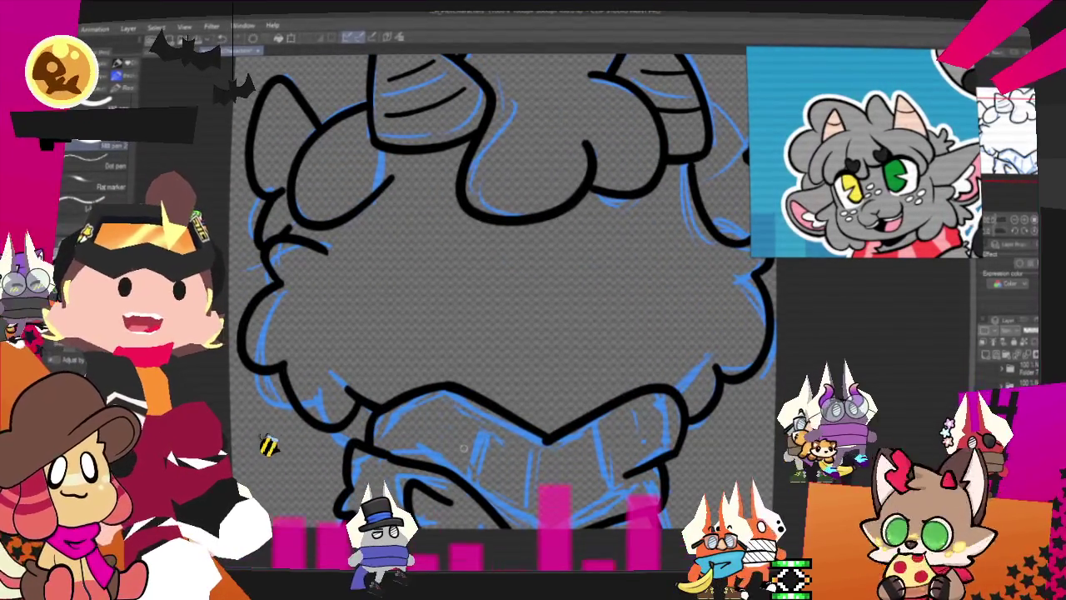
{"action": "left_click_drag", "start_coordinate": [463, 448], "coordinate": [509, 532]}
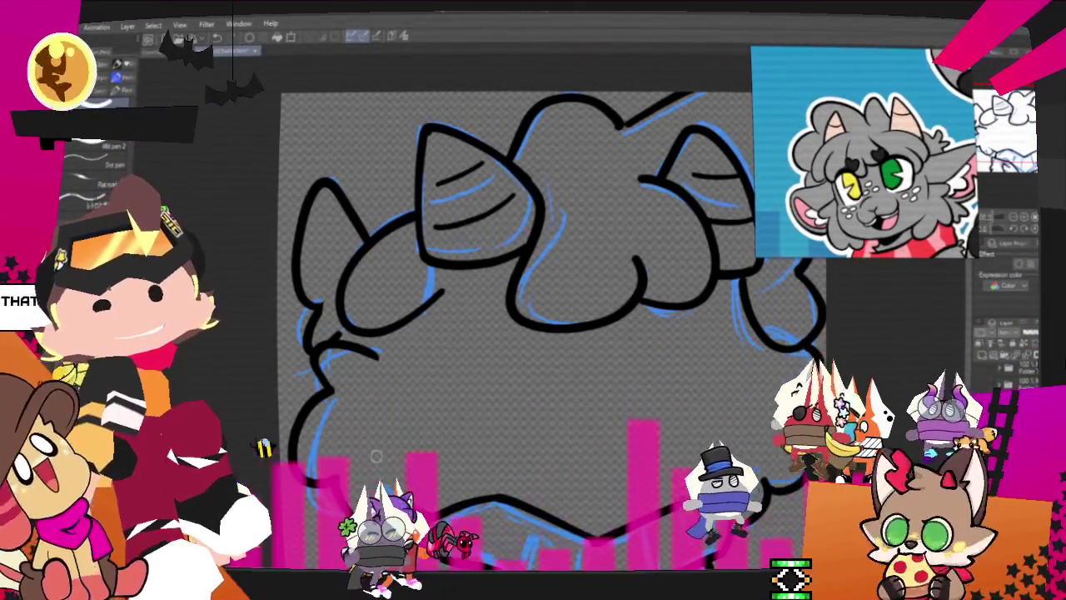
{"action": "scroll", "coordinate": [376, 456], "scroll_direction": "down", "scroll_amount": 2}
{"action": "scroll", "coordinate": [375, 442], "scroll_direction": "down", "scroll_amount": 2}
{"action": "scroll", "coordinate": [367, 416], "scroll_direction": "up", "scroll_amount": 2}
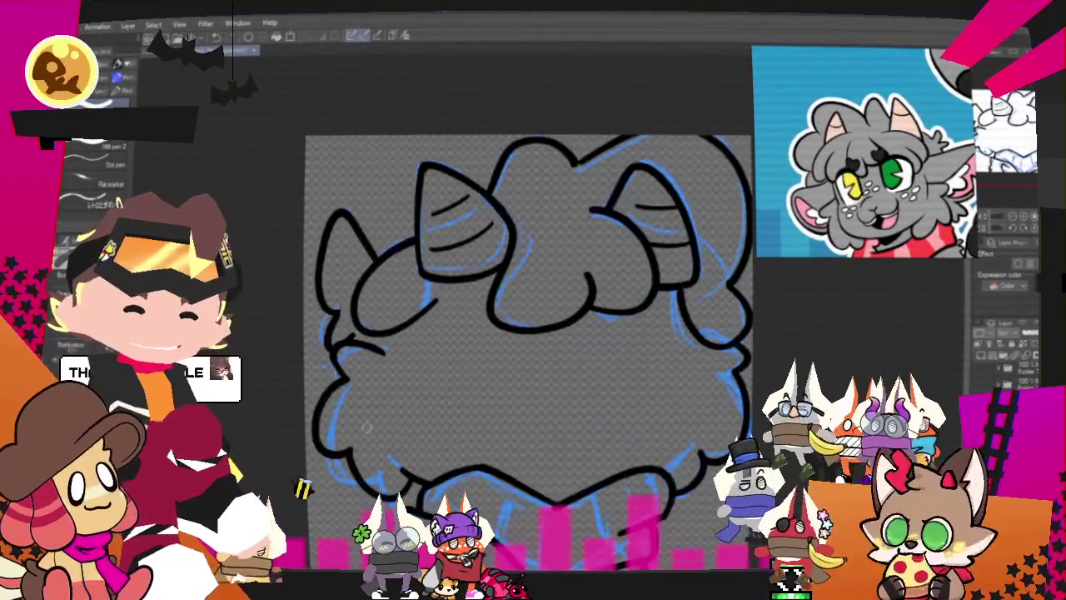
{"action": "scroll", "coordinate": [354, 382], "scroll_direction": "up", "scroll_amount": 3}
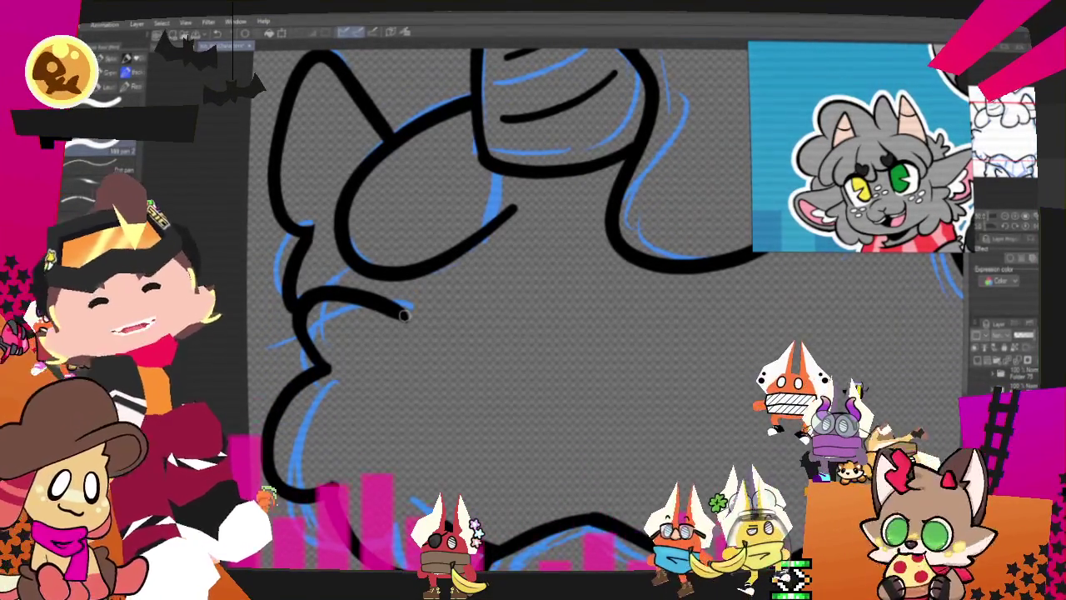
{"action": "scroll", "coordinate": [479, 373], "scroll_direction": "down", "scroll_amount": 4}
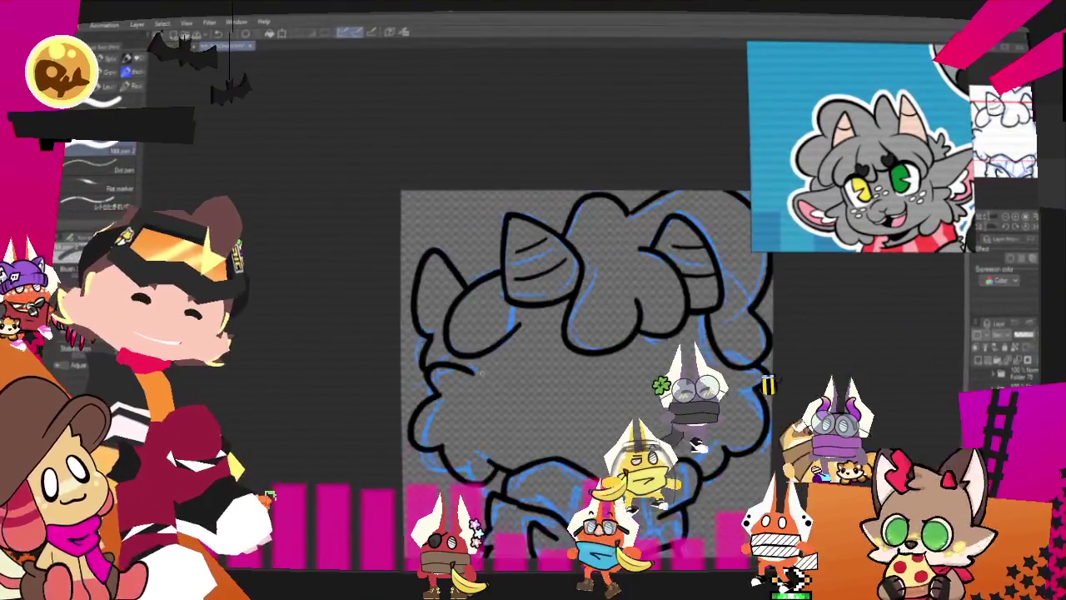
{"action": "scroll", "coordinate": [479, 372], "scroll_direction": "up", "scroll_amount": 2}
{"action": "scroll", "coordinate": [479, 373], "scroll_direction": "up", "scroll_amount": 2}
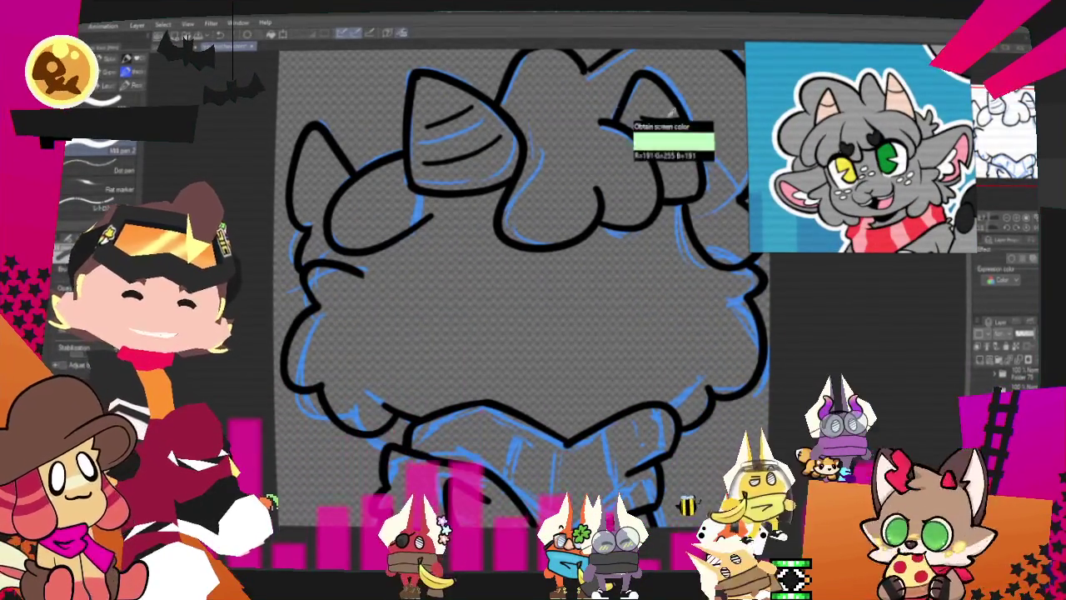
Hide the blue sketch layer and fill the head inside the lineart with gray
{"action": "scroll", "coordinate": [404, 217], "scroll_direction": "down", "scroll_amount": 2}
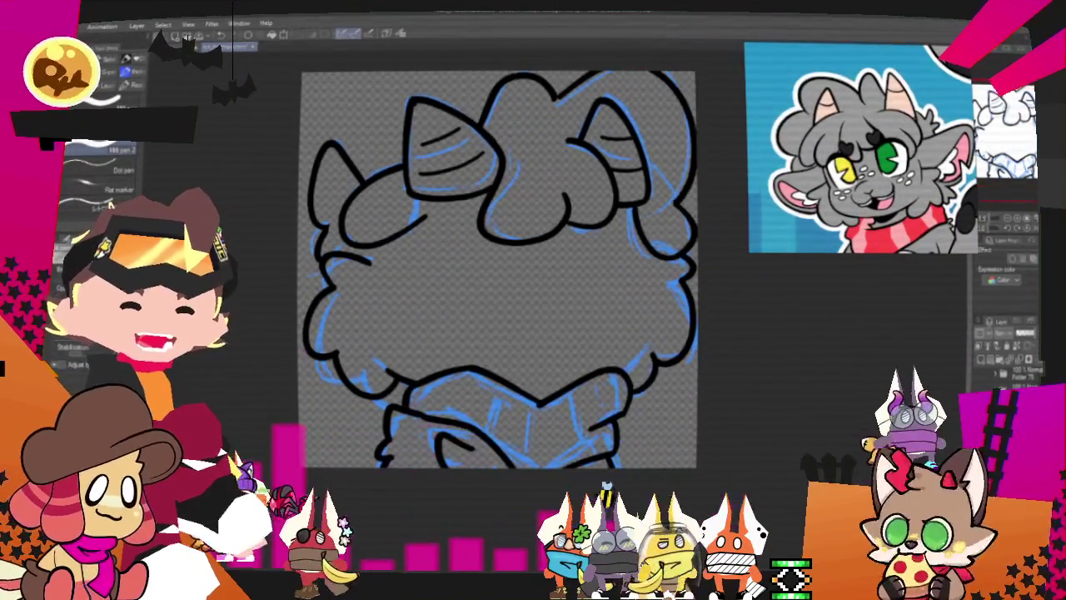
{"action": "left_click", "coordinate": [983, 360]}
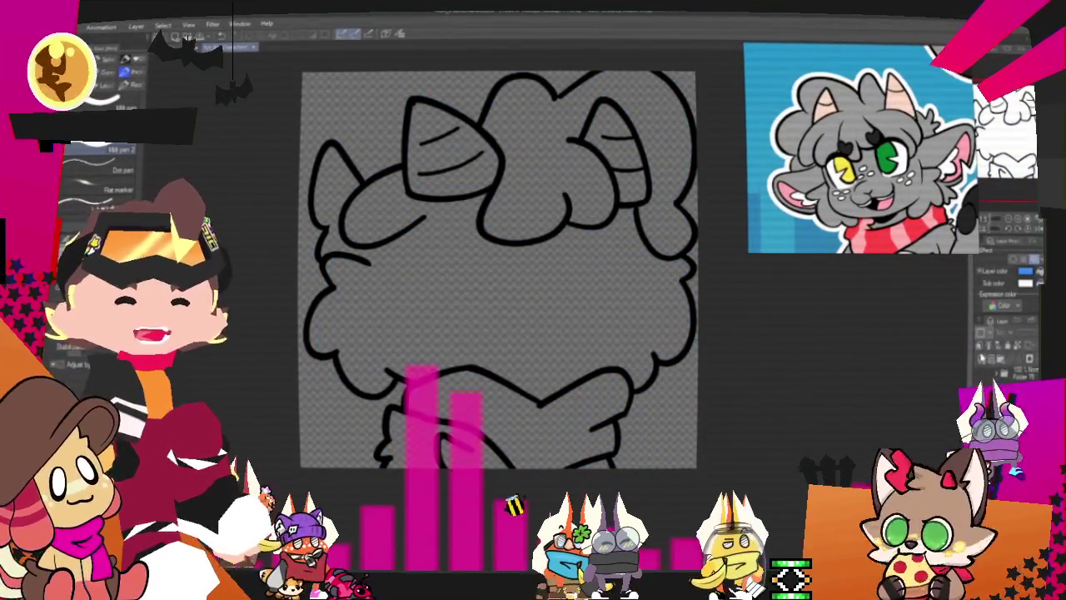
{"action": "key", "text": "g"}
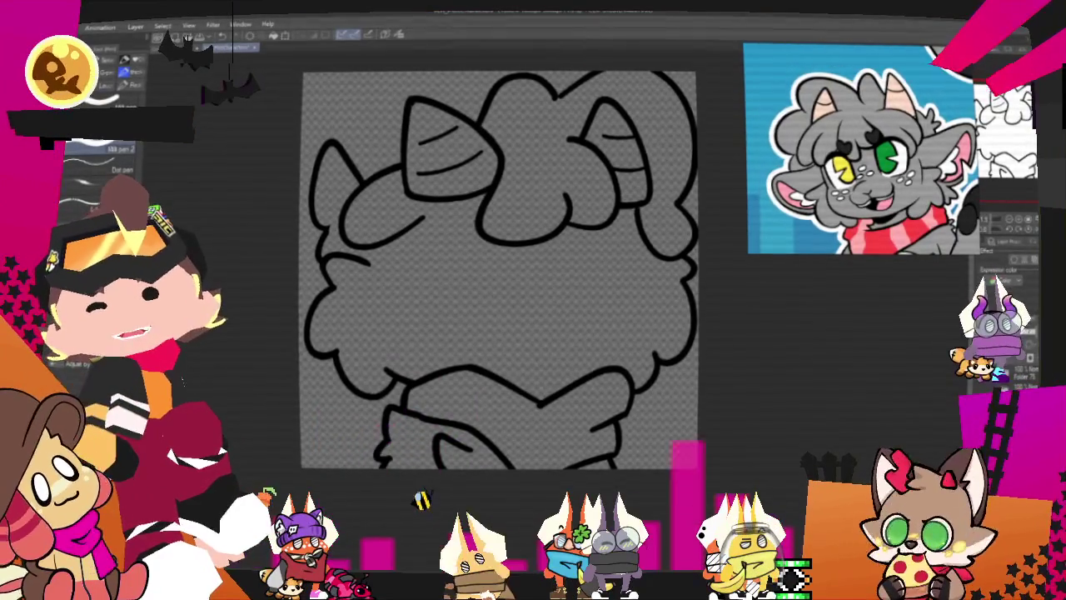
{"action": "left_click", "coordinate": [352, 295]}
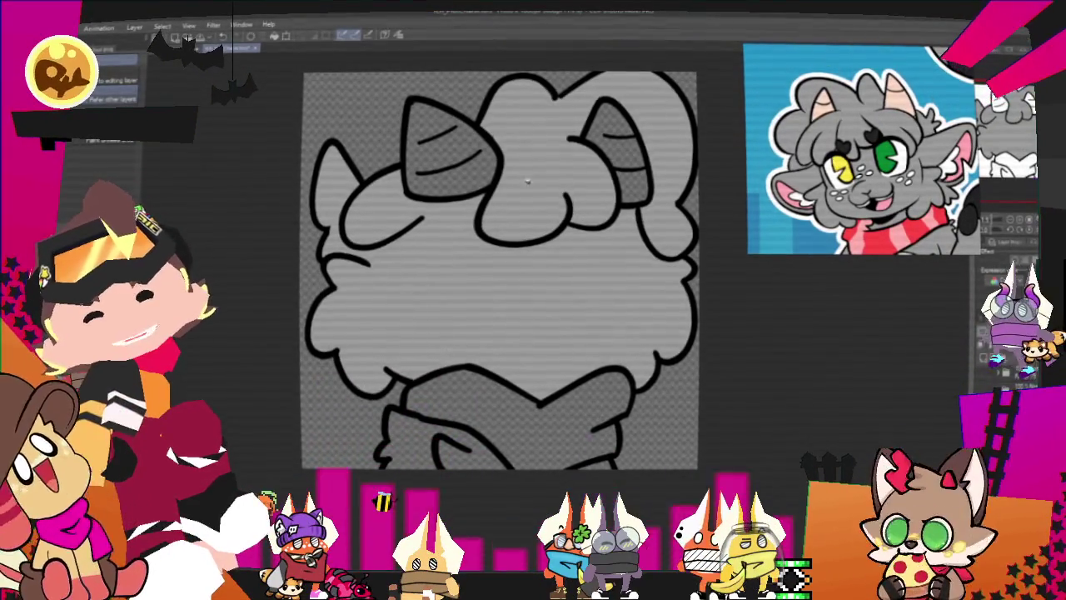
Zoom in on the head and paint white into the chest between the arms
{"action": "key", "text": "ctrl+plus"}
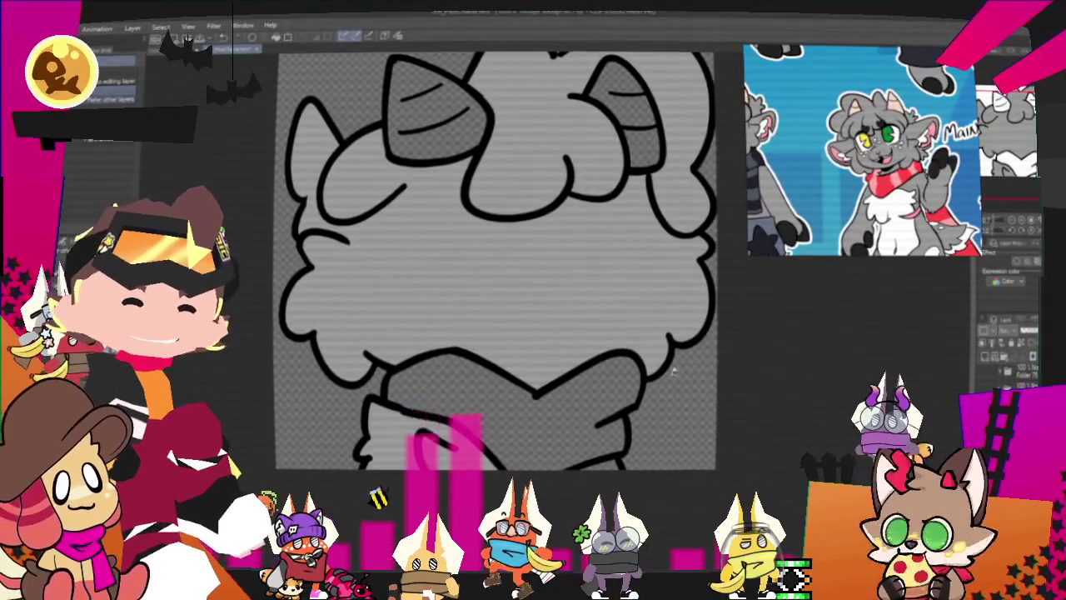
{"action": "key", "text": "ctrl+plus"}
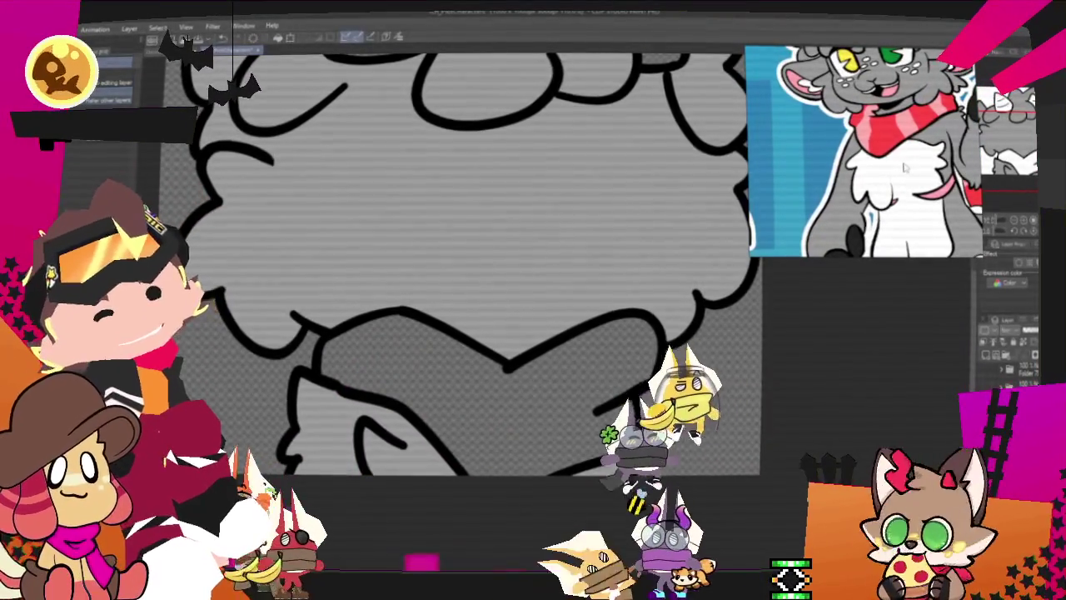
{"action": "key", "text": "p"}
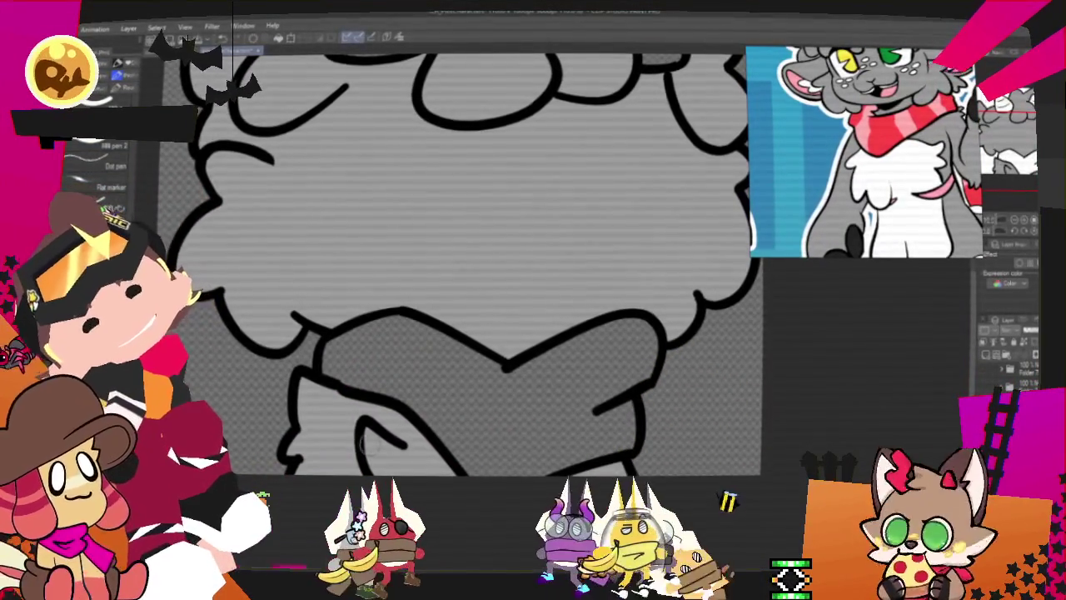
{"action": "left_click_drag", "start_coordinate": [361, 441], "coordinate": [421, 454]}
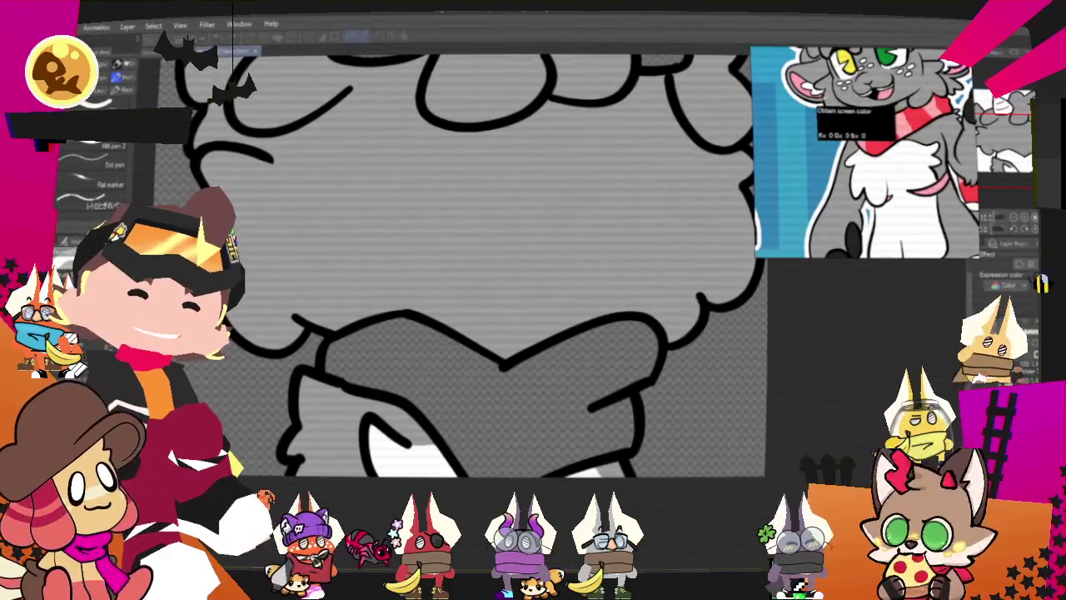
Fill the scarf red, paint light-pink stripes inside its selection, then deselect
{"action": "key", "text": "g"}
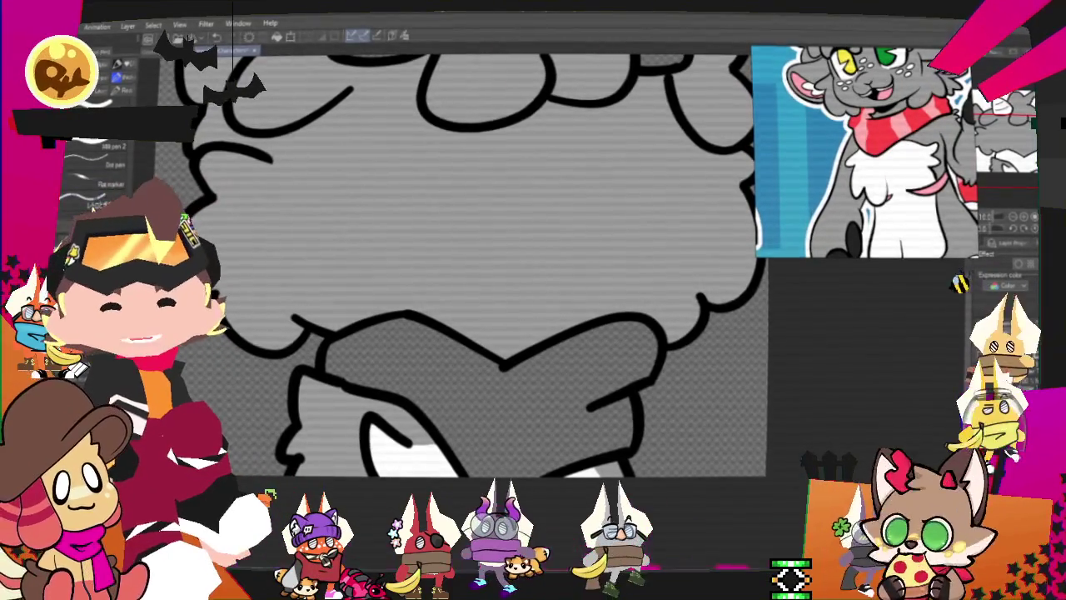
{"action": "left_click", "coordinate": [442, 411]}
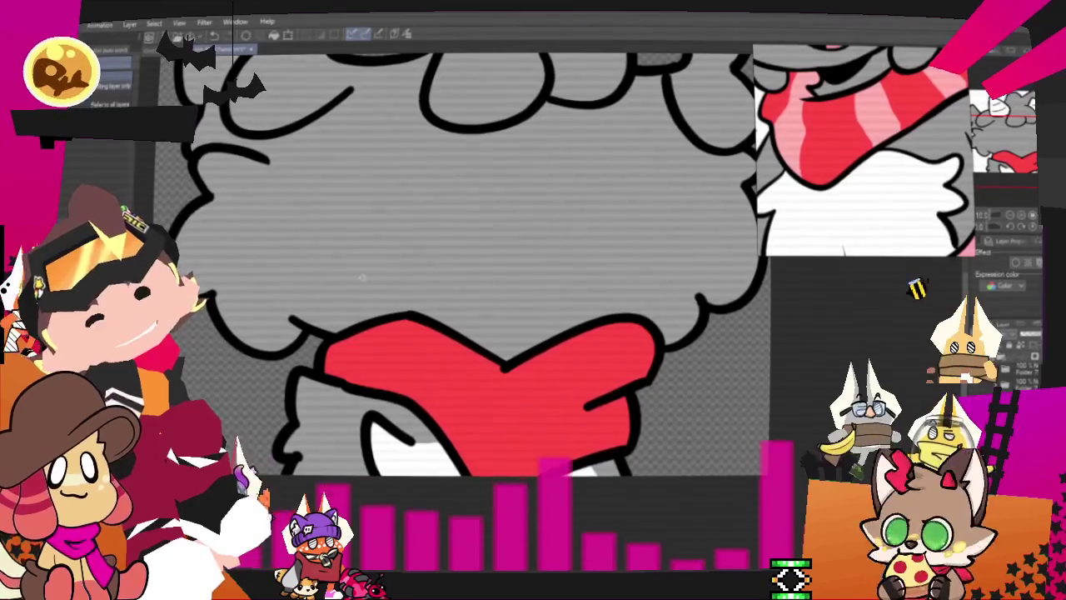
{"action": "left_click", "coordinate": [466, 342]}
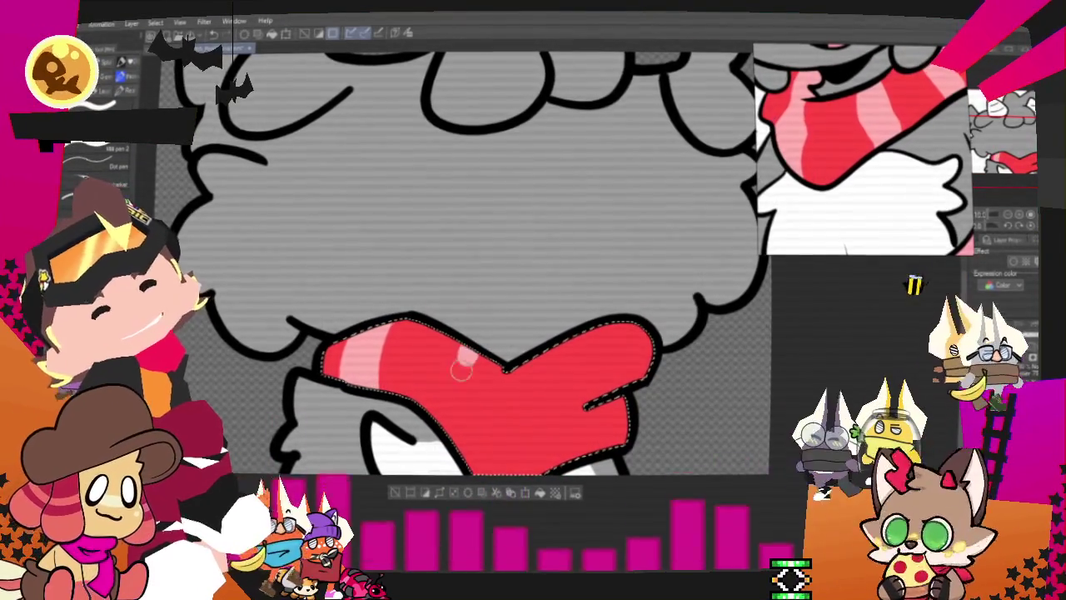
{"action": "mouse_move", "coordinate": [438, 406]}
{"action": "left_mouse_down"}
{"action": "mouse_move", "coordinate": [458, 333]}
{"action": "mouse_move", "coordinate": [569, 423]}
{"action": "left_mouse_up"}
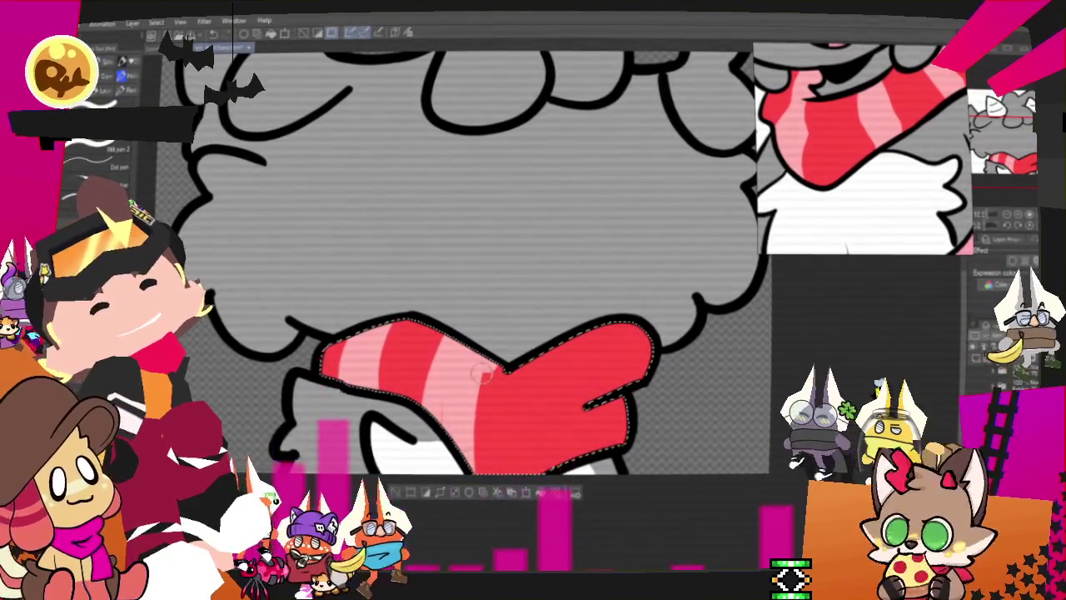
{"action": "key", "text": "ctrl+z"}
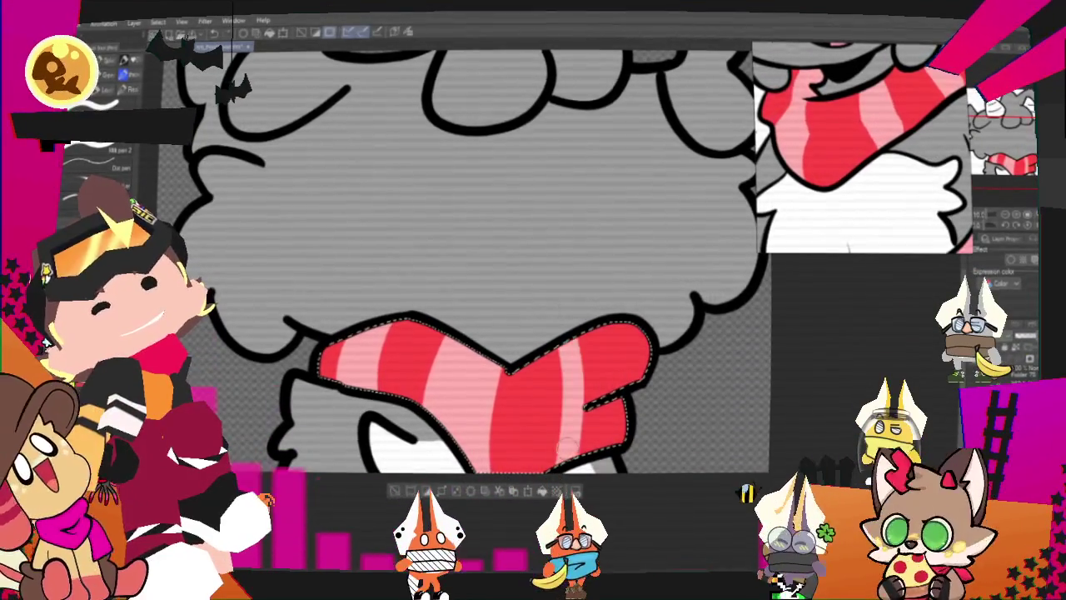
{"action": "left_click_drag", "start_coordinate": [580, 348], "coordinate": [583, 408]}
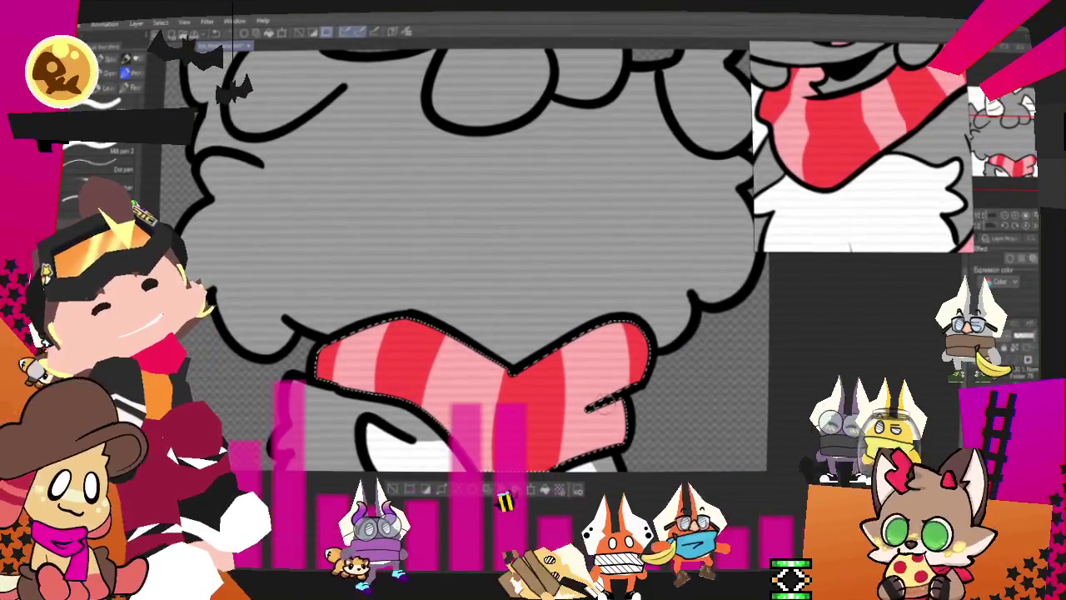
{"action": "left_click", "coordinate": [393, 489]}
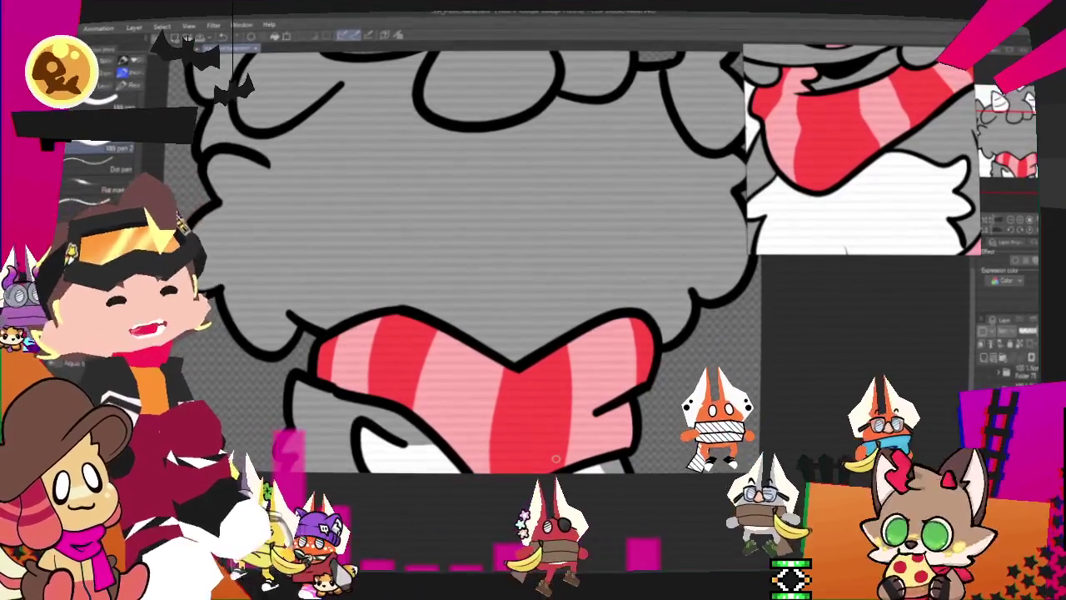
Fill the left horn with pale peach
{"action": "scroll", "coordinate": [268, 281], "scroll_direction": "down", "scroll_amount": 3}
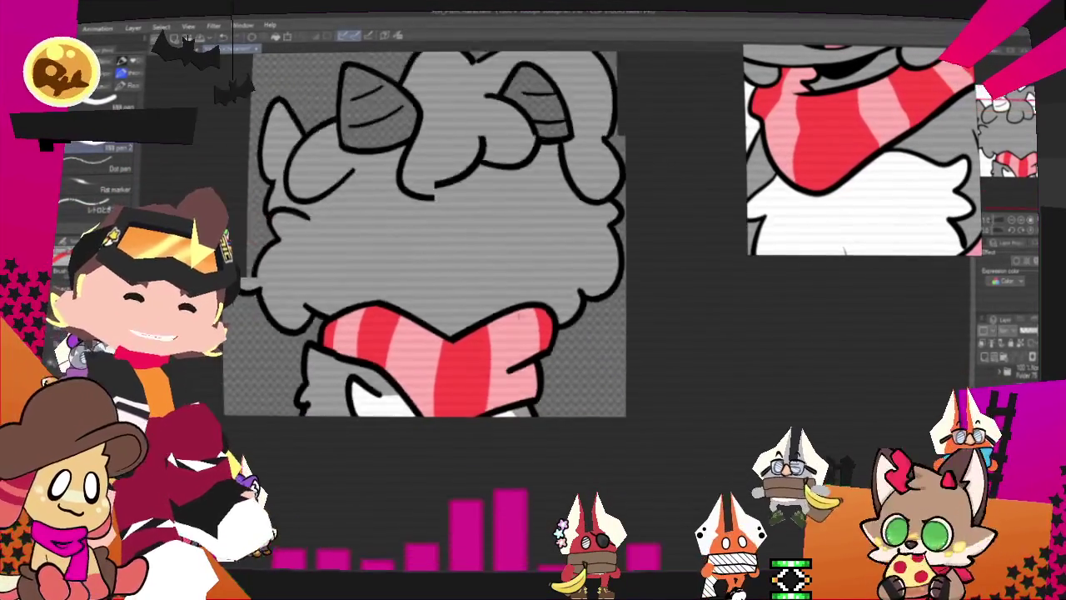
{"action": "scroll", "coordinate": [375, 267], "scroll_direction": "down", "scroll_amount": 2}
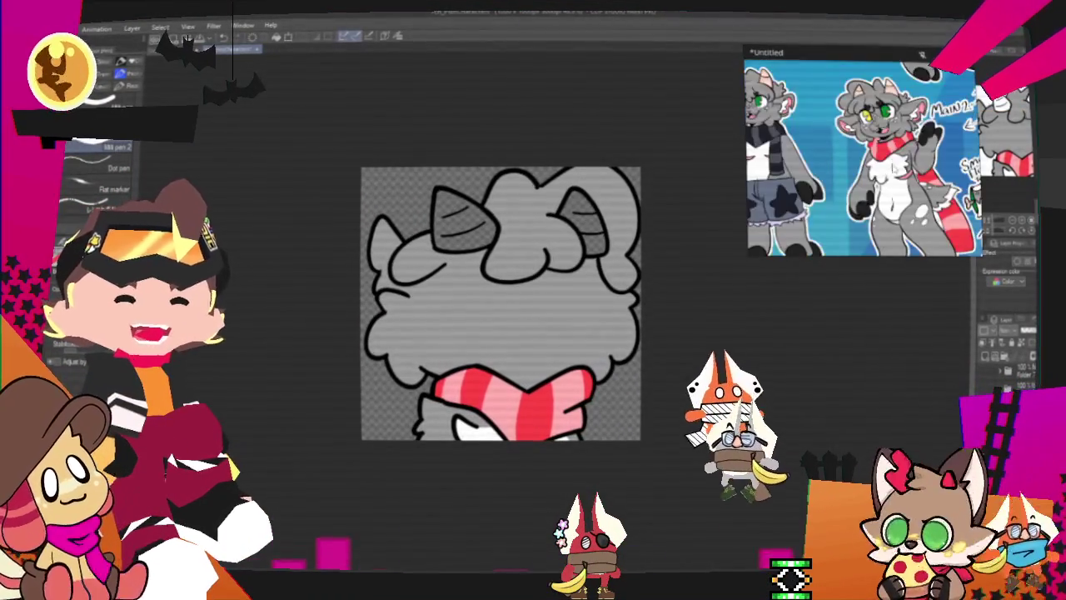
{"action": "scroll", "coordinate": [873, 108], "scroll_direction": "up", "scroll_amount": 2}
{"action": "scroll", "coordinate": [873, 108], "scroll_direction": "up", "scroll_amount": 2}
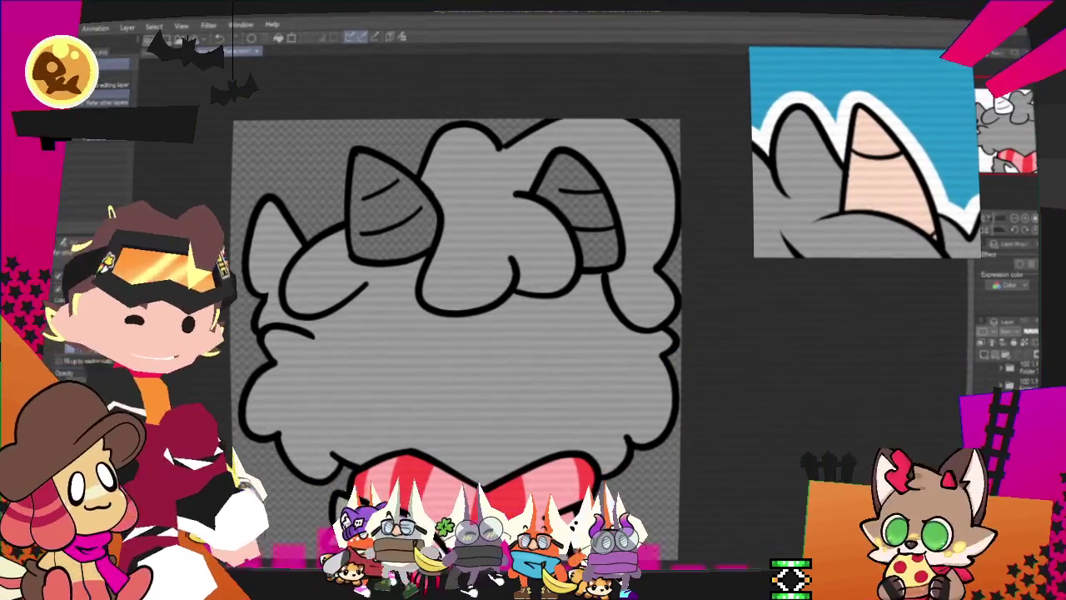
{"action": "left_click", "coordinate": [404, 236]}
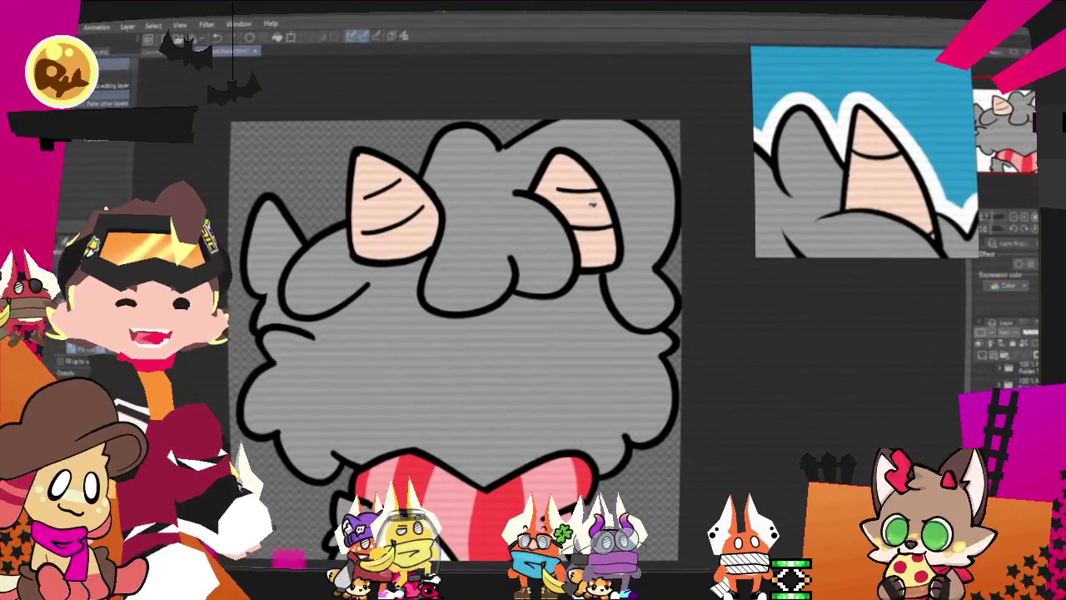
{"action": "scroll", "coordinate": [592, 205], "scroll_direction": "down", "scroll_amount": 2}
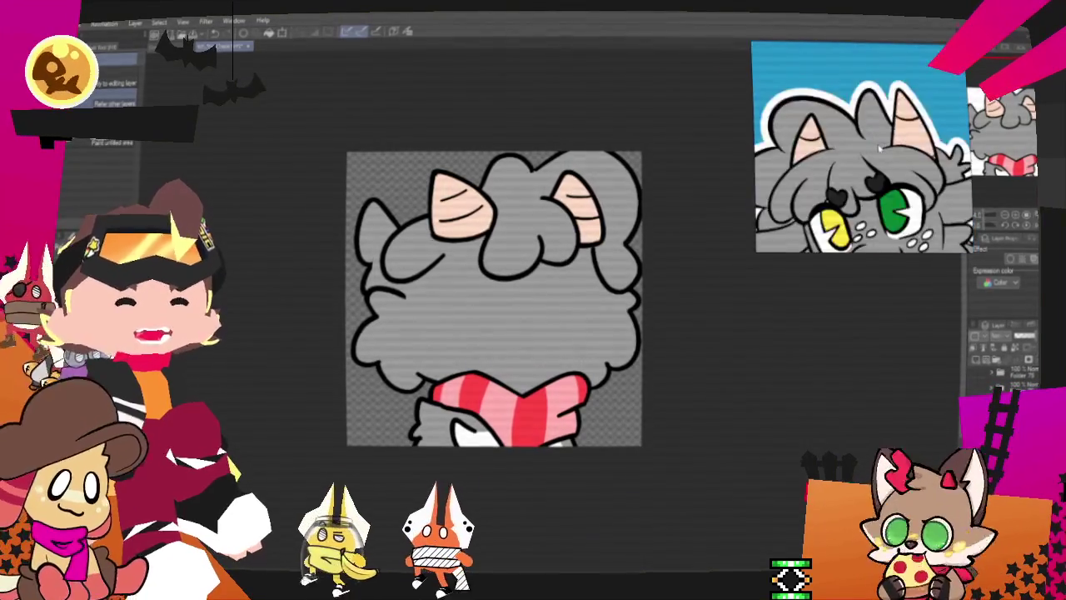
{"action": "scroll", "coordinate": [609, 239], "scroll_direction": "up", "scroll_amount": 1}
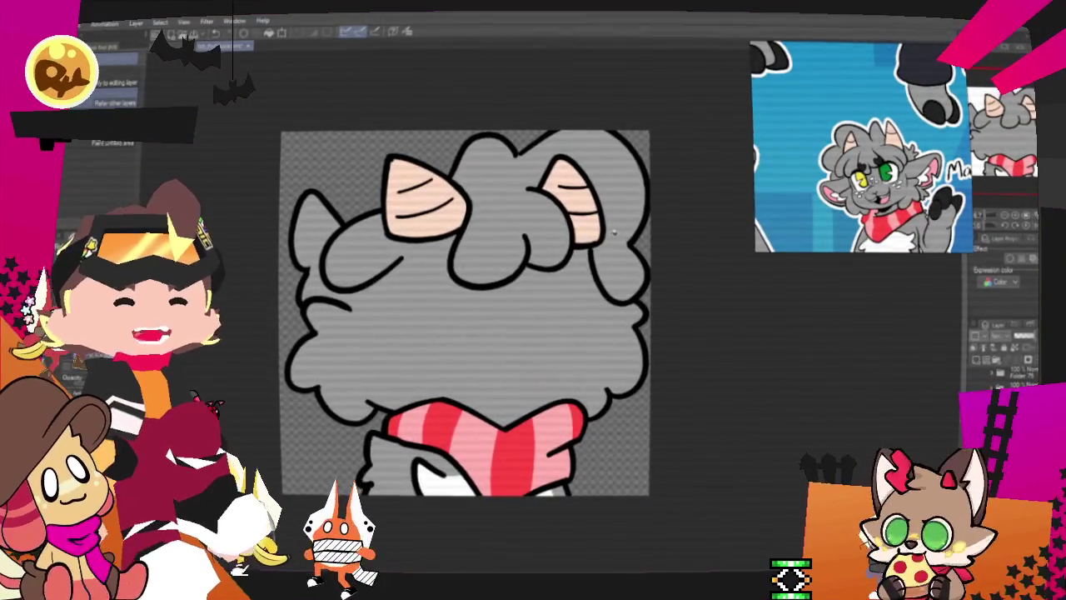
{"action": "scroll", "coordinate": [613, 233], "scroll_direction": "up", "scroll_amount": 1}
{"action": "scroll", "coordinate": [613, 233], "scroll_direction": "down", "scroll_amount": 1}
{"action": "scroll", "coordinate": [614, 234], "scroll_direction": "down", "scroll_amount": 1}
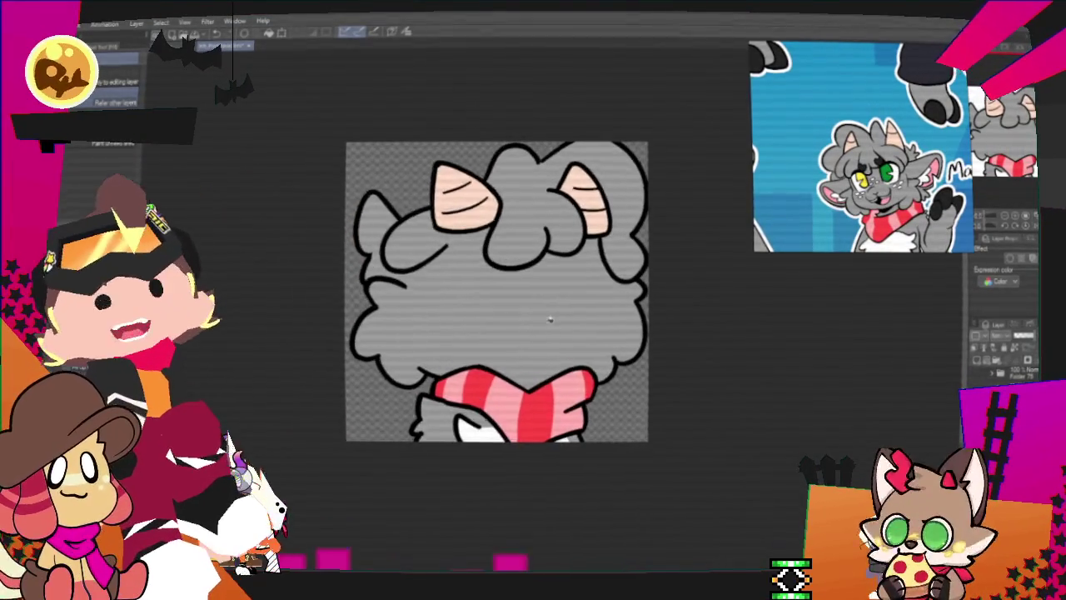
{"action": "scroll", "coordinate": [550, 320], "scroll_direction": "up", "scroll_amount": 1}
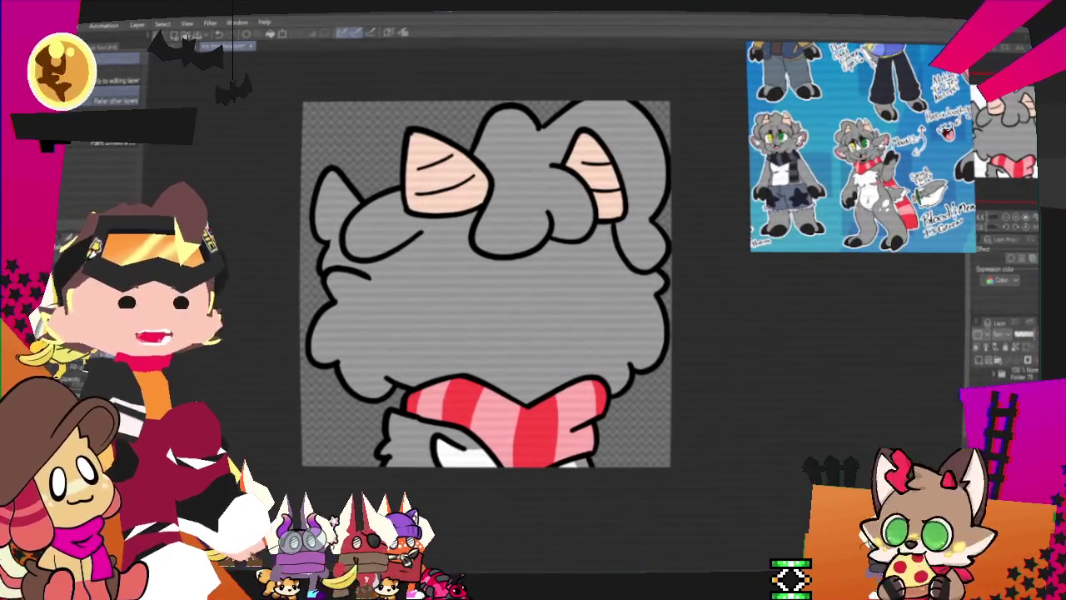
{"action": "scroll", "coordinate": [861, 144], "scroll_direction": "up", "scroll_amount": 3}
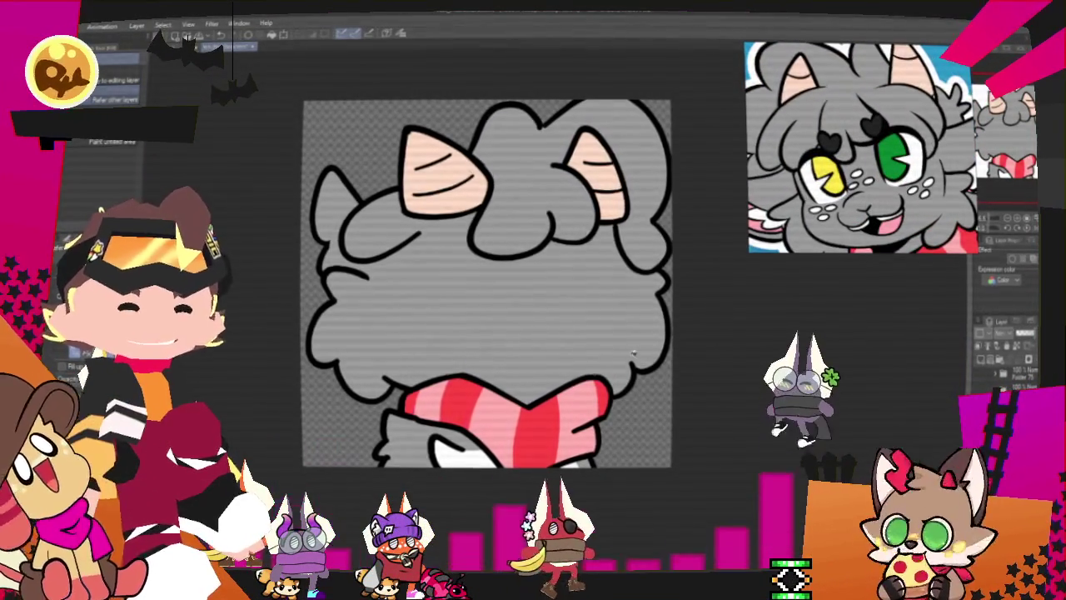
{"action": "scroll", "coordinate": [830, 236], "scroll_direction": "down", "scroll_amount": 3}
{"action": "scroll", "coordinate": [534, 481], "scroll_direction": "up", "scroll_amount": 1}
{"action": "scroll", "coordinate": [534, 480], "scroll_direction": "up", "scroll_amount": 1}
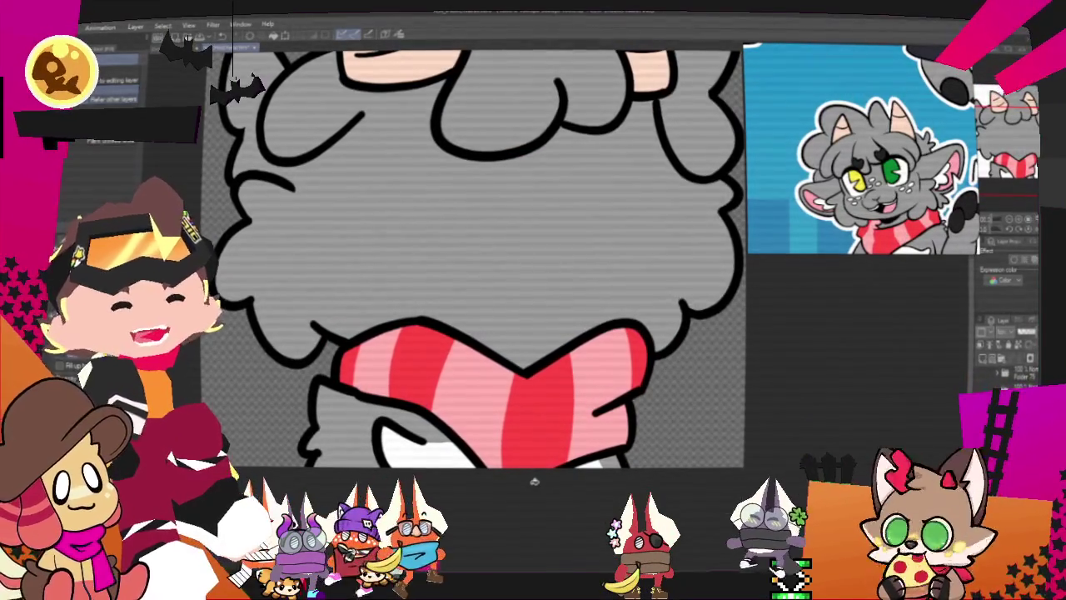
{"action": "key", "text": "p"}
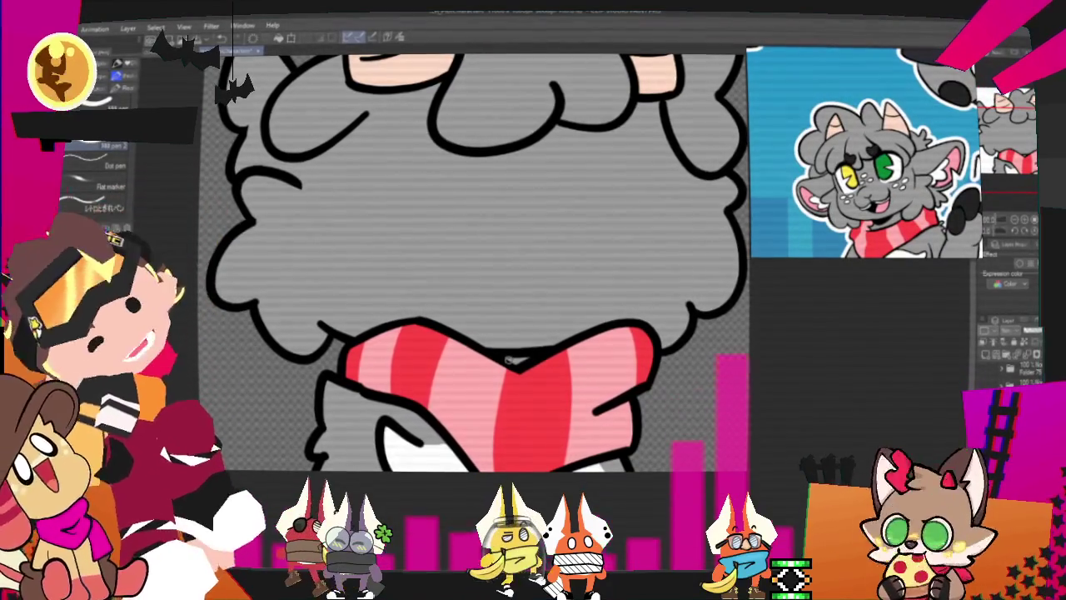
{"action": "scroll", "coordinate": [519, 364], "scroll_direction": "down", "scroll_amount": 3}
{"action": "scroll", "coordinate": [516, 354], "scroll_direction": "down", "scroll_amount": 1}
{"action": "scroll", "coordinate": [515, 349], "scroll_direction": "up", "scroll_amount": 3}
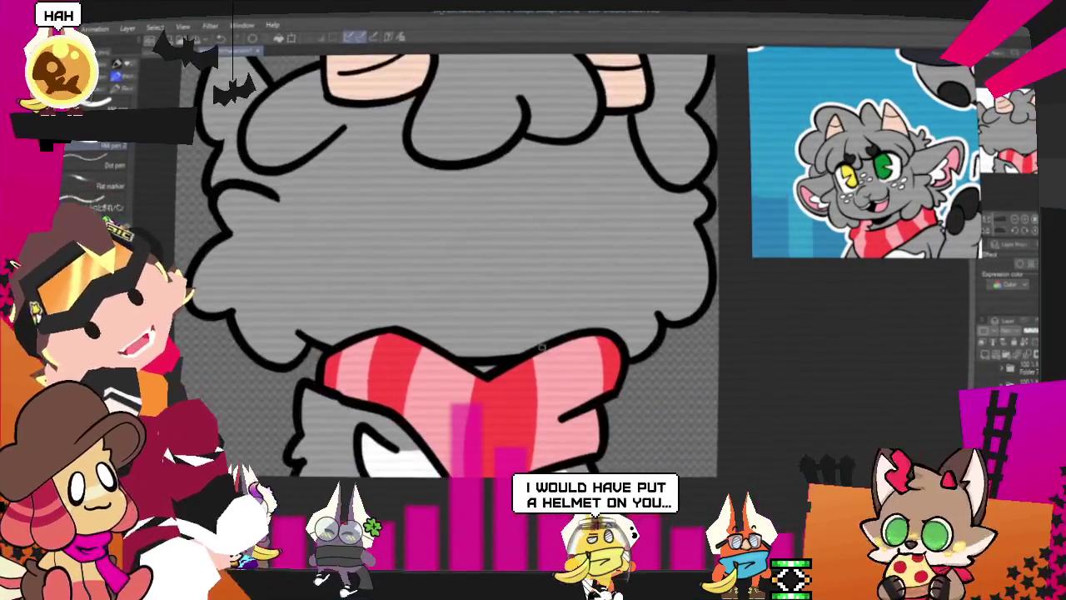
{"action": "scroll", "coordinate": [514, 342], "scroll_direction": "up", "scroll_amount": 2}
{"action": "scroll", "coordinate": [513, 342], "scroll_direction": "up", "scroll_amount": 1}
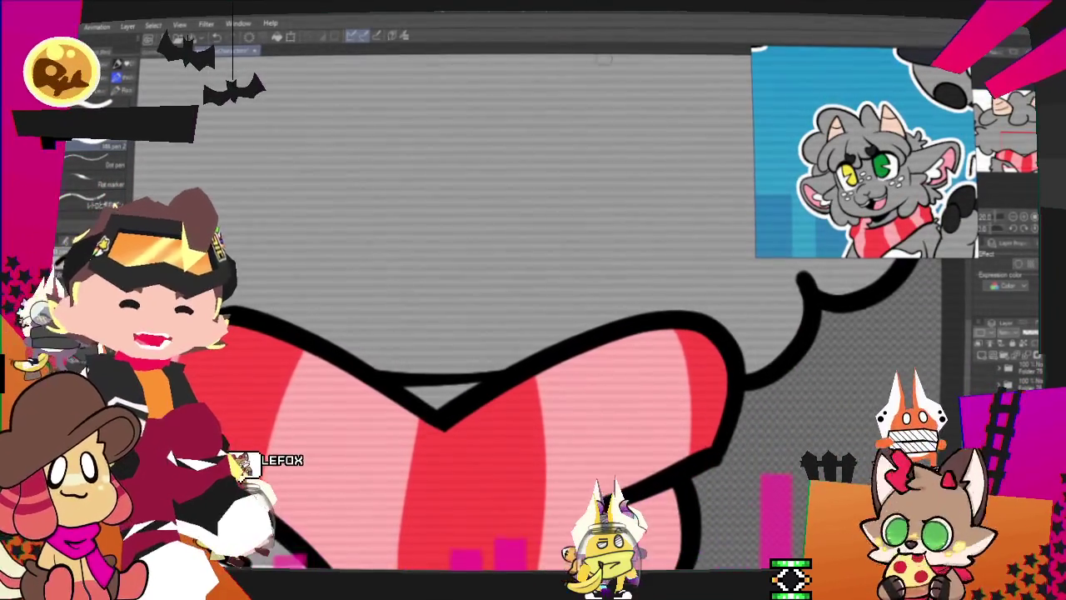
{"action": "scroll", "coordinate": [596, 234], "scroll_direction": "down", "scroll_amount": 5}
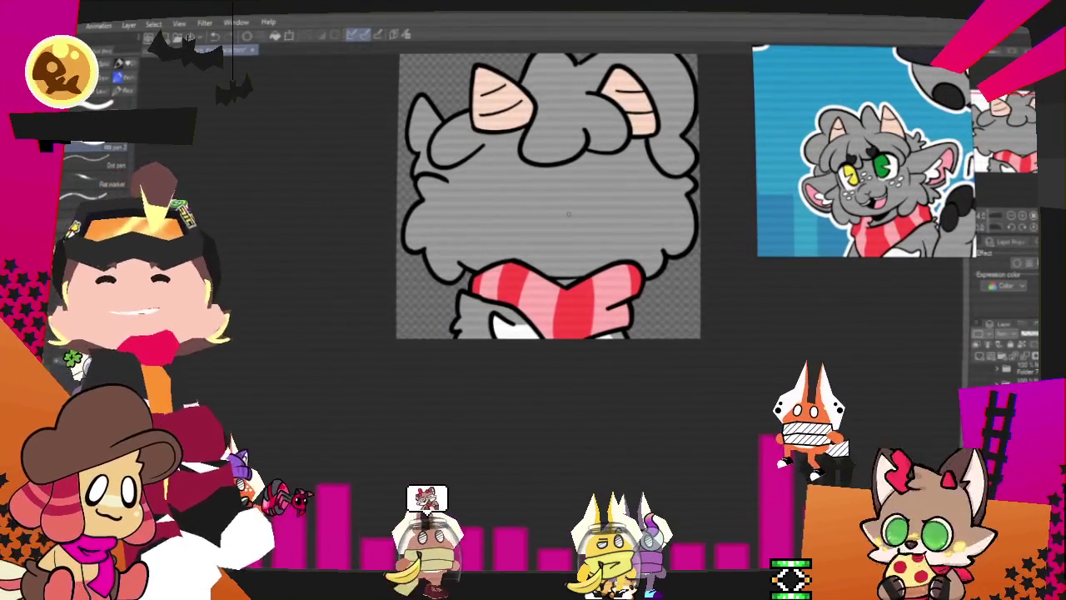
Scroll the canvas up to the chibi's gray head for lettering
{"action": "scroll", "coordinate": [617, 143], "scroll_direction": "up", "scroll_amount": 3}
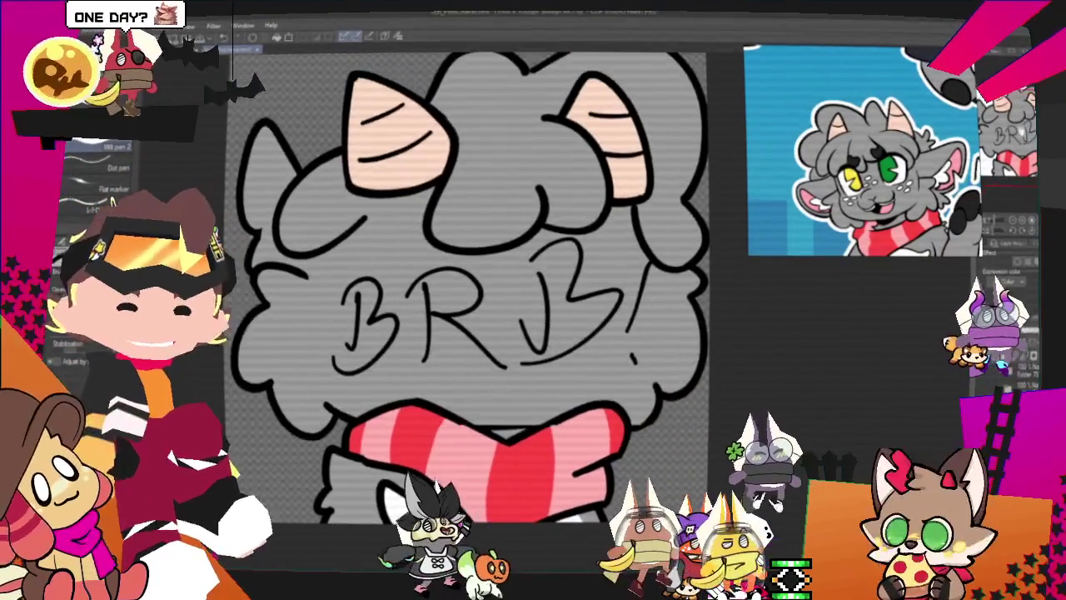
Undo the BRB! lettering strokes on the gray head
{"action": "key", "text": "ctrl+z"}
{"action": "key", "text": "ctrl+z"}
{"action": "key", "text": "ctrl+z"}
{"action": "key", "text": "ctrl+z"}
{"action": "key", "text": "ctrl+z"}
{"action": "key", "text": "ctrl+z"}
{"action": "key", "text": "ctrl+z"}
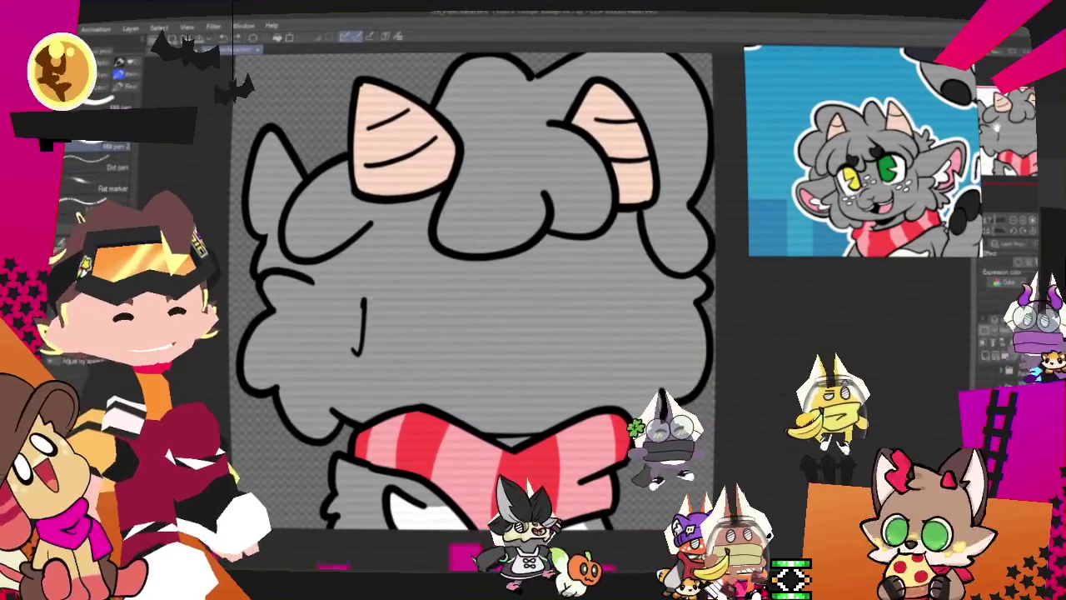
{"action": "key", "text": "ctrl+z"}
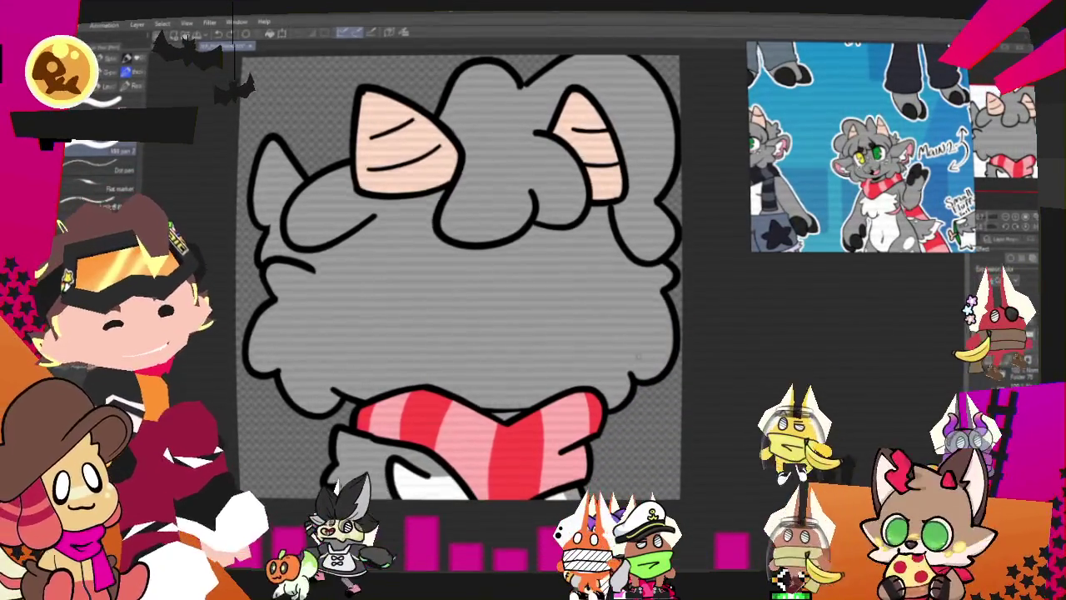
Check the clean horned head at several zoom levels, then bring up the File menu for export
{"action": "key", "text": "ctrl+minus"}
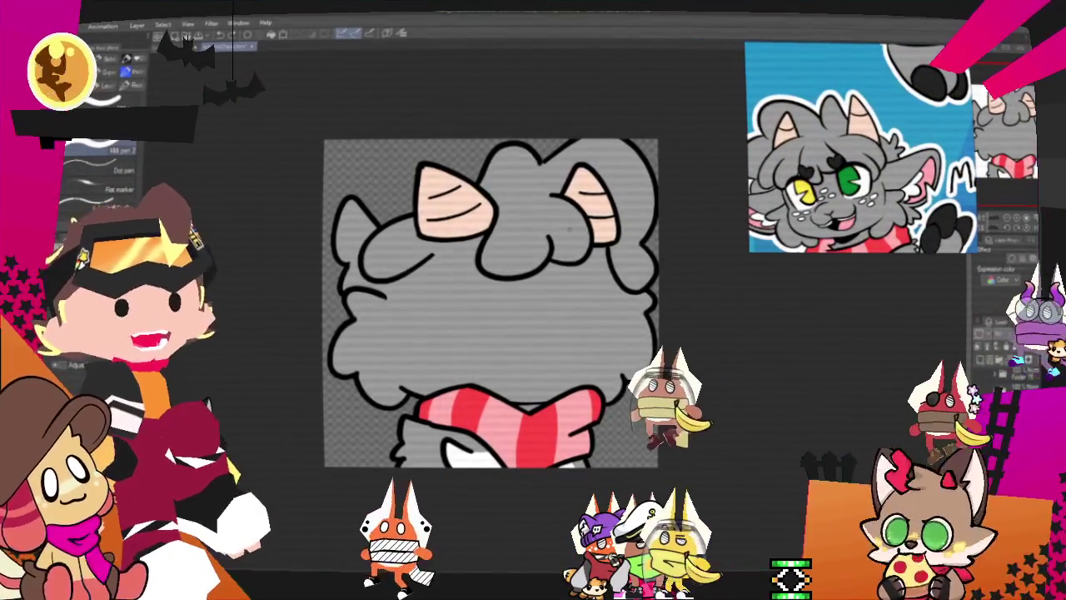
{"action": "key", "text": "ctrl+minus"}
{"action": "key", "text": "ctrl+plus"}
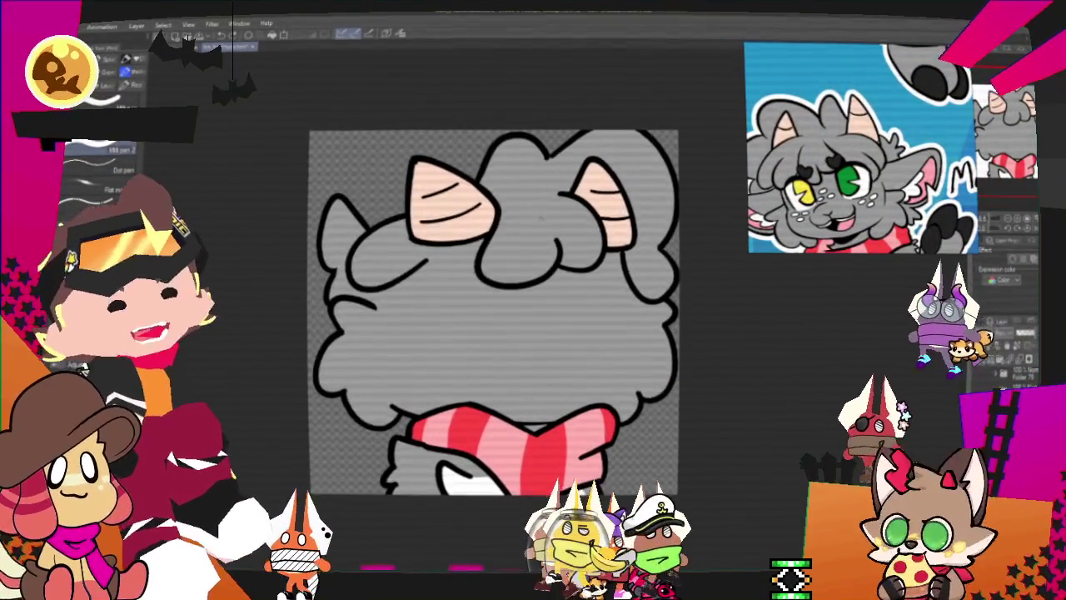
{"action": "key", "text": "ctrl+plus"}
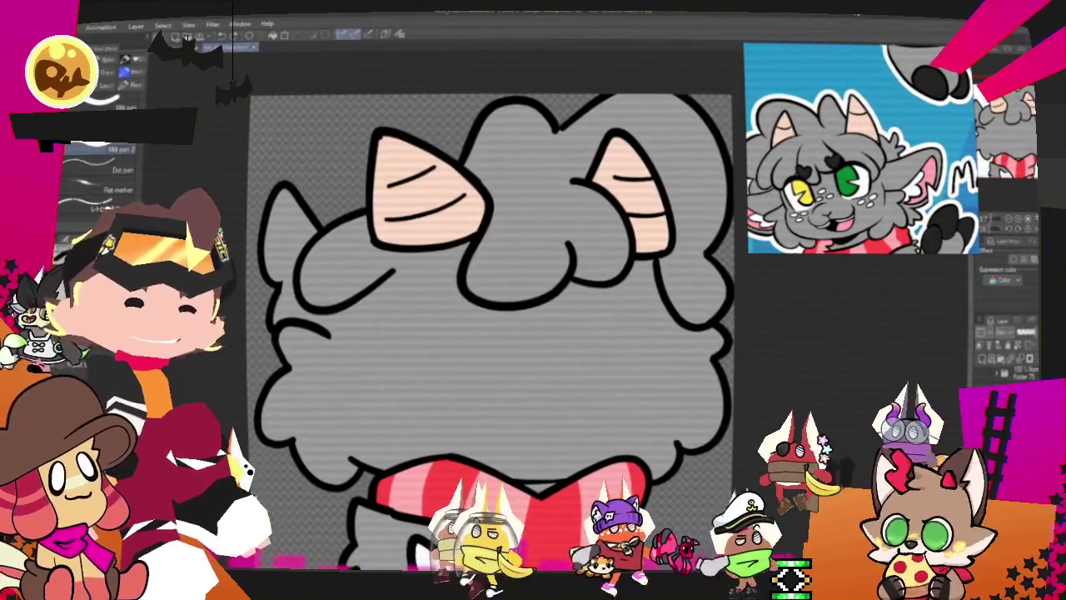
{"action": "key", "text": "ctrl+minus"}
{"action": "key", "text": "ctrl+plus"}
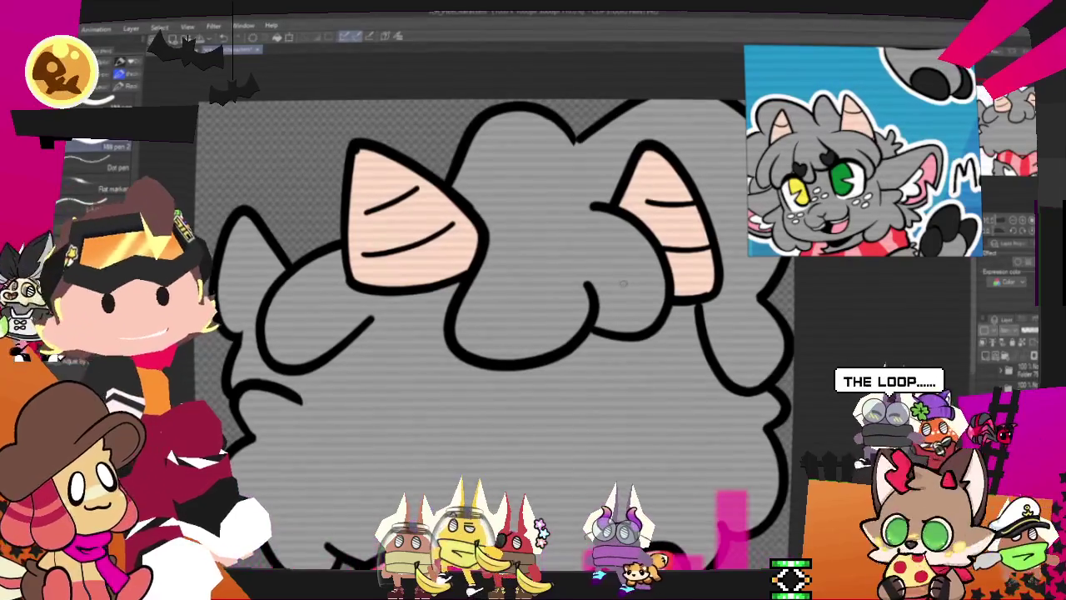
{"action": "scroll", "coordinate": [537, 312], "scroll_direction": "down", "scroll_amount": 2}
{"action": "scroll", "coordinate": [537, 313], "scroll_direction": "down", "scroll_amount": 2}
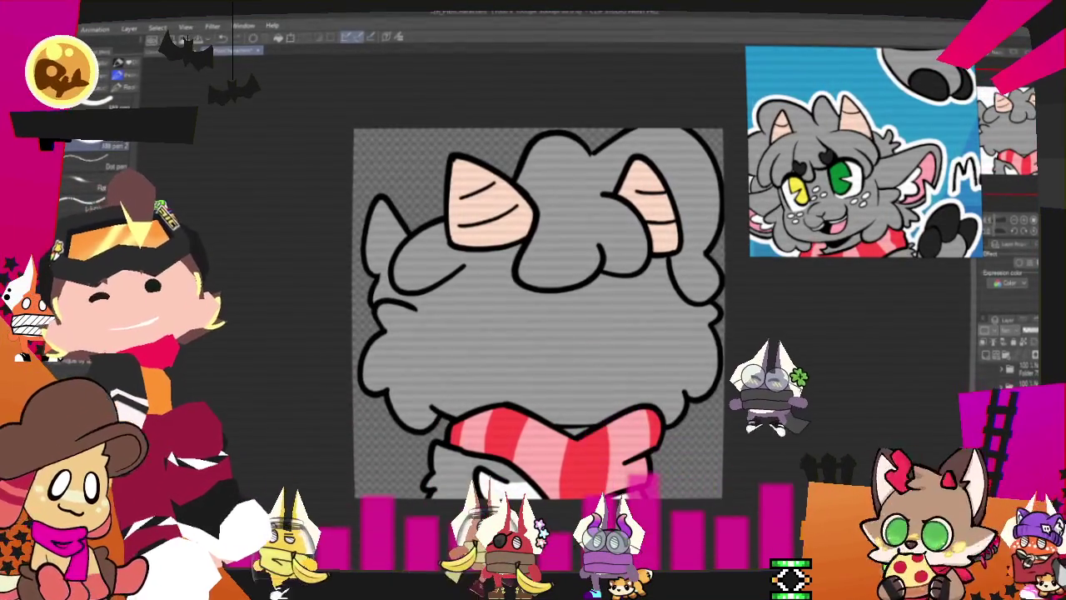
{"action": "key", "text": "alt+f"}
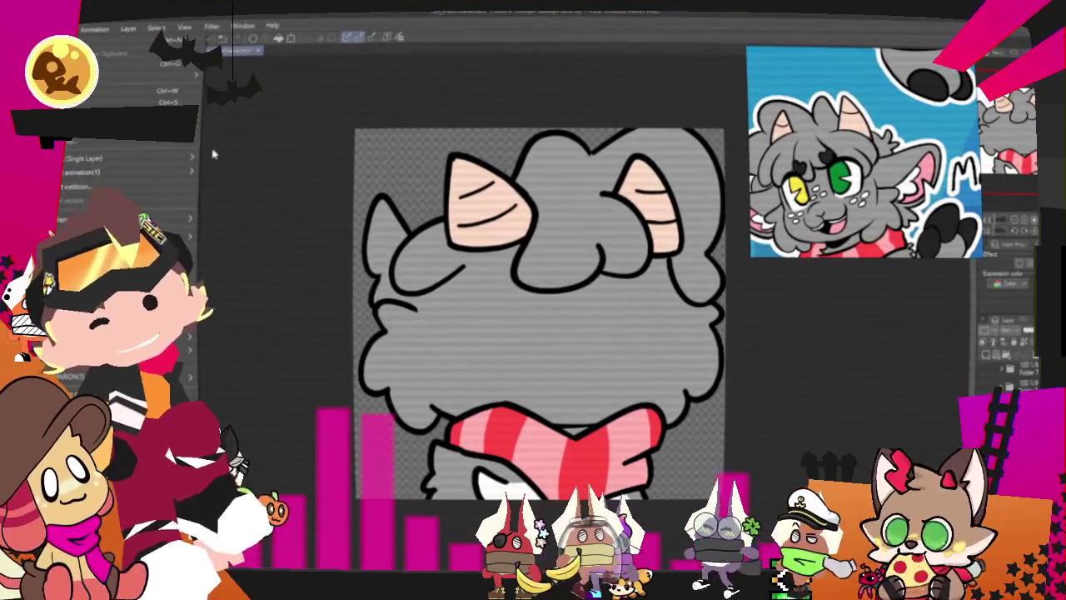
Choose an export format for the grey head drawing under Export (Single Layer)
{"action": "mouse_move", "coordinate": [117, 158]}
{"action": "left_click", "coordinate": [241, 201]}
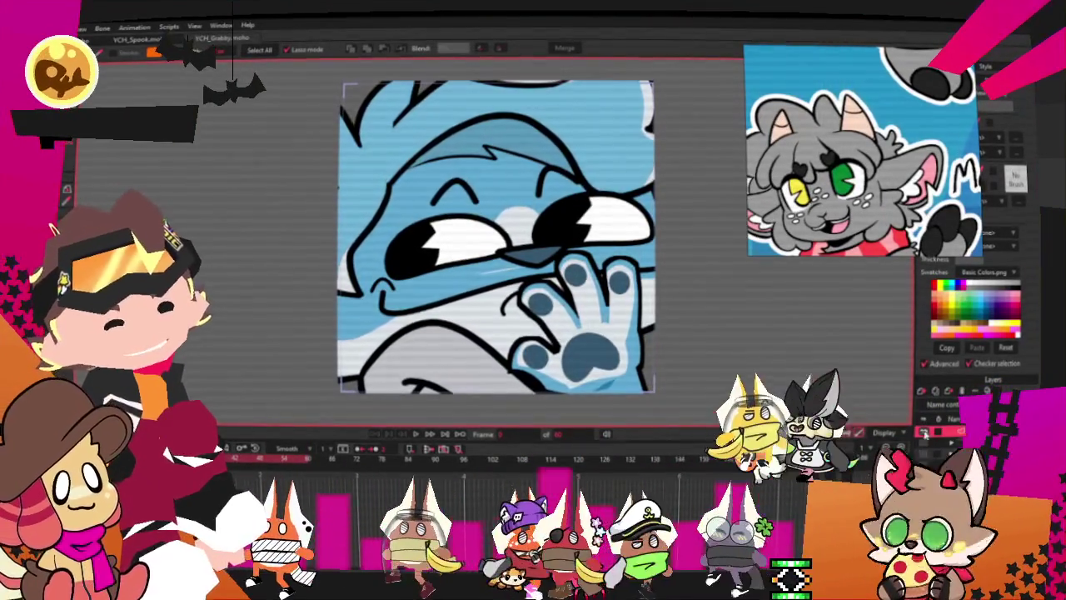
Select the red-and-brown character's image layer in the Grabby template
{"action": "left_click", "coordinate": [944, 414]}
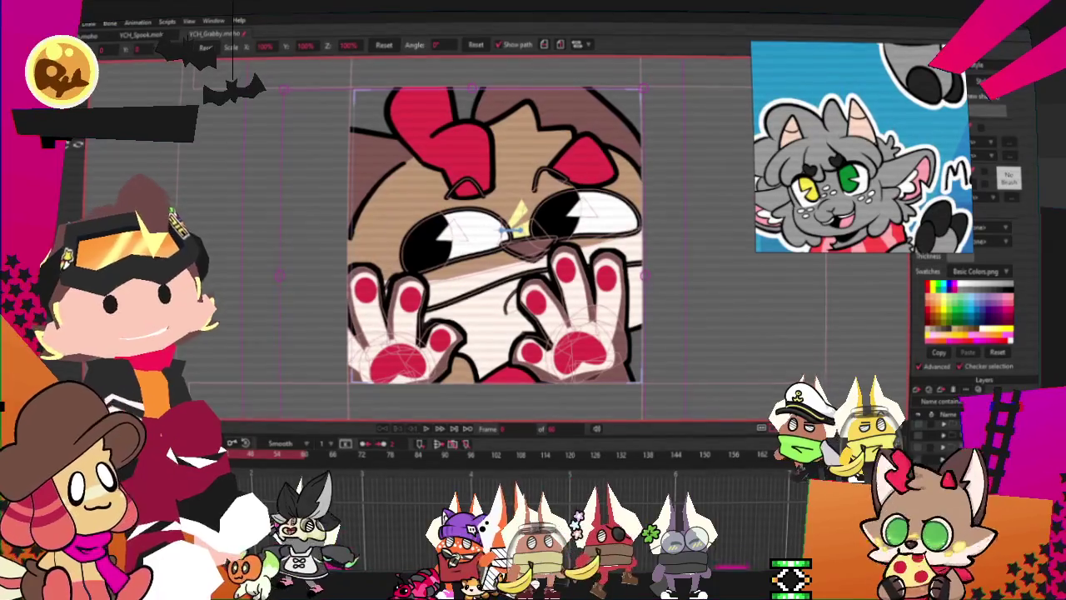
{"action": "scroll", "coordinate": [491, 235], "scroll_direction": "up", "scroll_amount": 2}
{"action": "scroll", "coordinate": [510, 226], "scroll_direction": "up", "scroll_amount": 1}
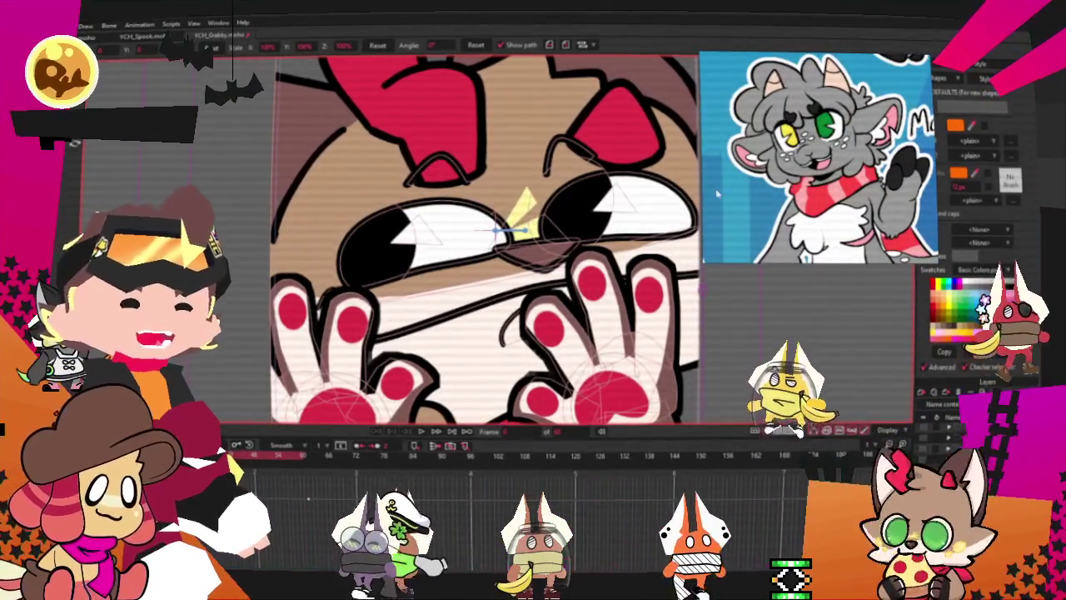
{"action": "scroll", "coordinate": [762, 358], "scroll_direction": "down", "scroll_amount": 3}
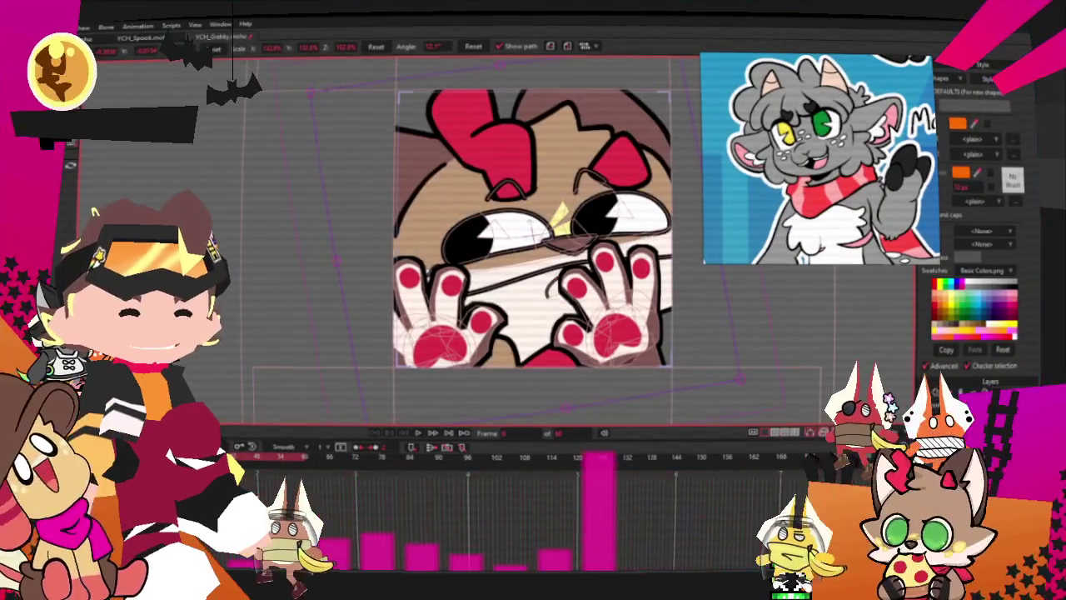
Set the Grabby image layer's source image to the exported grey horned chibi file
{"action": "double_click", "coordinate": [966, 416]}
{"action": "left_click", "coordinate": [652, 141]}
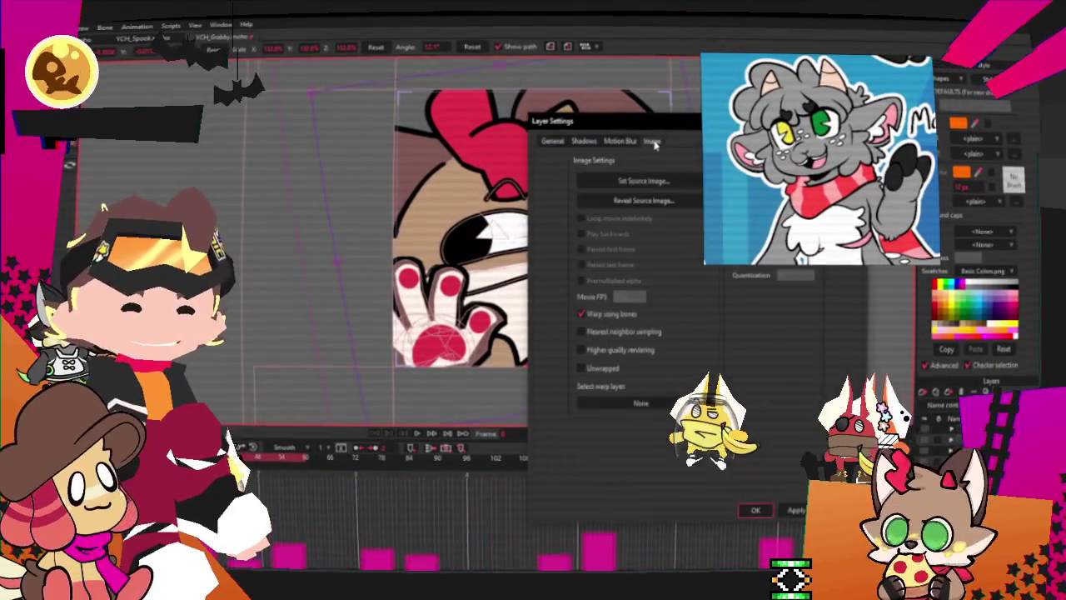
{"action": "left_click", "coordinate": [614, 185]}
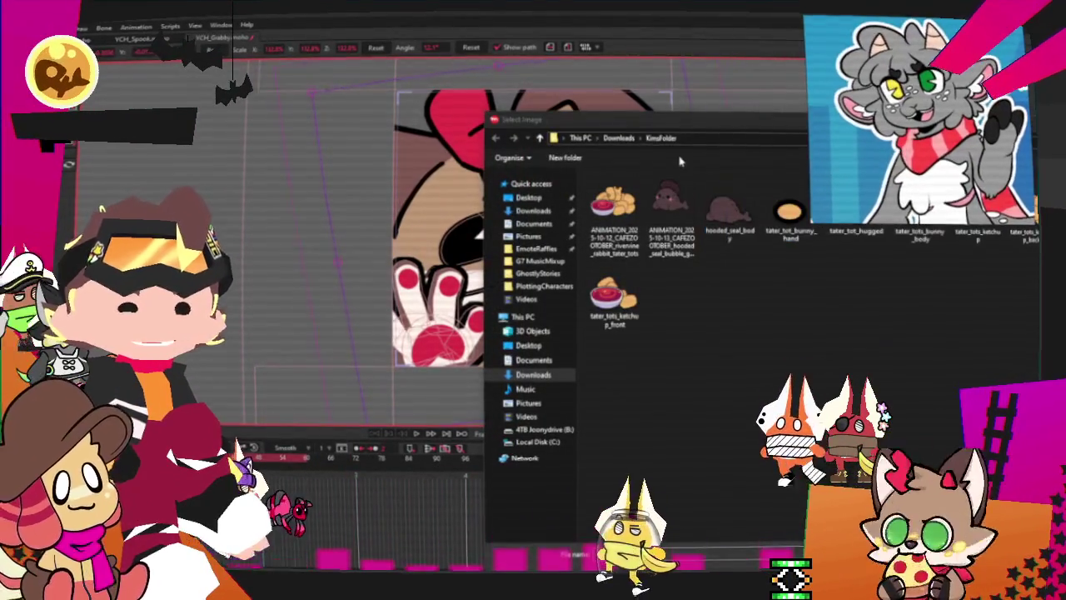
{"action": "key", "text": "Escape"}
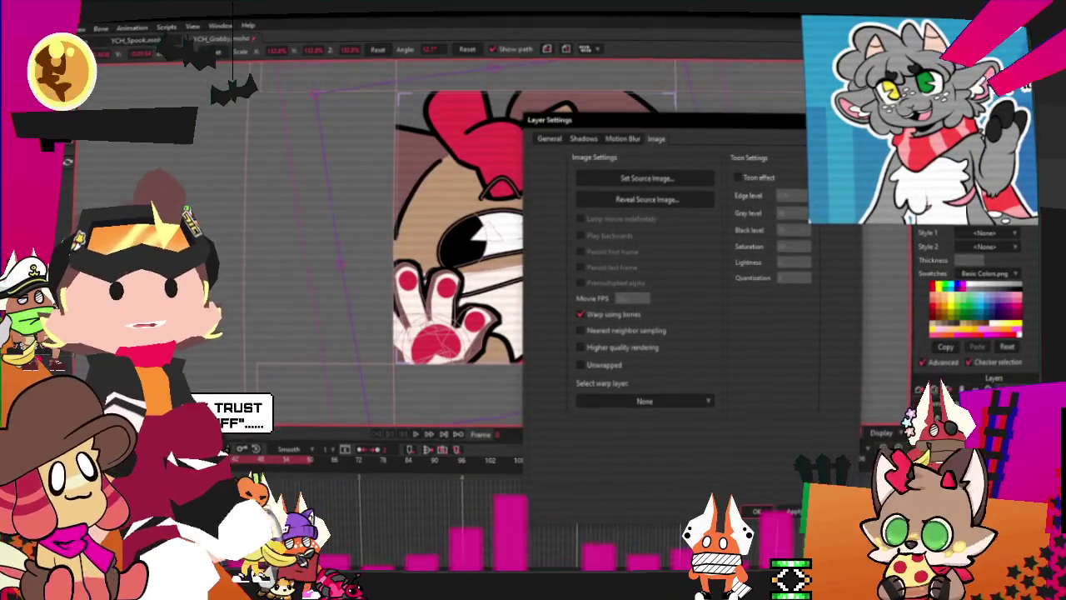
{"action": "left_click", "coordinate": [792, 511]}
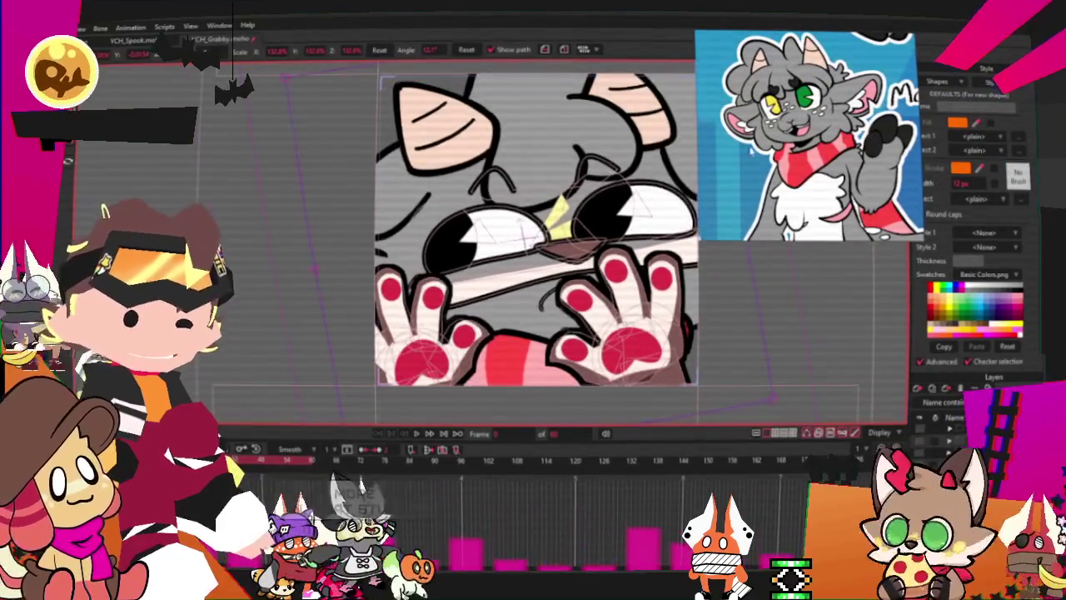
{"action": "scroll", "coordinate": [628, 170], "scroll_direction": "up", "scroll_amount": 2}
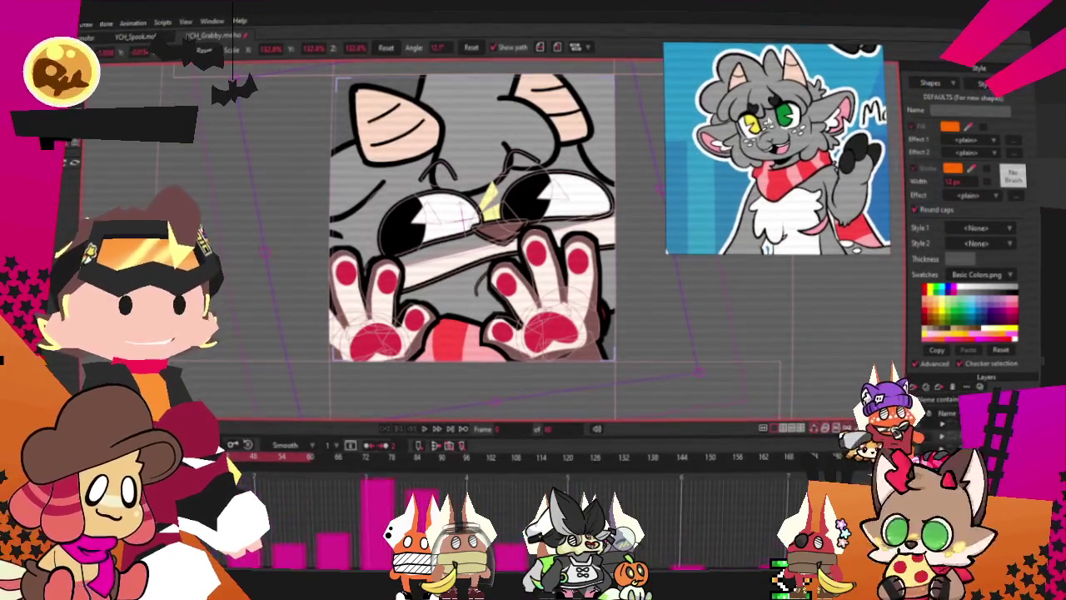
{"action": "scroll", "coordinate": [824, 133], "scroll_direction": "up", "scroll_amount": 2}
{"action": "scroll", "coordinate": [472, 217], "scroll_direction": "up", "scroll_amount": 2}
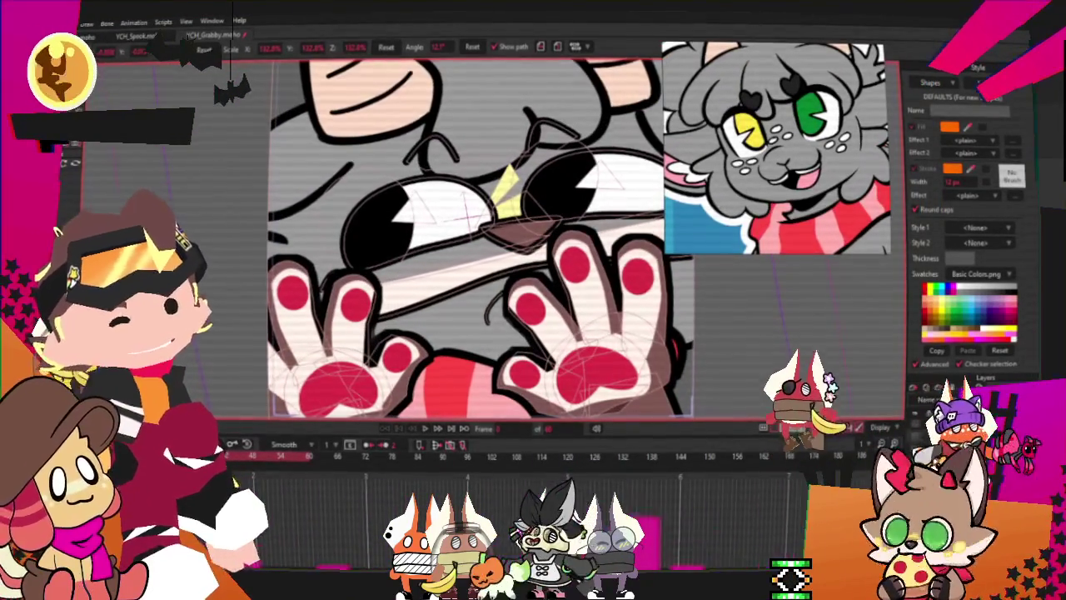
{"action": "scroll", "coordinate": [472, 216], "scroll_direction": "up", "scroll_amount": 2}
Deselect the current shape and draw a curved black line below the eyes
{"action": "key", "text": "g"}
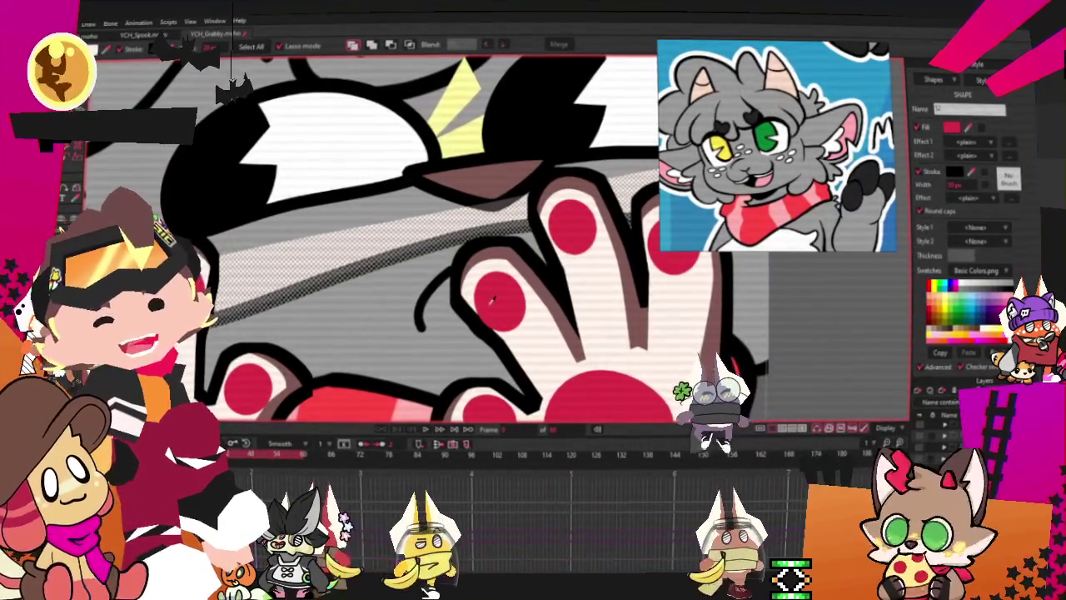
{"action": "scroll", "coordinate": [499, 267], "scroll_direction": "down", "scroll_amount": 3}
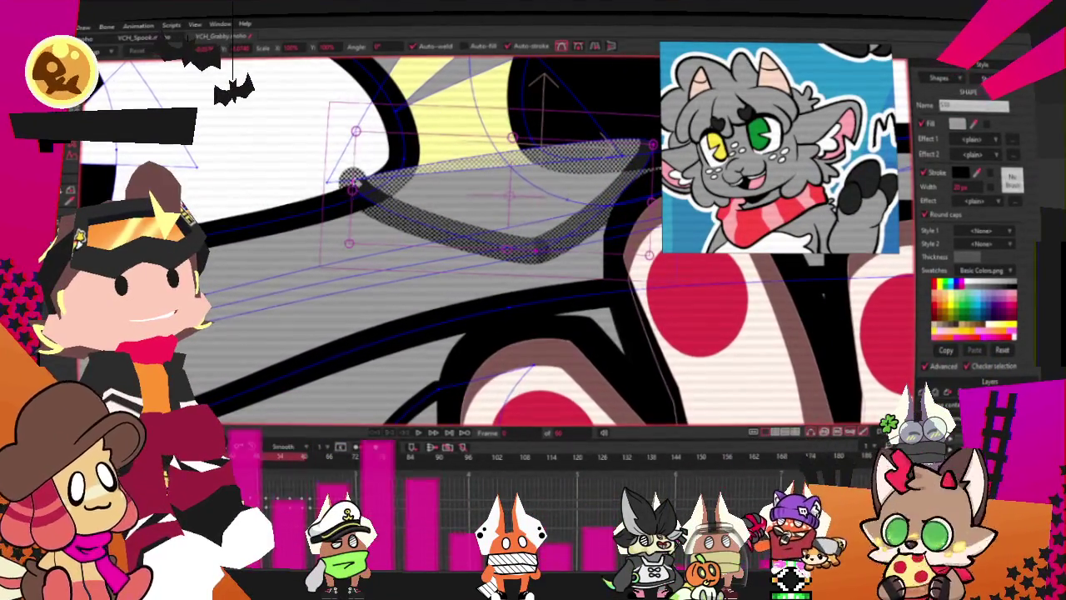
{"action": "left_click", "coordinate": [352, 183]}
{"action": "left_click_drag", "start_coordinate": [419, 208], "coordinate": [646, 152]}
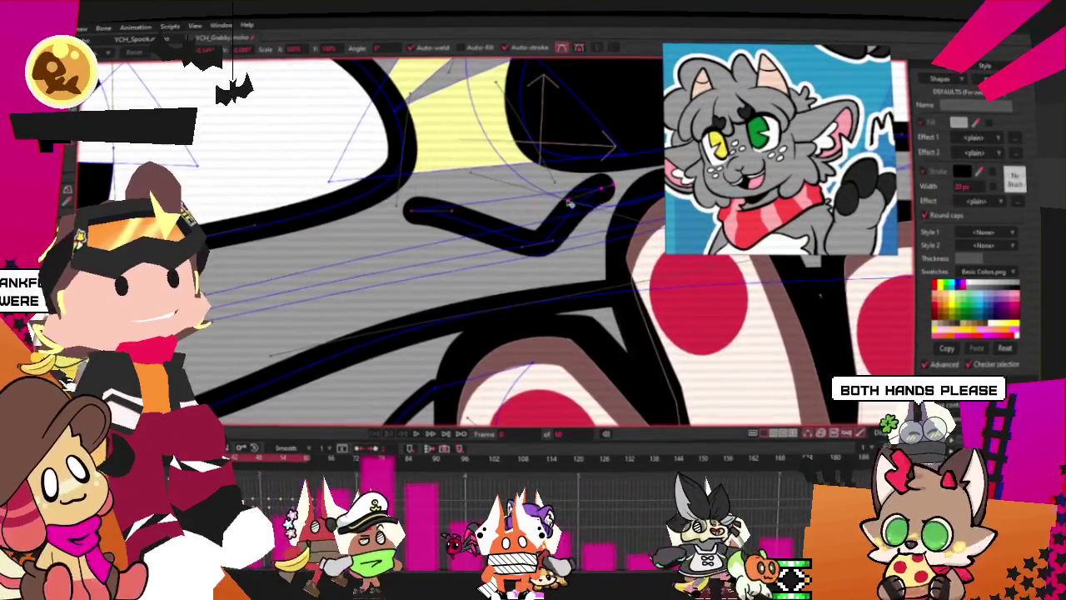
{"action": "scroll", "coordinate": [500, 213], "scroll_direction": "down", "scroll_amount": 3}
{"action": "scroll", "coordinate": [441, 215], "scroll_direction": "up", "scroll_amount": 2}
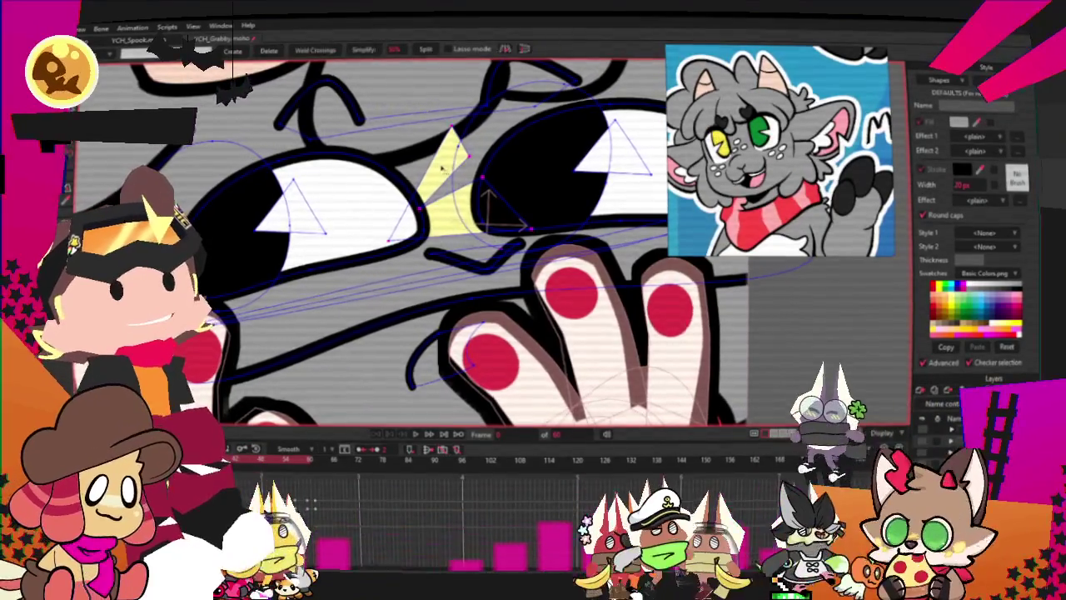
Draw a small white oval beside the eye with the Oval tool
{"action": "key", "text": "g"}
{"action": "scroll", "coordinate": [360, 172], "scroll_direction": "up", "scroll_amount": 2}
{"action": "key", "text": "r"}
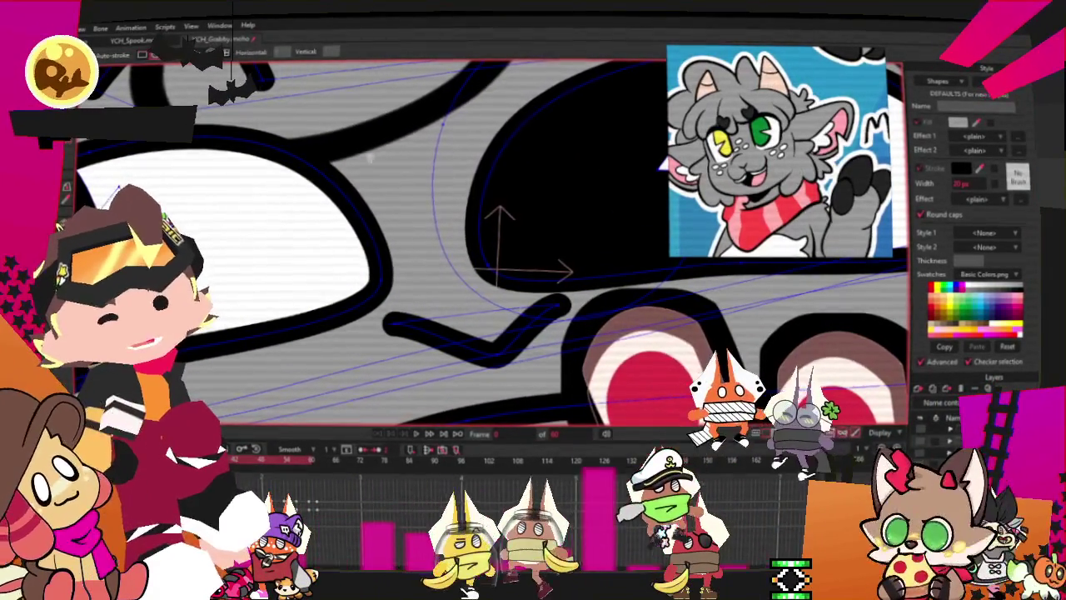
{"action": "left_click_drag", "start_coordinate": [357, 160], "coordinate": [429, 218]}
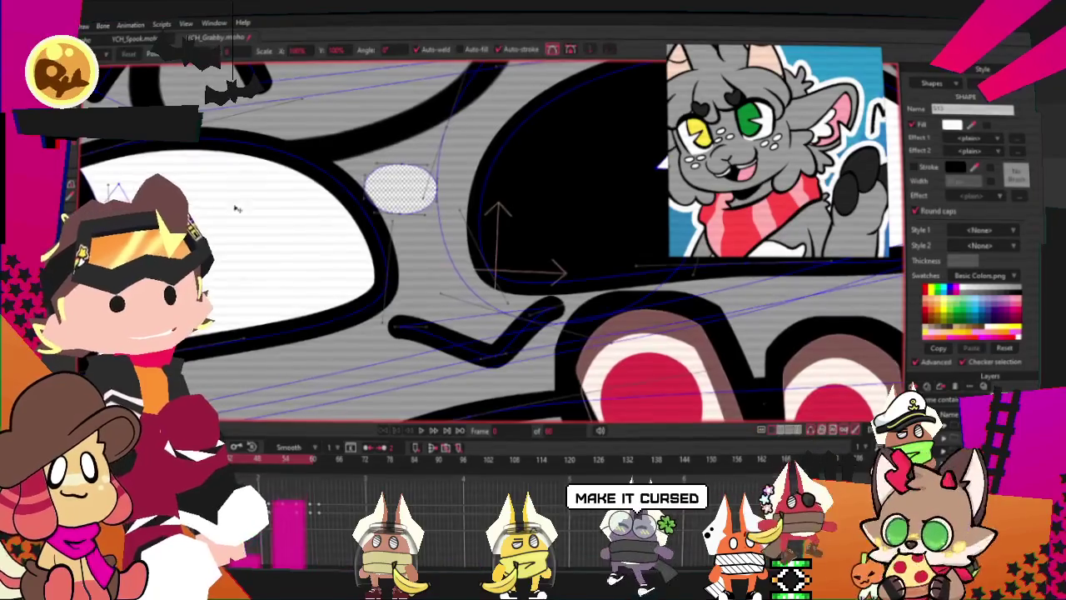
Paste two copies of the white highlight oval and place them beside the eye
{"action": "key", "text": "t"}
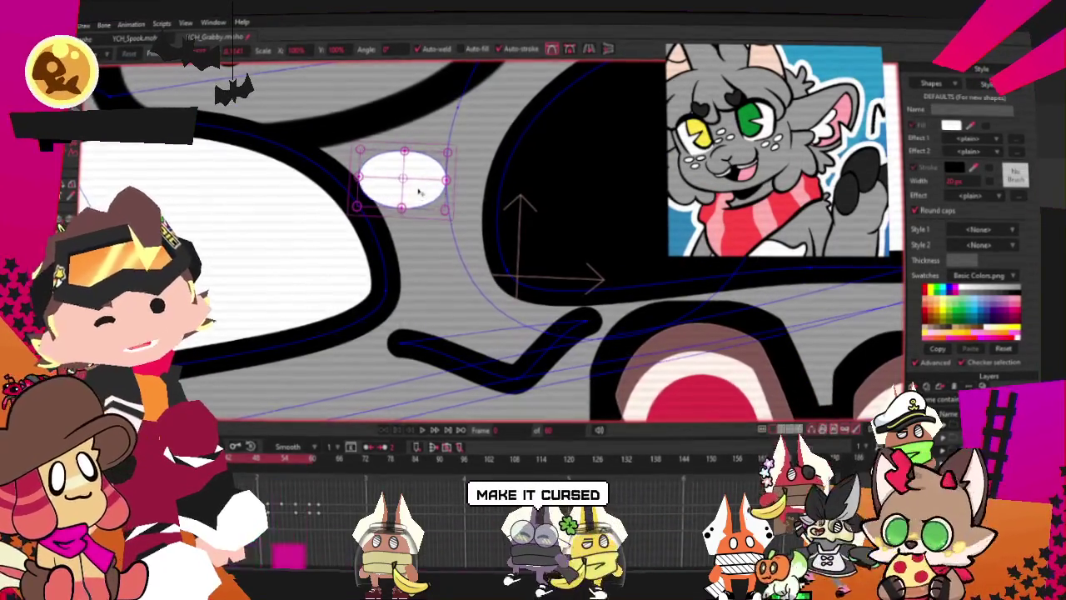
{"action": "key", "text": "ctrl+c"}
{"action": "key", "text": "ctrl+v"}
{"action": "left_click_drag", "start_coordinate": [420, 192], "coordinate": [391, 265]}
{"action": "key", "text": "ctrl+v"}
{"action": "left_click_drag", "start_coordinate": [421, 192], "coordinate": [556, 265]}
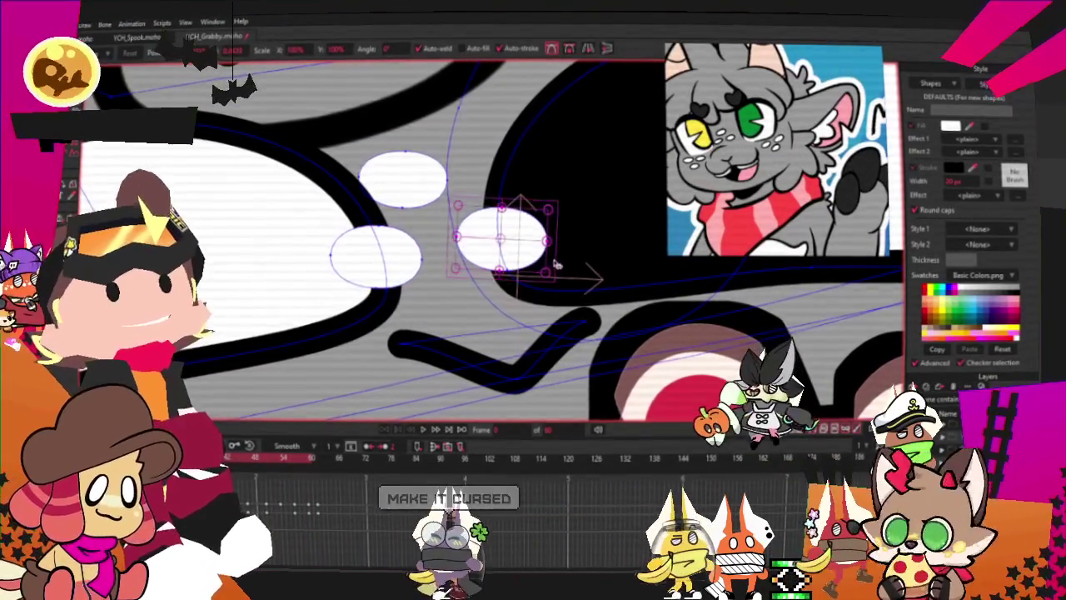
{"action": "left_click", "coordinate": [557, 265]}
Select the copied ovals, then pick out the small oval's points for adjusting
{"action": "key", "text": "q"}
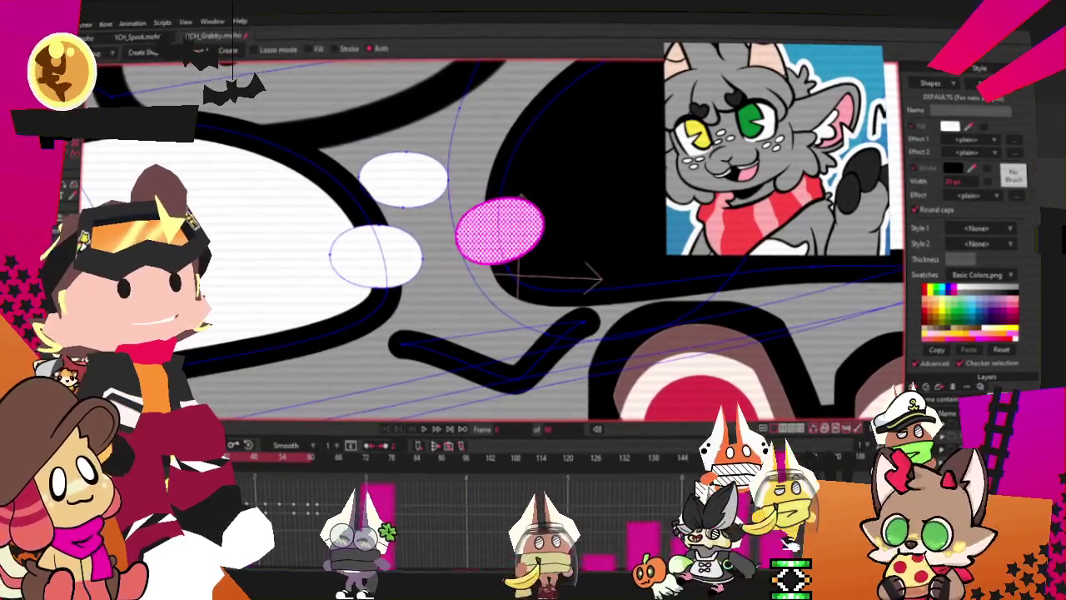
{"action": "key", "text": "ctrl+a"}
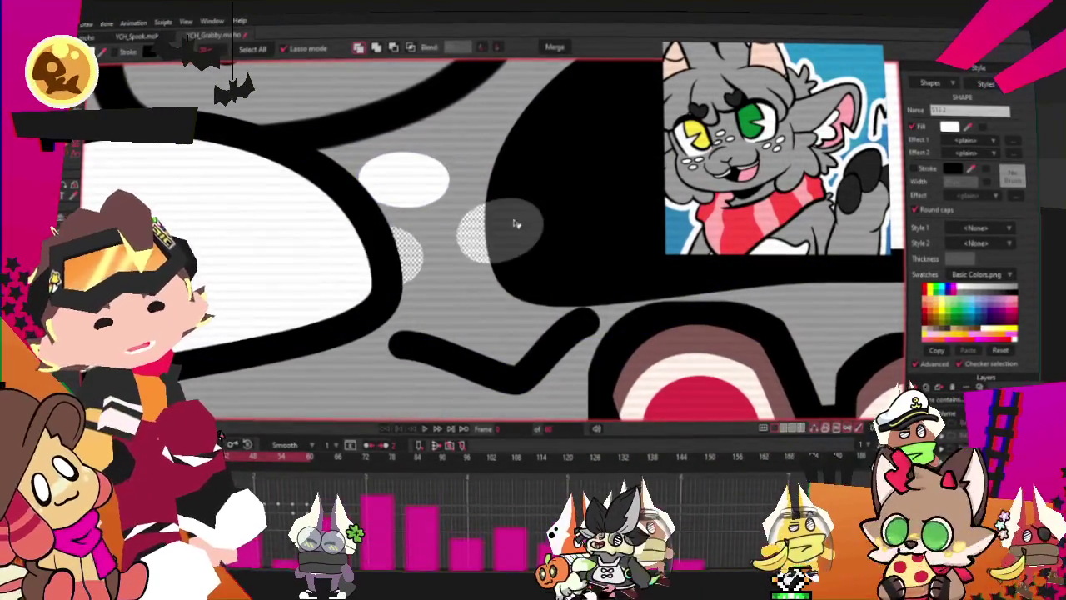
{"action": "key", "text": "t"}
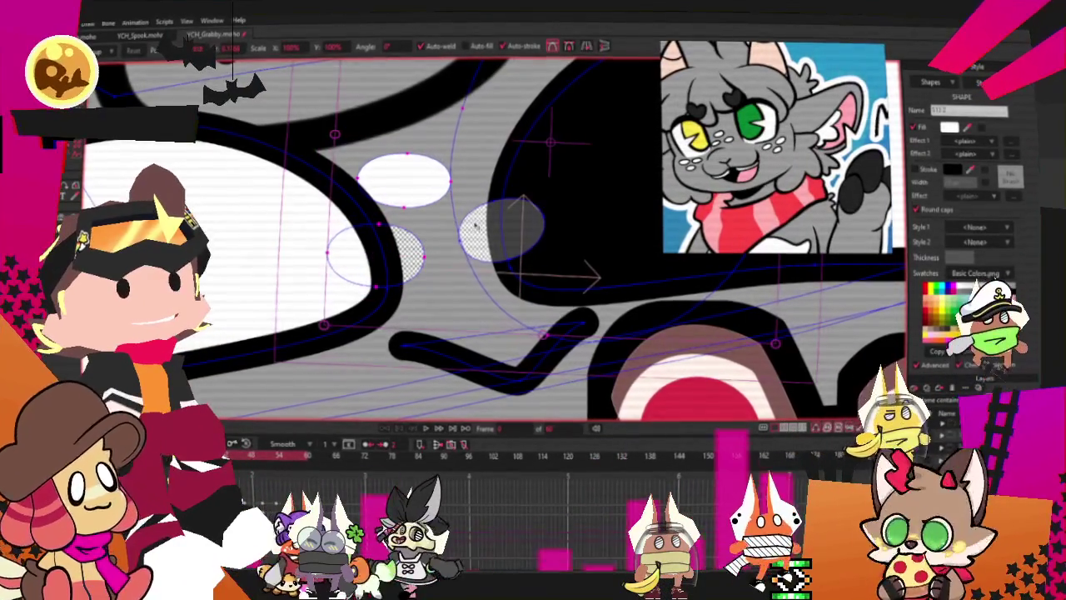
{"action": "left_click", "coordinate": [612, 144]}
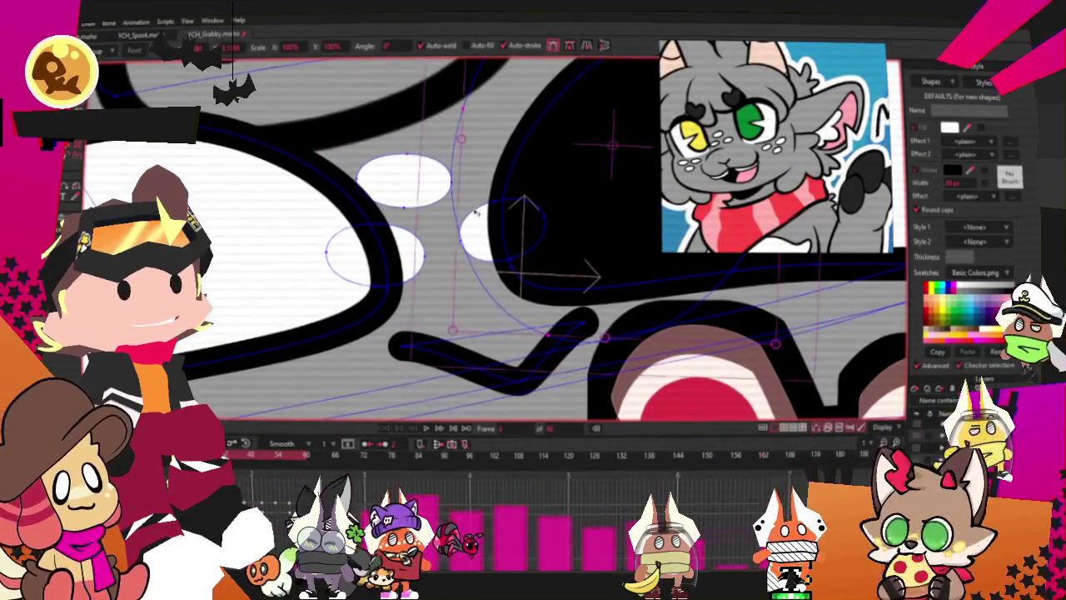
{"action": "double_click", "coordinate": [477, 213]}
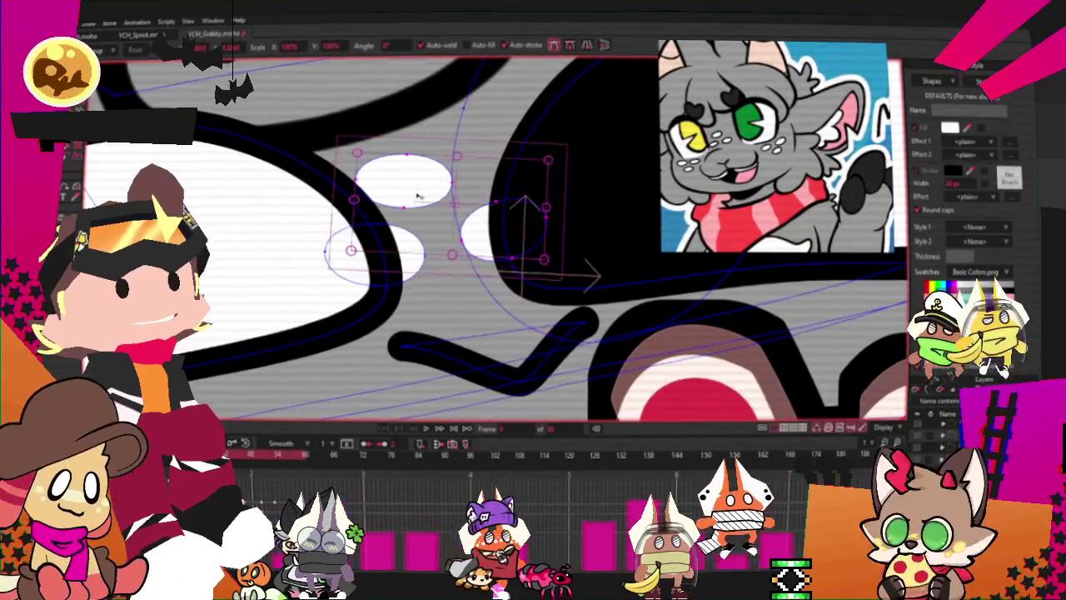
{"action": "scroll", "coordinate": [419, 199], "scroll_direction": "up", "scroll_amount": 2}
{"action": "scroll", "coordinate": [438, 233], "scroll_direction": "down", "scroll_amount": 2}
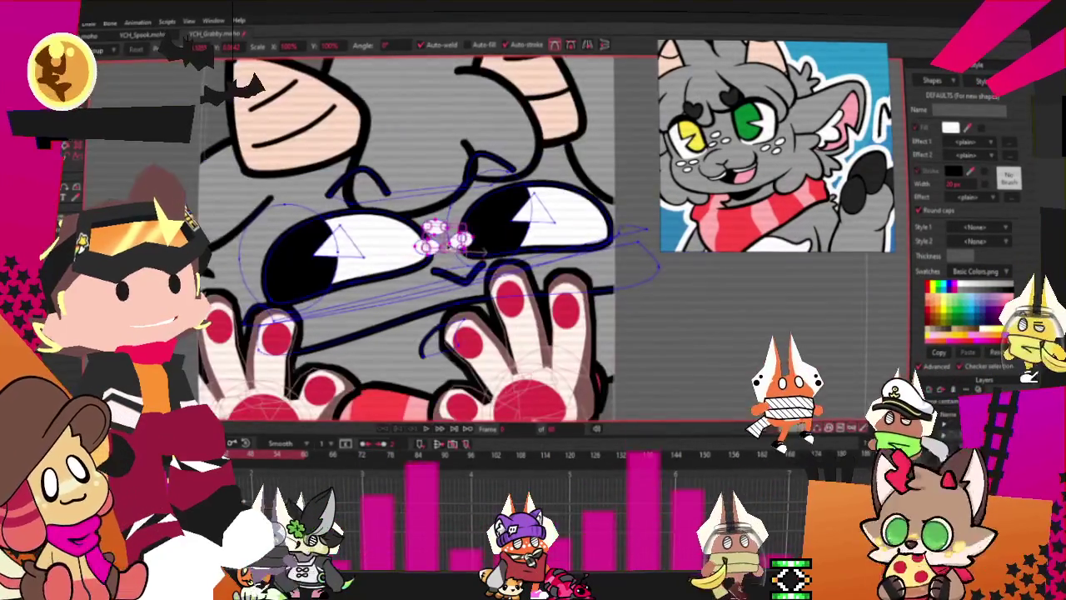
{"action": "scroll", "coordinate": [310, 342], "scroll_direction": "up", "scroll_amount": 3}
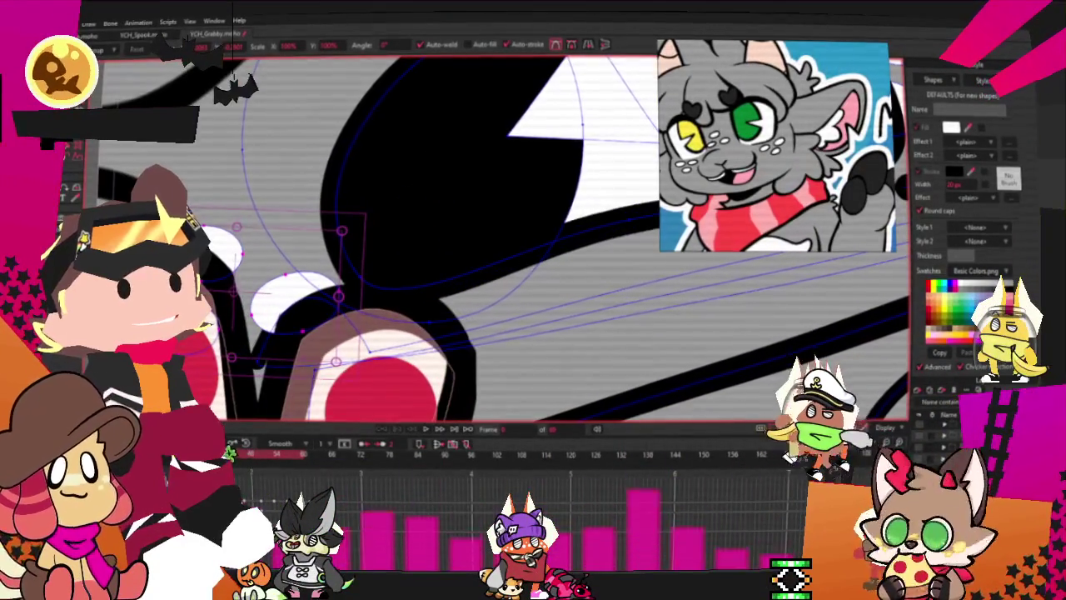
{"action": "scroll", "coordinate": [364, 336], "scroll_direction": "down", "scroll_amount": 2}
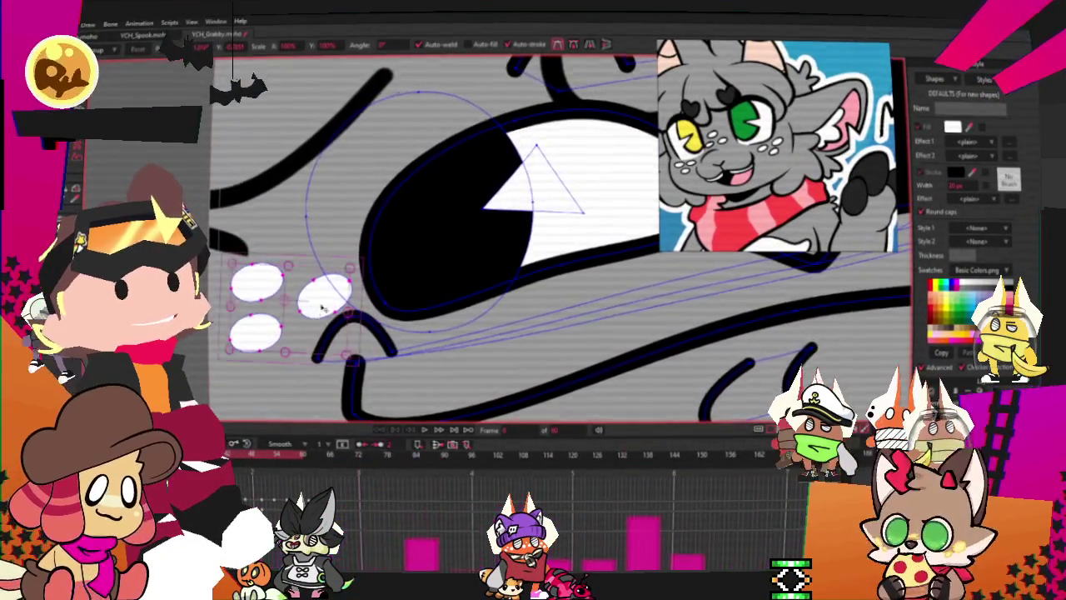
{"action": "scroll", "coordinate": [324, 309], "scroll_direction": "down", "scroll_amount": 4}
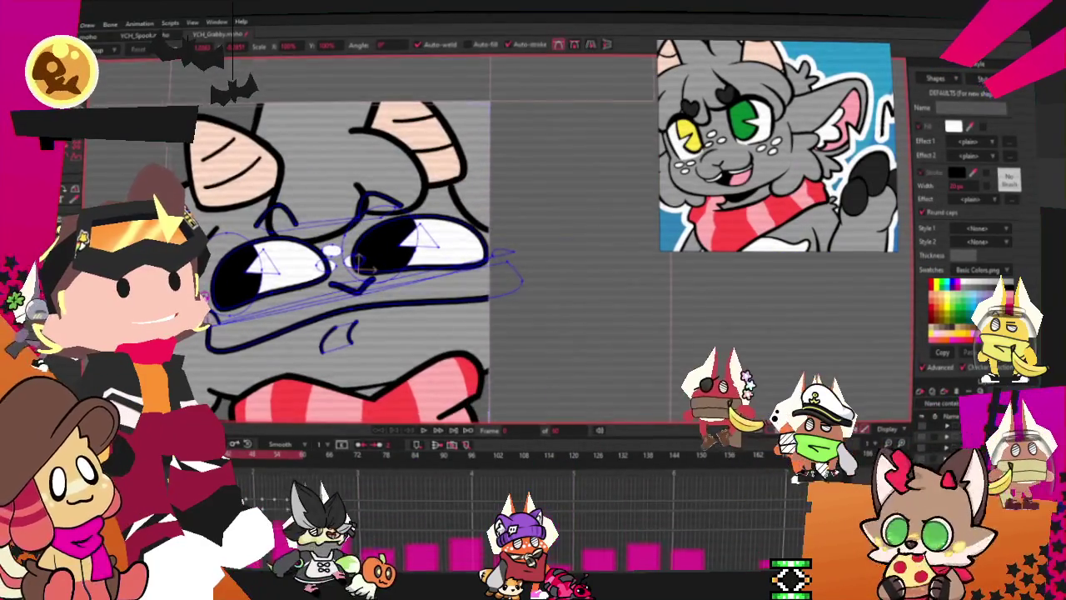
{"action": "scroll", "coordinate": [360, 266], "scroll_direction": "up", "scroll_amount": 2}
{"action": "scroll", "coordinate": [360, 266], "scroll_direction": "up", "scroll_amount": 2}
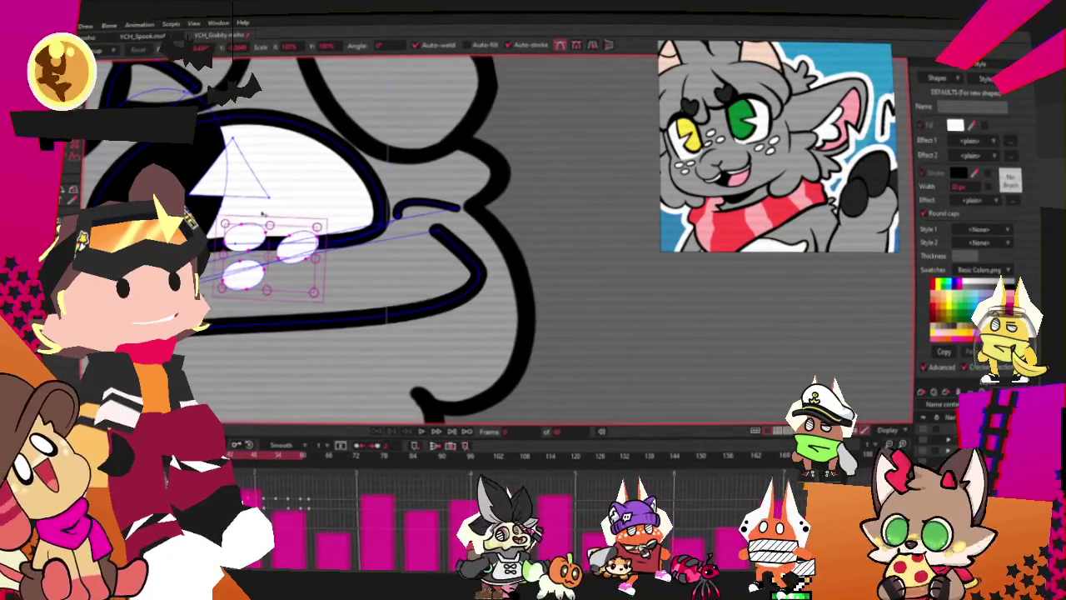
{"action": "scroll", "coordinate": [354, 247], "scroll_direction": "up", "scroll_amount": 2}
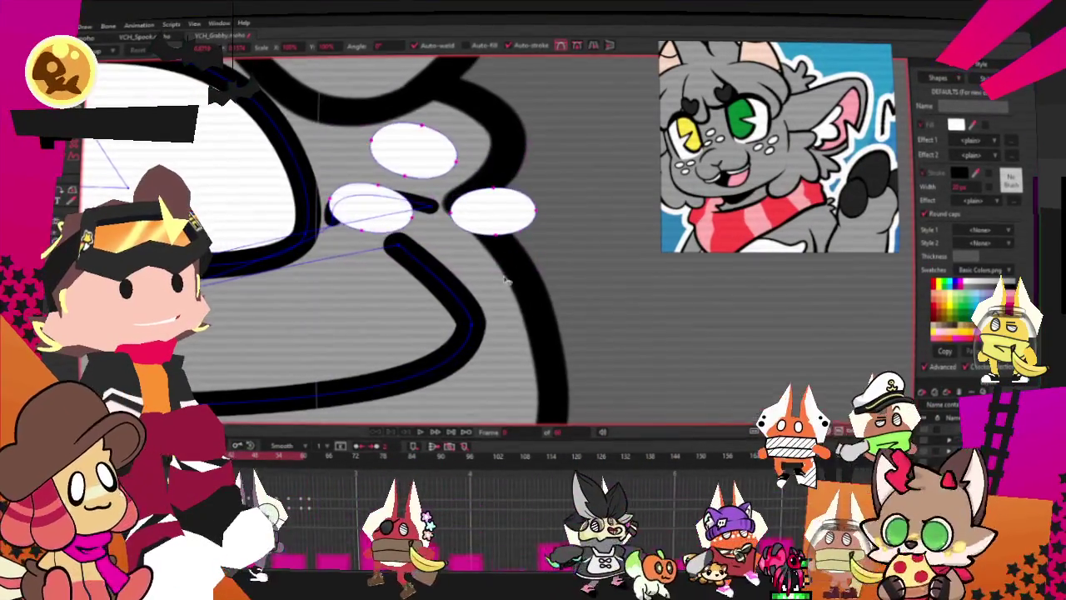
Select all three highlight ovals, then single out the top oval for point edits
{"action": "key", "text": "ctrl+a"}
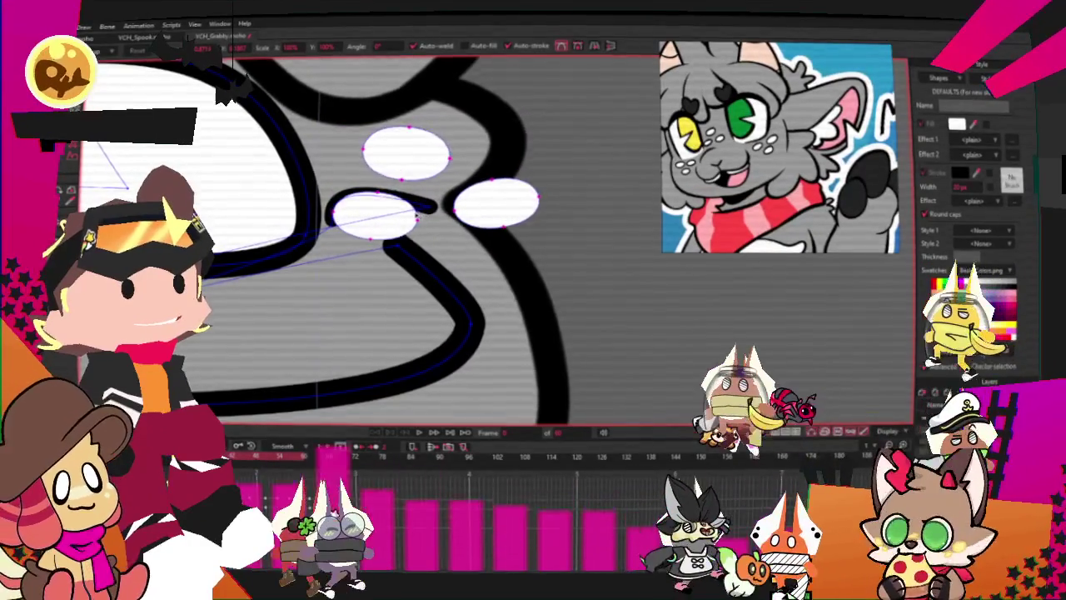
{"action": "key", "text": "q"}
{"action": "left_click", "coordinate": [401, 156]}
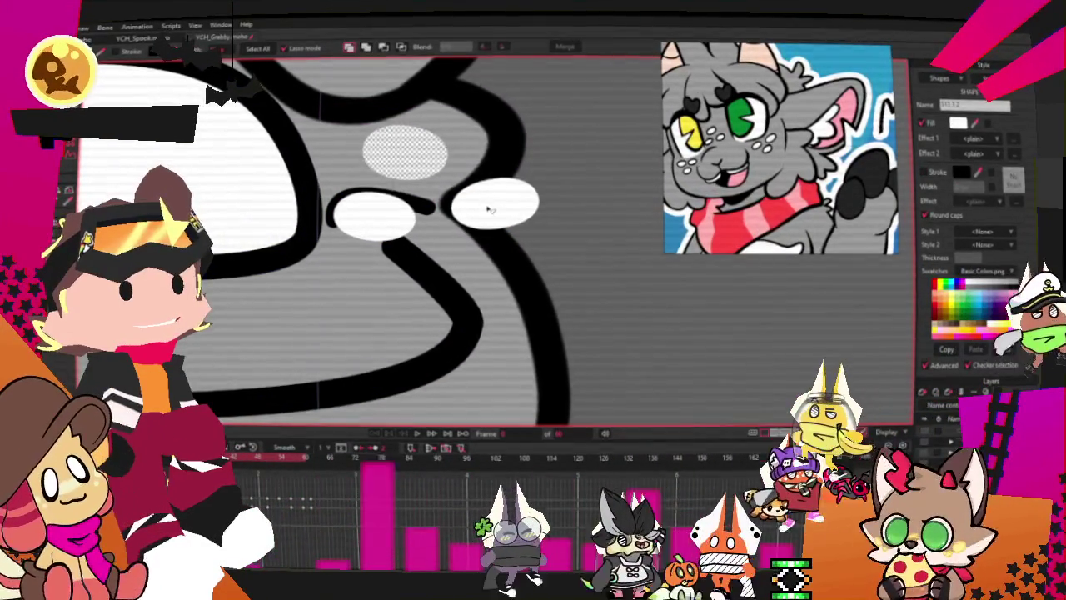
{"action": "key", "text": "t"}
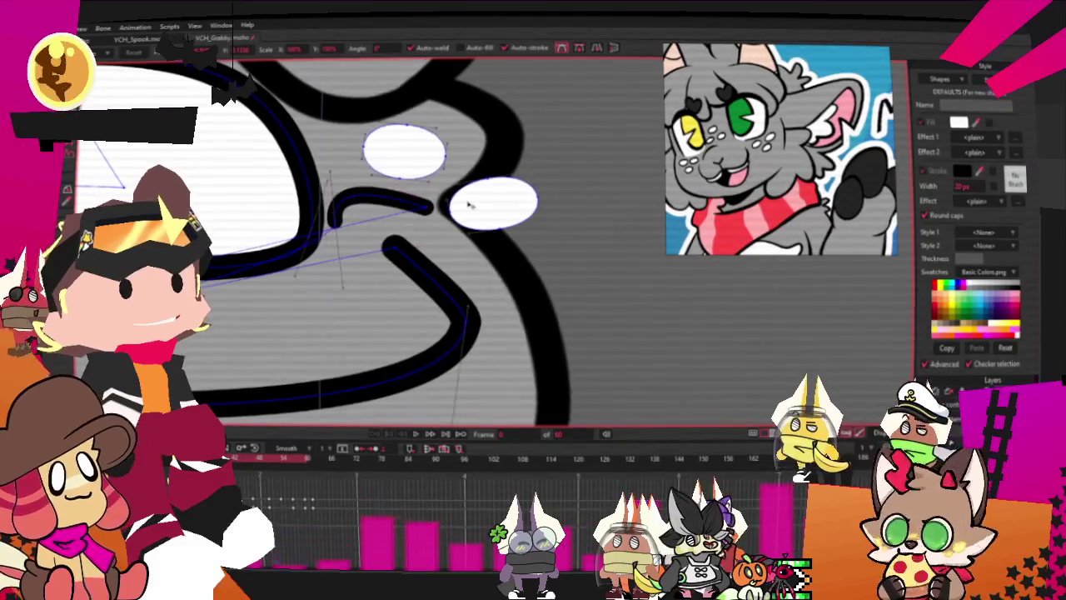
{"action": "scroll", "coordinate": [471, 205], "scroll_direction": "down", "scroll_amount": 5}
{"action": "scroll", "coordinate": [495, 246], "scroll_direction": "up", "scroll_amount": 5}
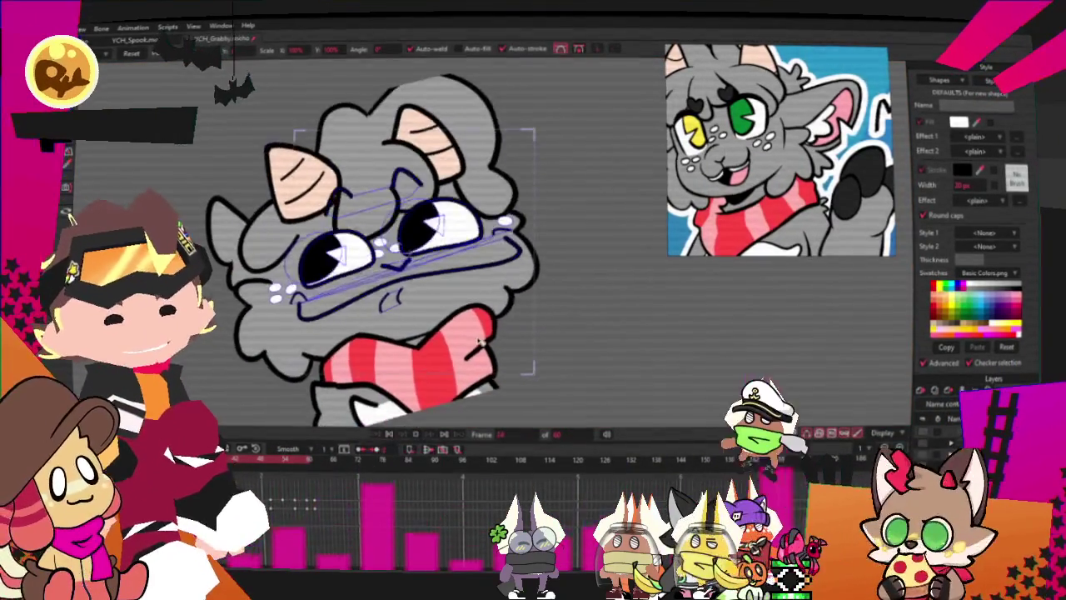
Switch to Transform Layer and bring up the list of new layer types
{"action": "scroll", "coordinate": [480, 341], "scroll_direction": "down", "scroll_amount": 2}
{"action": "scroll", "coordinate": [467, 325], "scroll_direction": "up", "scroll_amount": 5}
{"action": "scroll", "coordinate": [445, 300], "scroll_direction": "down", "scroll_amount": 3}
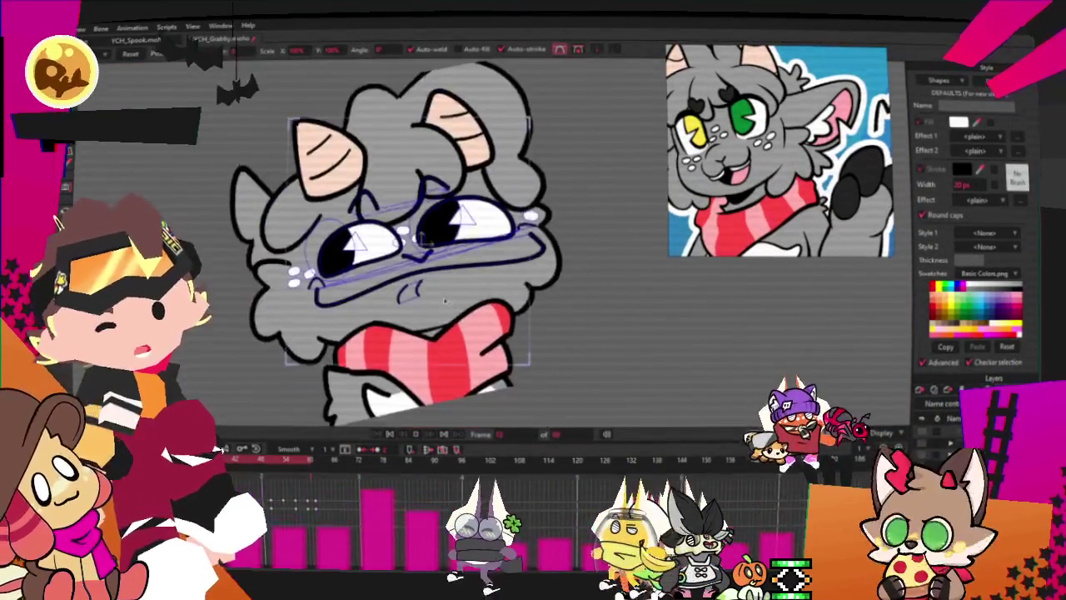
{"action": "scroll", "coordinate": [444, 301], "scroll_direction": "up", "scroll_amount": 2}
{"action": "scroll", "coordinate": [400, 241], "scroll_direction": "up", "scroll_amount": 2}
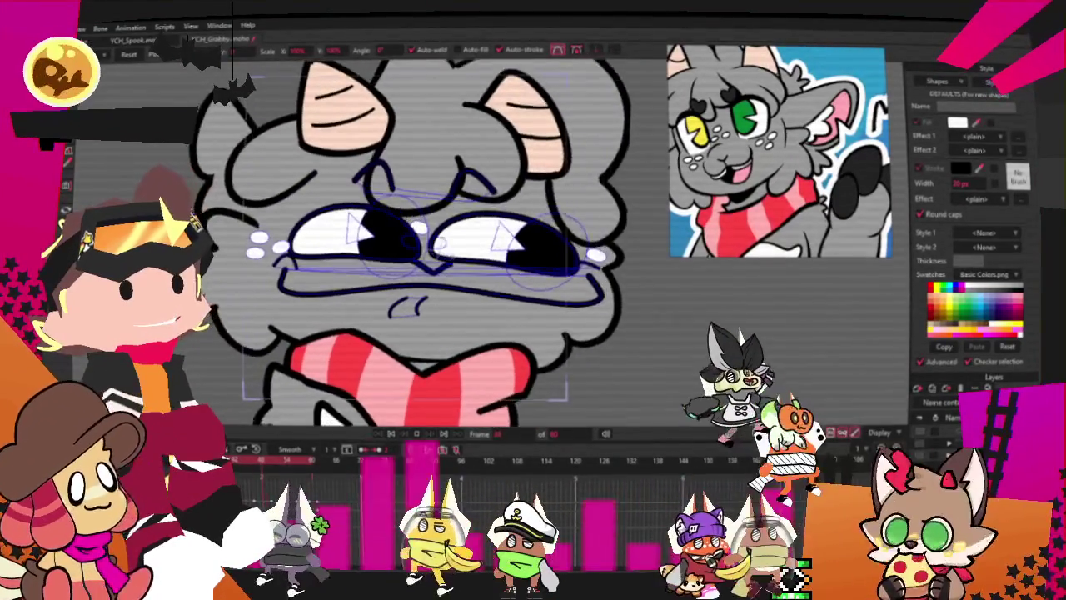
{"action": "key", "text": "m"}
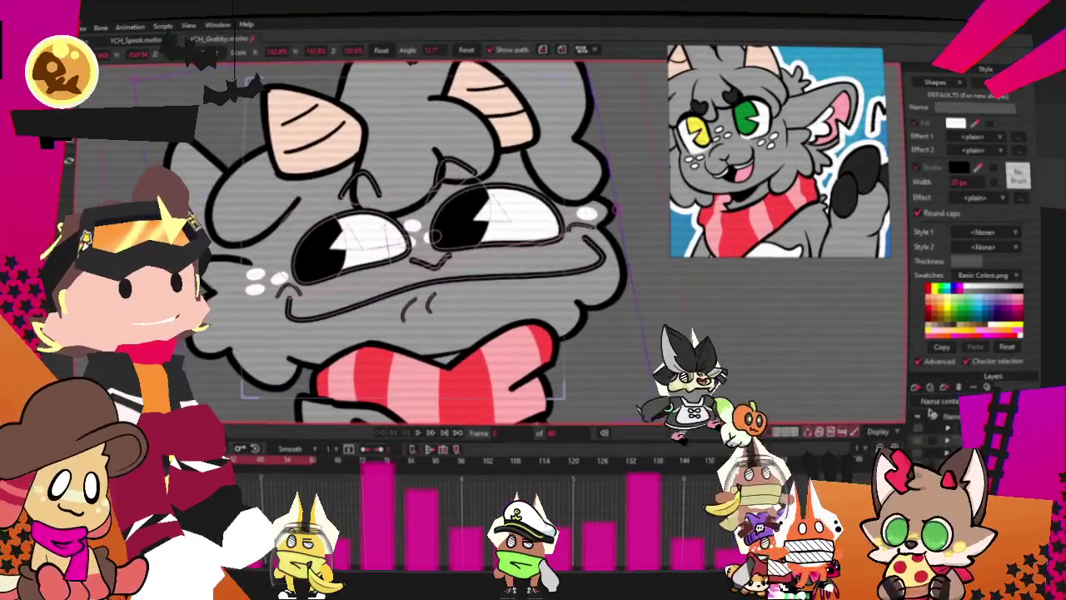
{"action": "left_click", "coordinate": [916, 388]}
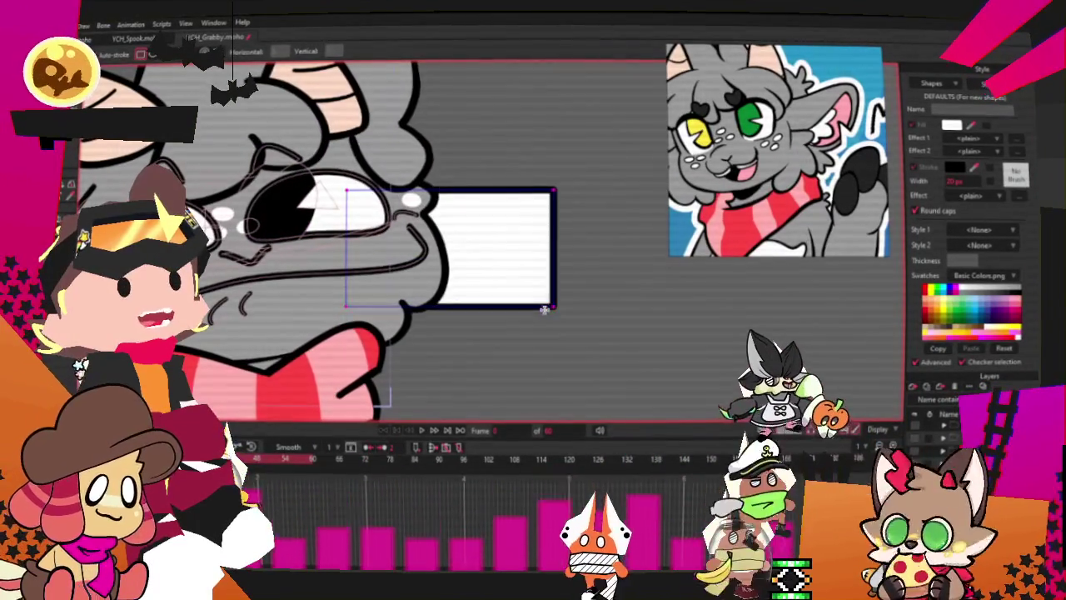
{"action": "key", "text": "g"}
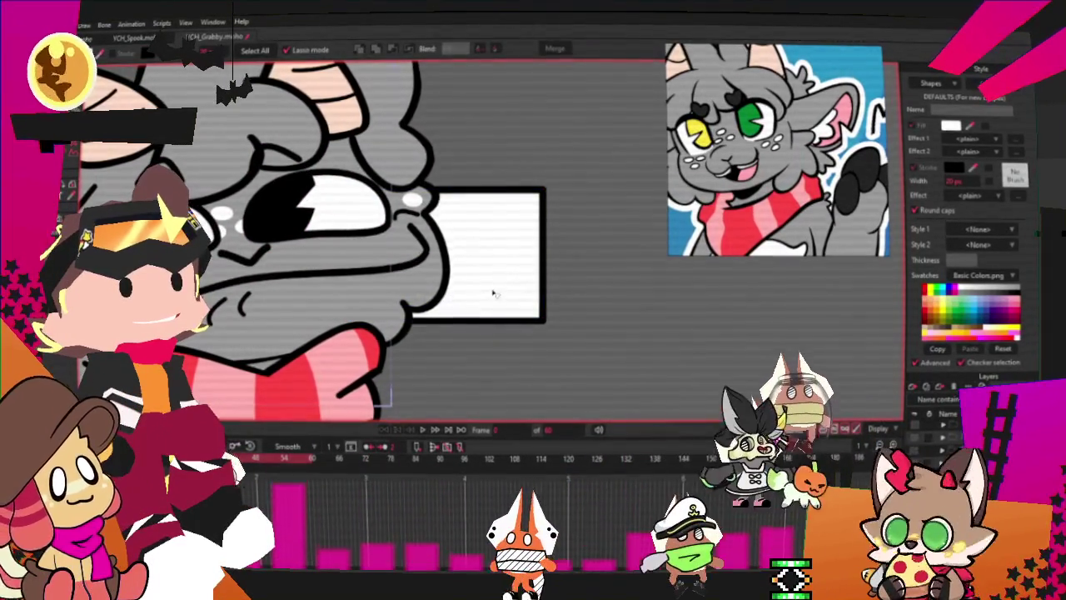
{"action": "left_click", "coordinate": [494, 293]}
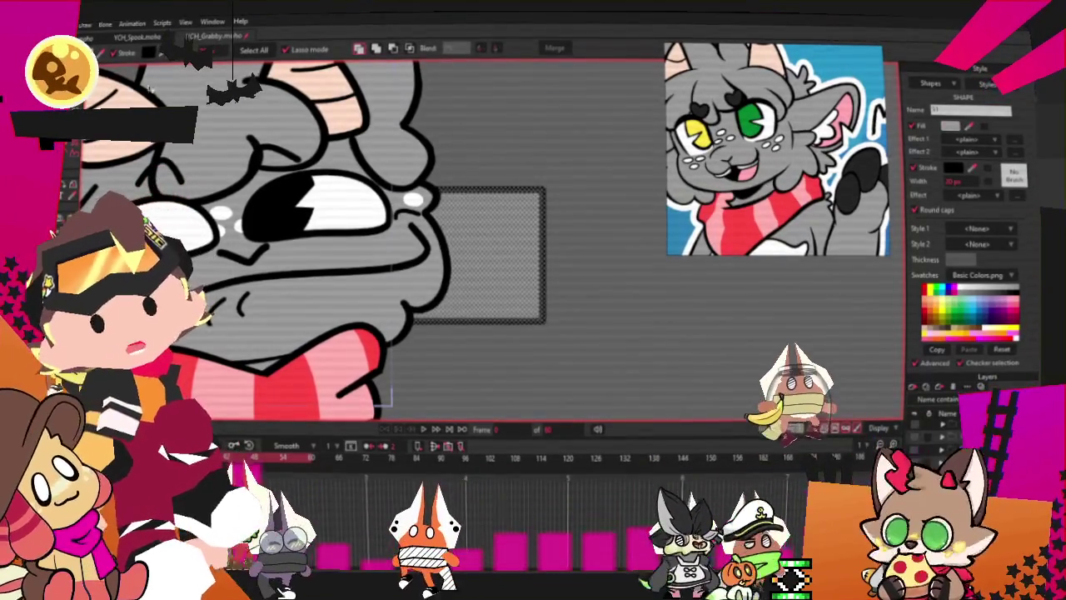
{"action": "key", "text": "t"}
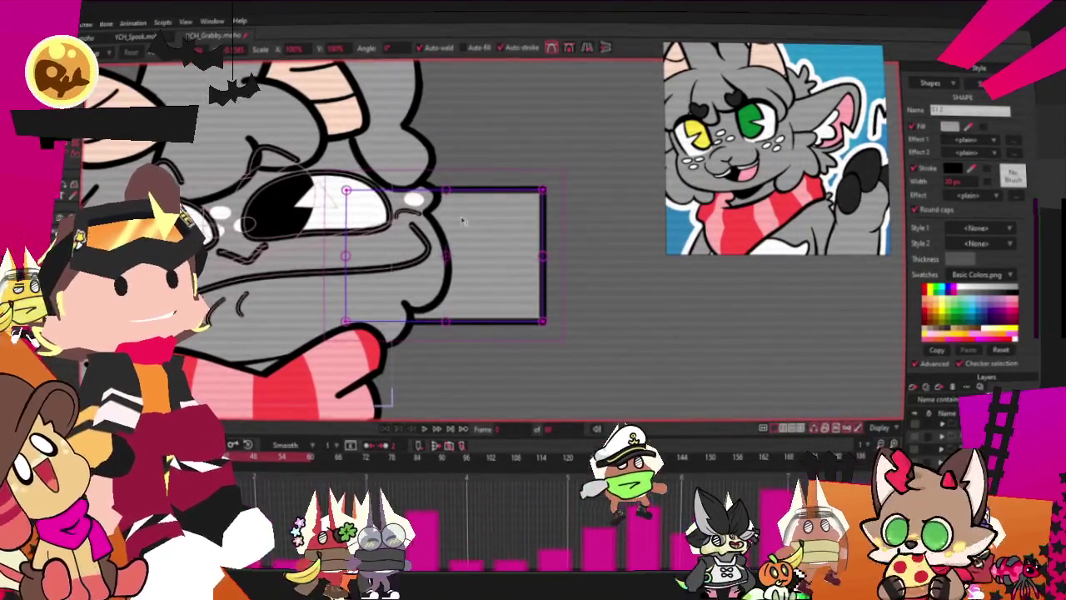
{"action": "left_click_drag", "start_coordinate": [464, 221], "coordinate": [464, 245]}
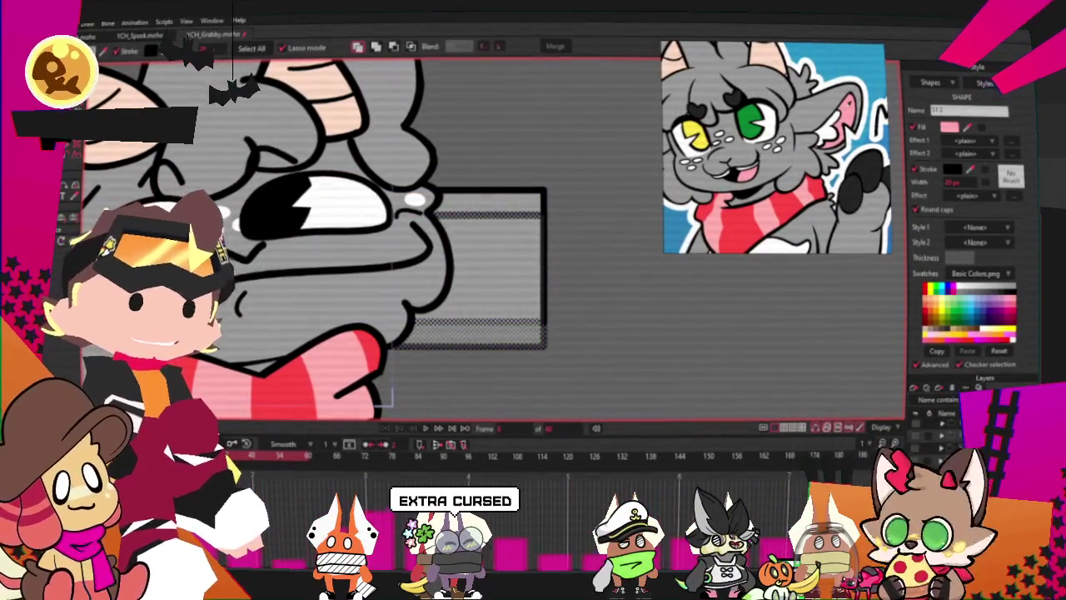
{"action": "scroll", "coordinate": [534, 315], "scroll_direction": "up", "scroll_amount": 2}
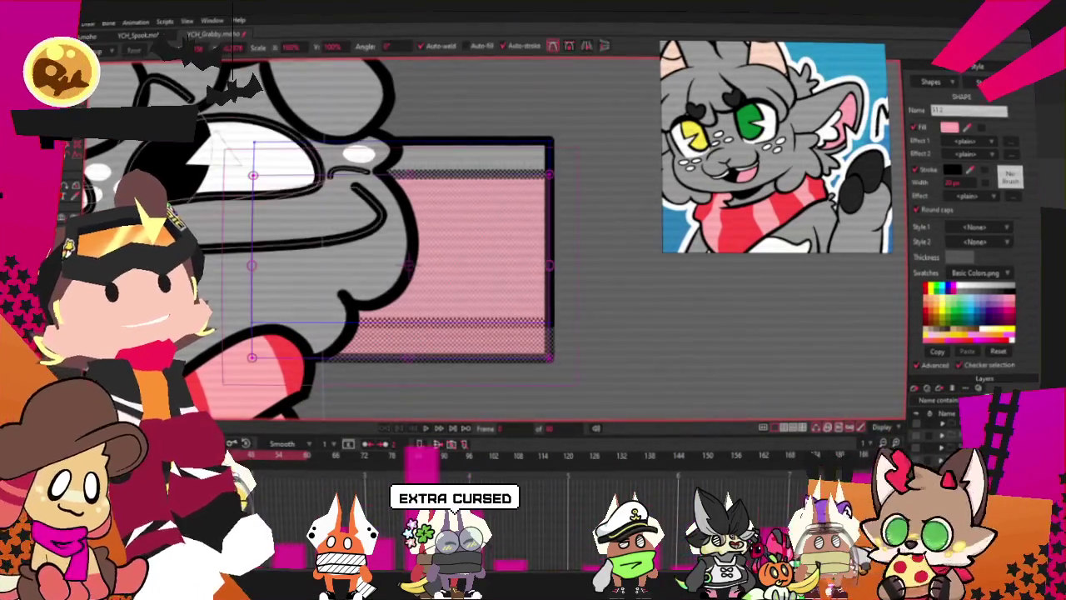
{"action": "left_click", "coordinate": [252, 358]}
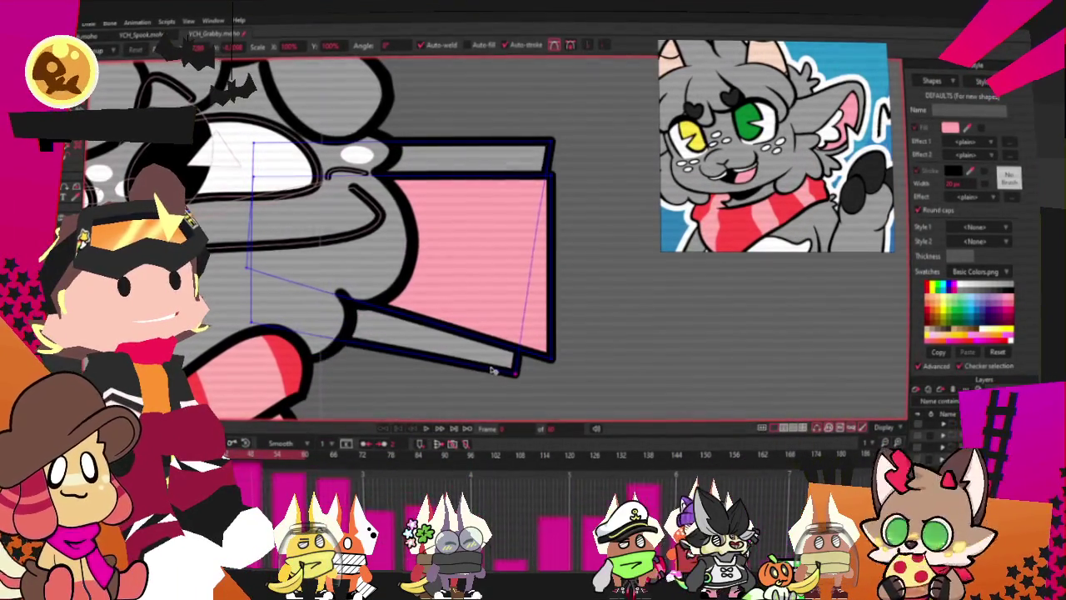
{"action": "mouse_move", "coordinate": [518, 377]}
{"action": "left_mouse_down"}
{"action": "mouse_move", "coordinate": [588, 374]}
{"action": "mouse_move", "coordinate": [594, 319]}
{"action": "left_mouse_up"}
{"action": "key", "text": "ctrl+z"}
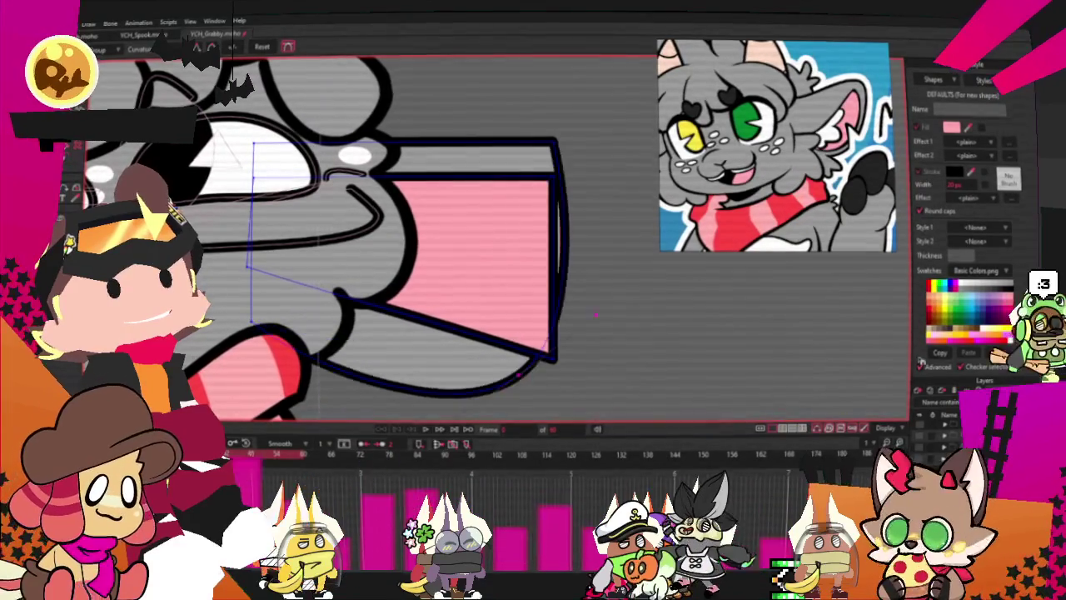
{"action": "scroll", "coordinate": [594, 319], "scroll_direction": "down", "scroll_amount": 3}
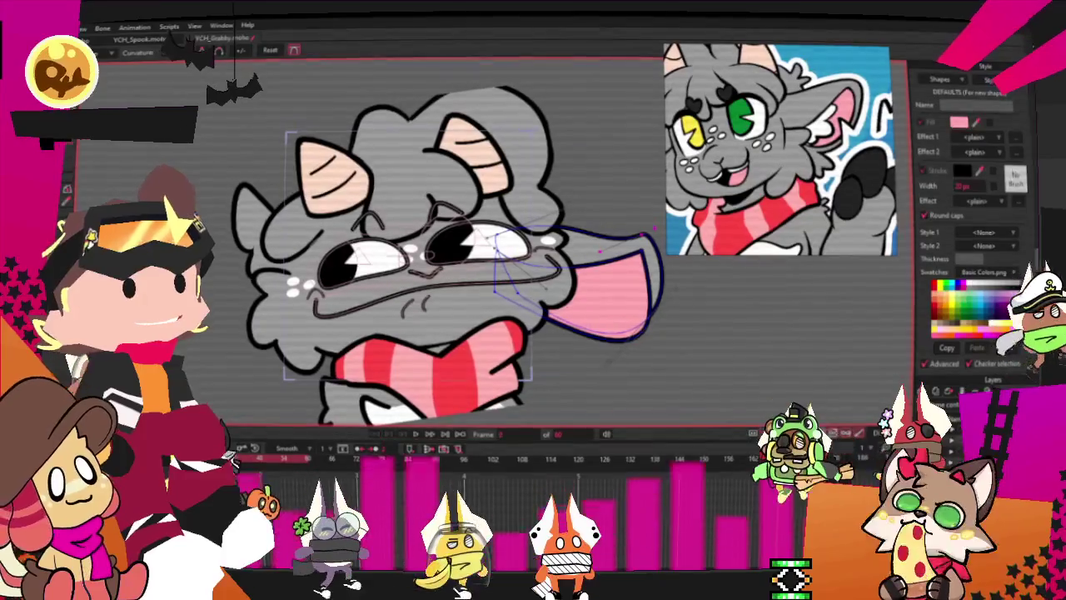
{"action": "left_click_drag", "start_coordinate": [656, 226], "coordinate": [639, 265]}
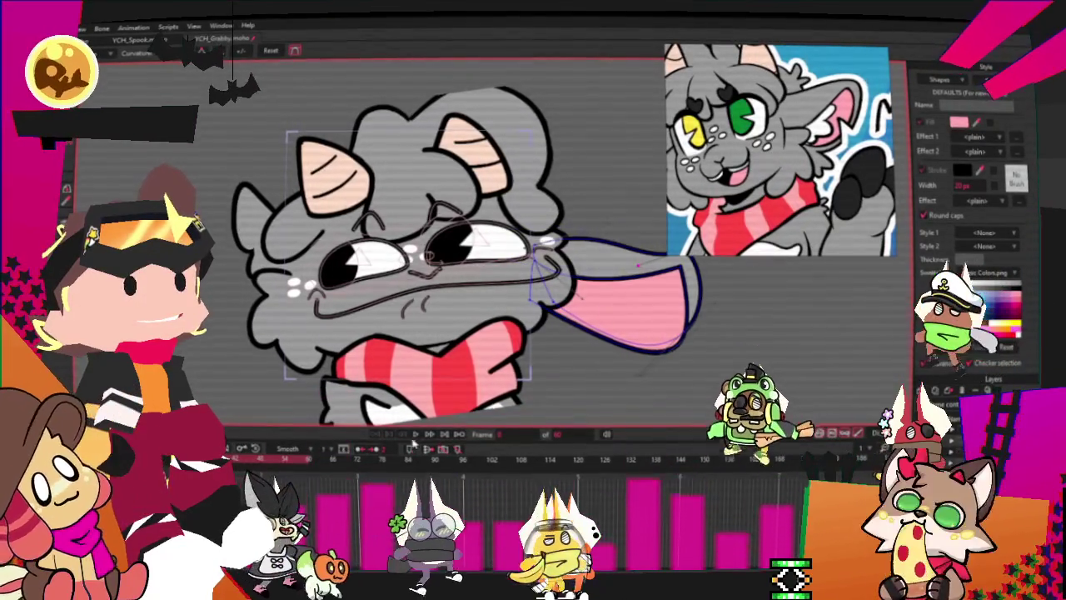
{"action": "scroll", "coordinate": [639, 266], "scroll_direction": "down", "scroll_amount": 2}
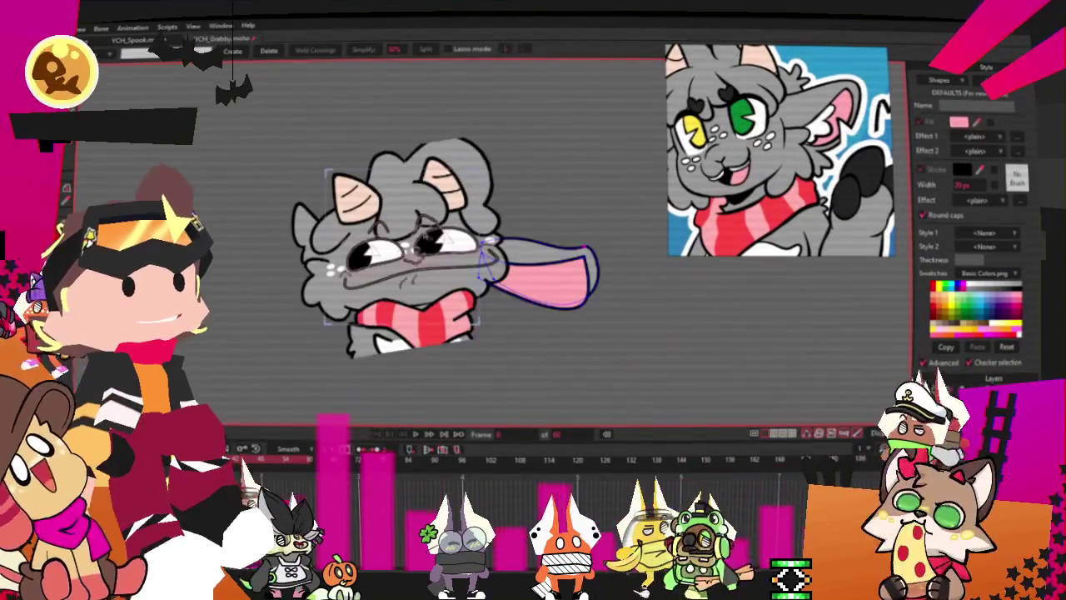
{"action": "key", "text": "g"}
{"action": "left_click_drag", "start_coordinate": [708, 358], "coordinate": [467, 208]}
{"action": "scroll", "coordinate": [552, 285], "scroll_direction": "up", "scroll_amount": 3}
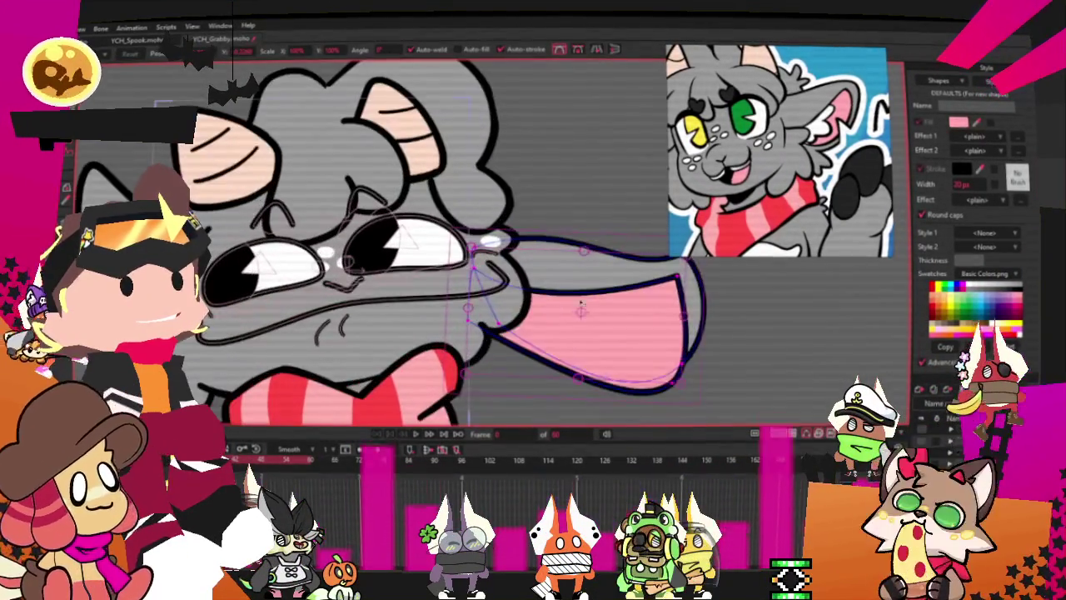
{"action": "scroll", "coordinate": [548, 293], "scroll_direction": "down", "scroll_amount": 1}
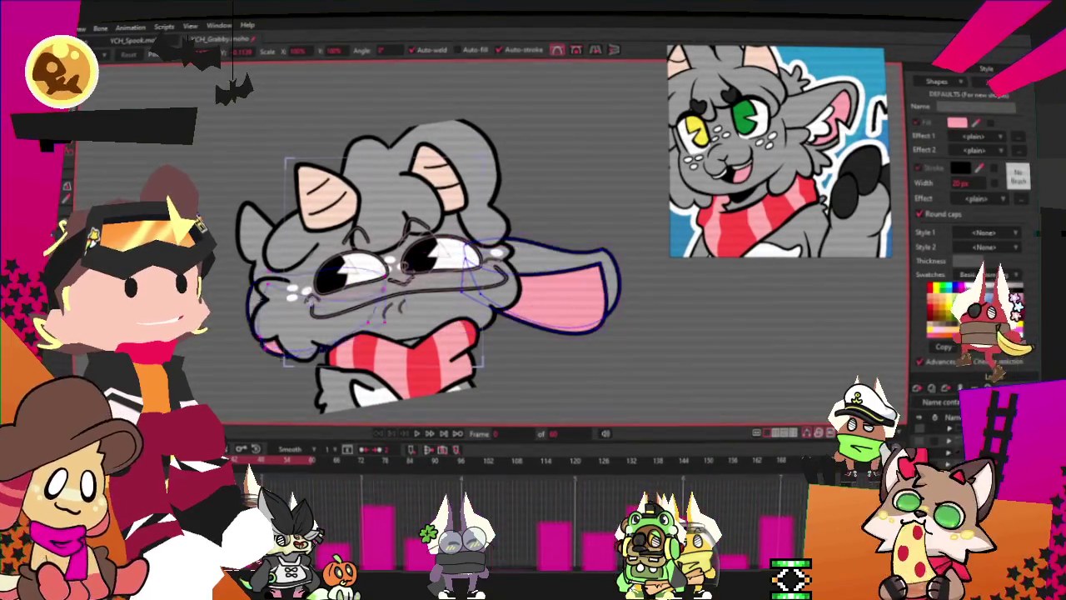
{"action": "scroll", "coordinate": [312, 325], "scroll_direction": "up", "scroll_amount": 3}
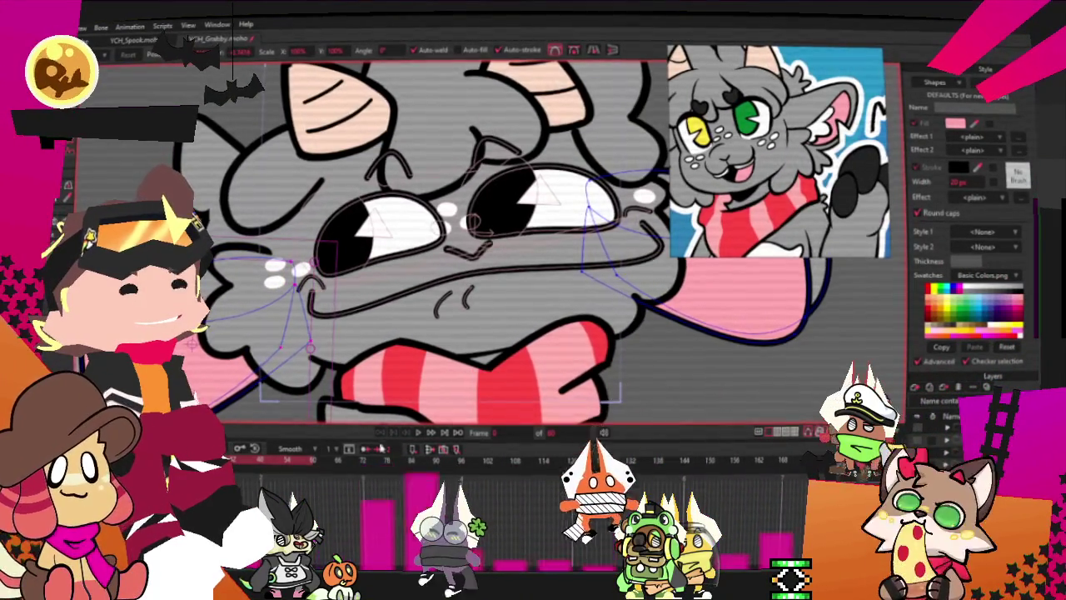
Preview the grabbing-paws animation, then select the left paw's finger, pad and palm shapes
{"action": "left_click", "coordinate": [421, 435]}
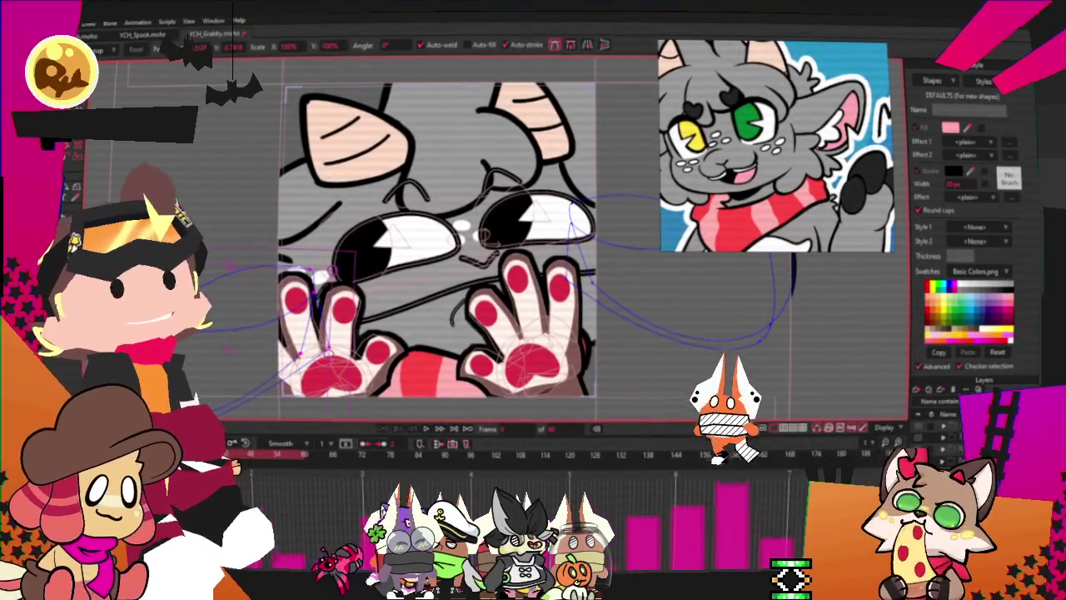
{"action": "key", "text": "g"}
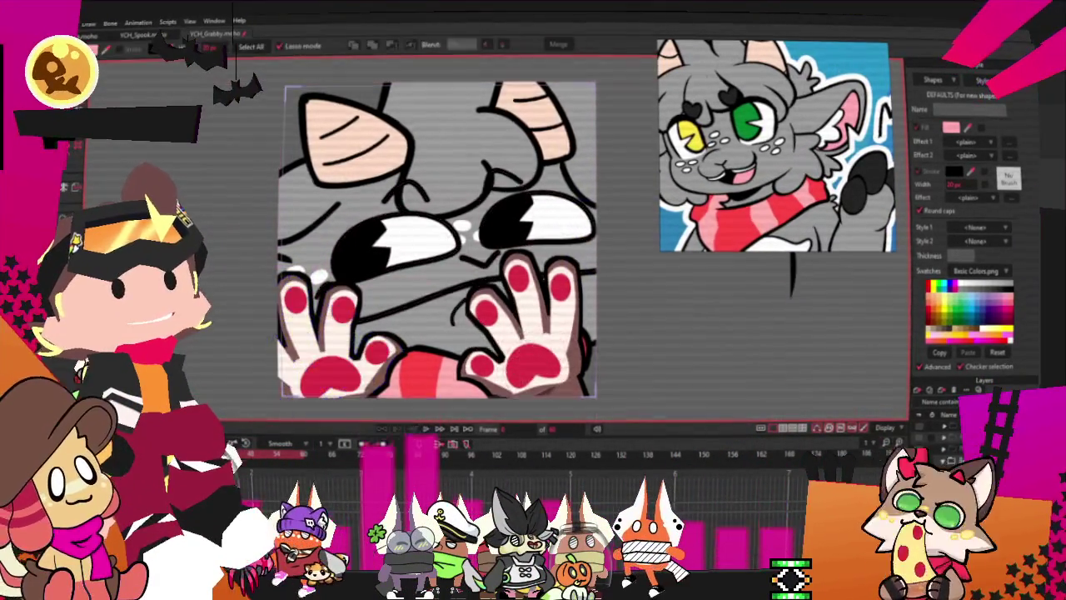
{"action": "left_click", "coordinate": [254, 321]}
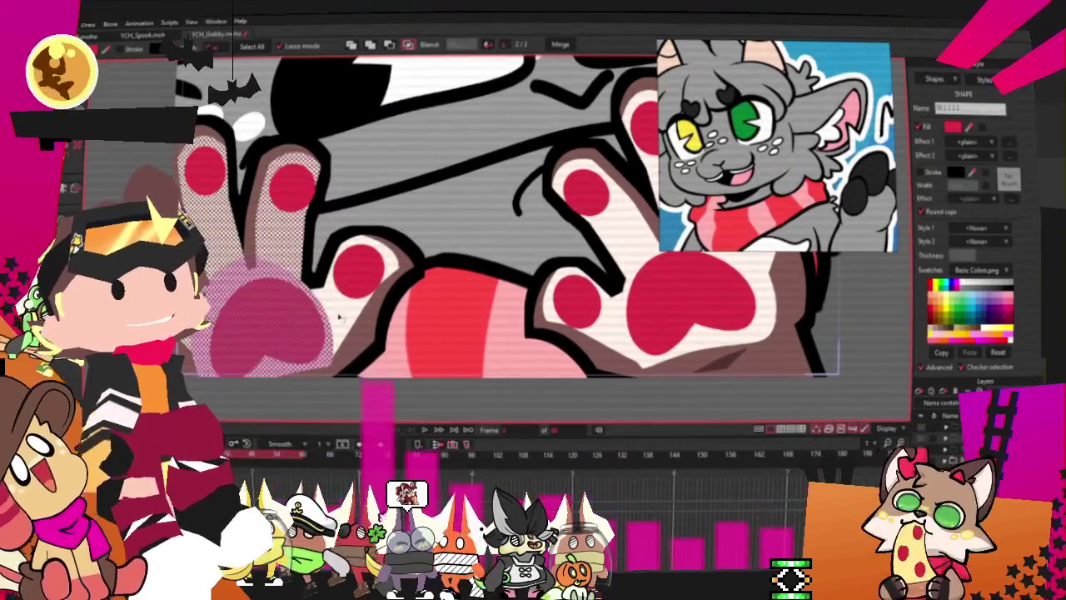
{"action": "left_click", "coordinate": [386, 276]}
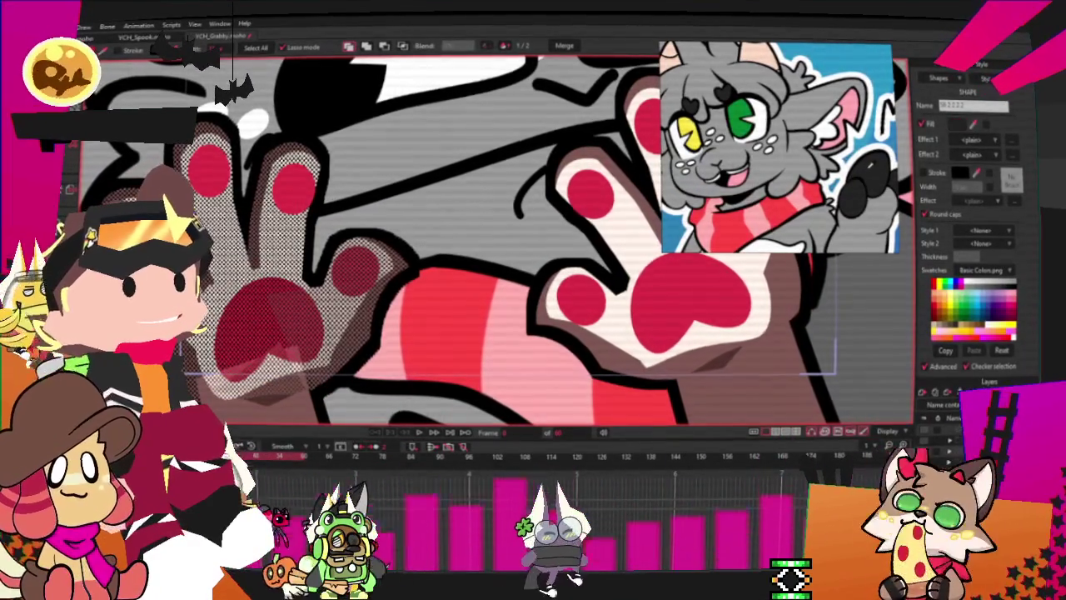
Fill the selected left paw shapes with black and show the dark paw's points
{"action": "left_click", "coordinate": [268, 403]}
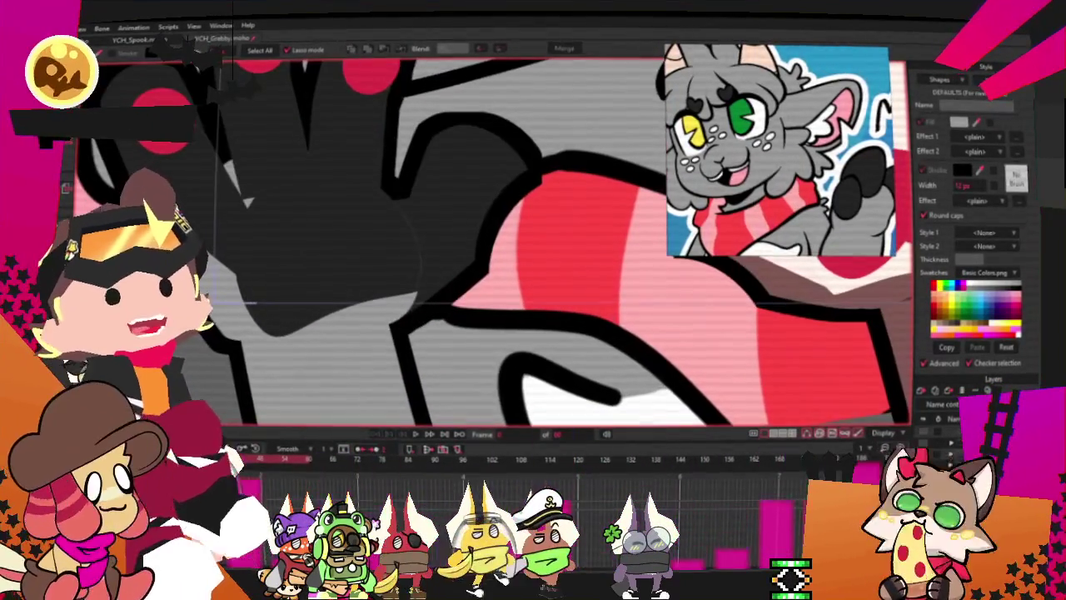
{"action": "left_click", "coordinate": [352, 225]}
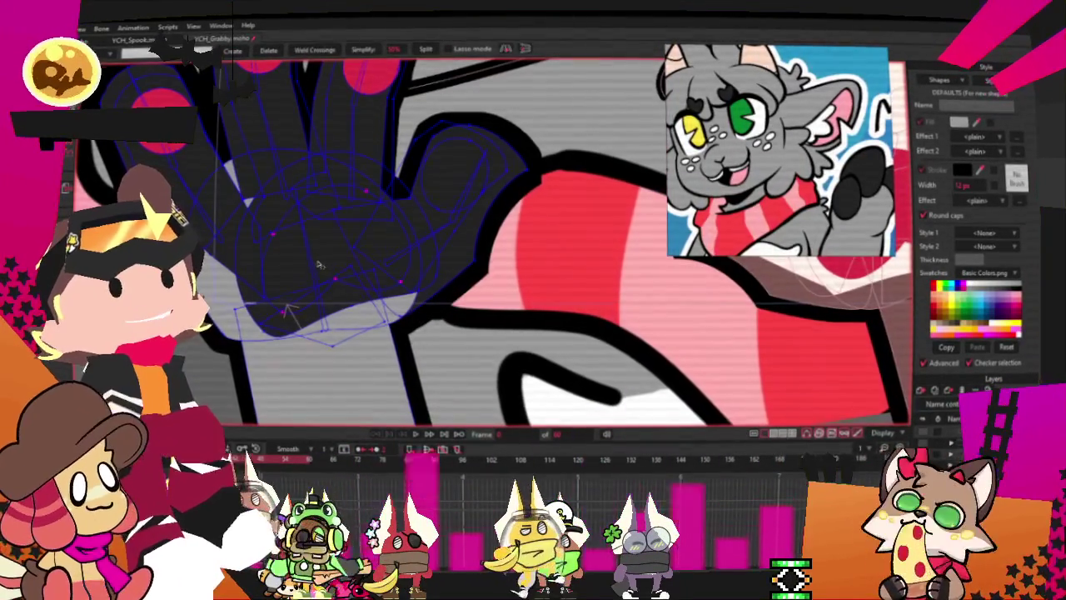
{"action": "scroll", "coordinate": [319, 264], "scroll_direction": "up", "scroll_amount": 2}
{"action": "scroll", "coordinate": [357, 306], "scroll_direction": "down", "scroll_amount": 2}
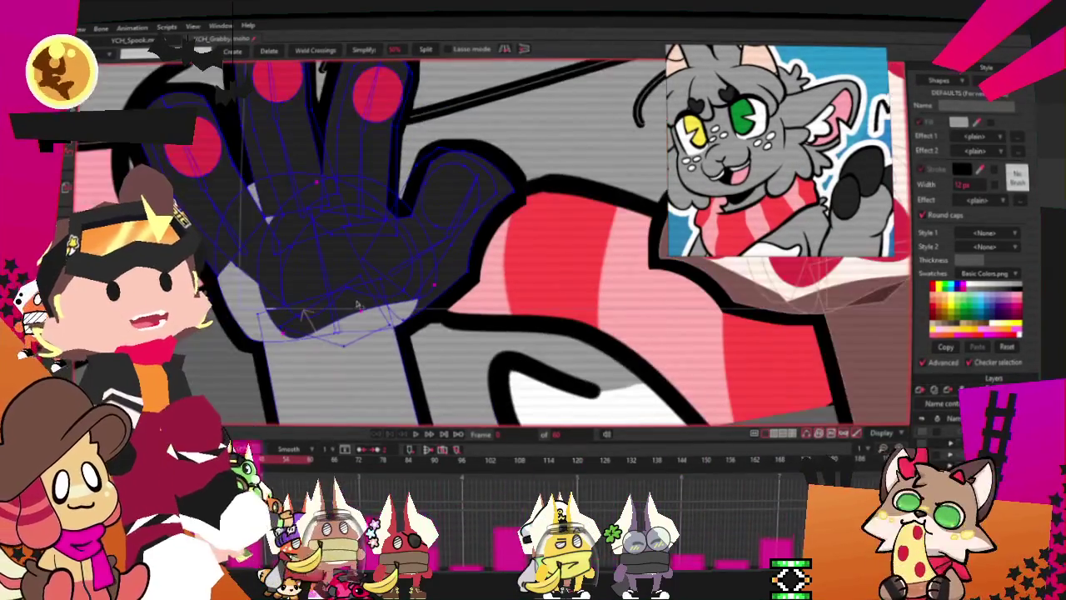
{"action": "scroll", "coordinate": [356, 344], "scroll_direction": "down", "scroll_amount": 2}
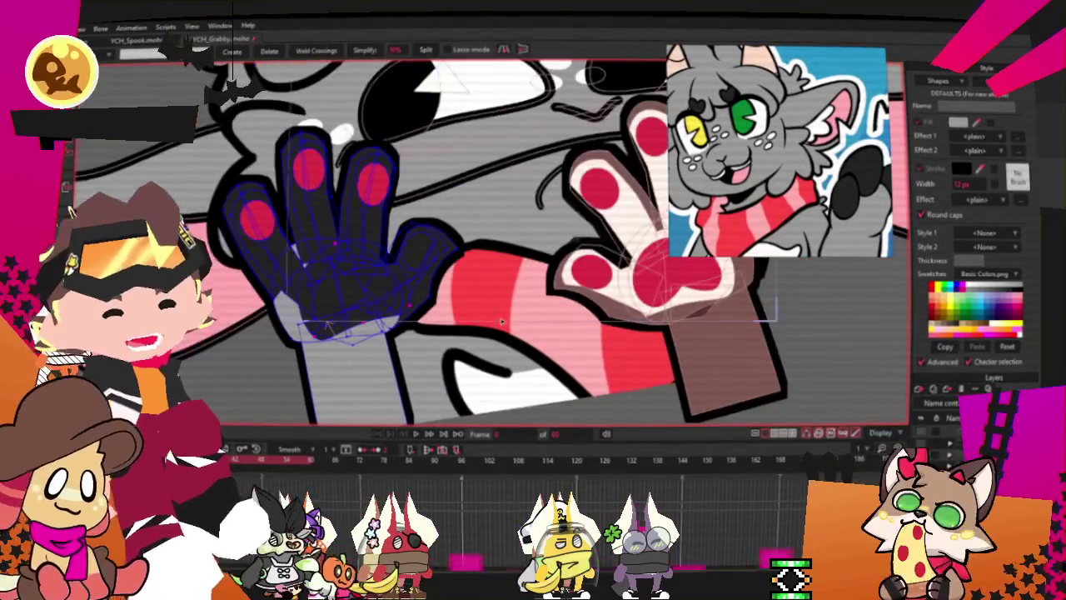
{"action": "scroll", "coordinate": [500, 350], "scroll_direction": "up", "scroll_amount": 2}
{"action": "scroll", "coordinate": [638, 362], "scroll_direction": "up", "scroll_amount": 2}
{"action": "scroll", "coordinate": [454, 321], "scroll_direction": "down", "scroll_amount": 2}
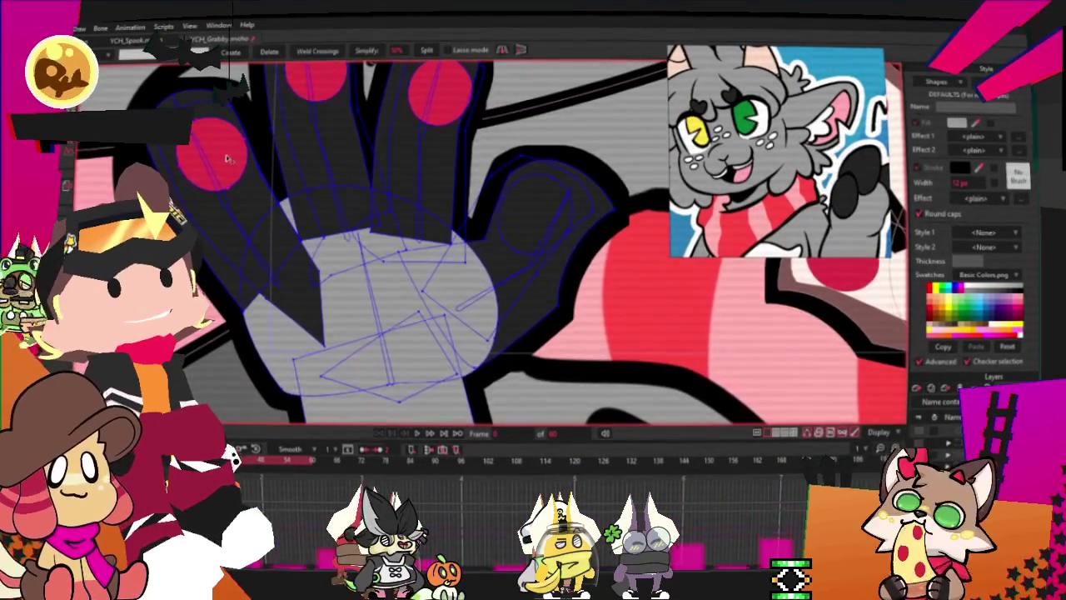
{"action": "scroll", "coordinate": [227, 159], "scroll_direction": "down", "scroll_amount": 3}
{"action": "scroll", "coordinate": [298, 126], "scroll_direction": "up", "scroll_amount": 3}
Delete the red pad fill, reorder the palm shape and pull it up into a smaller patch
{"action": "key", "text": "Delete"}
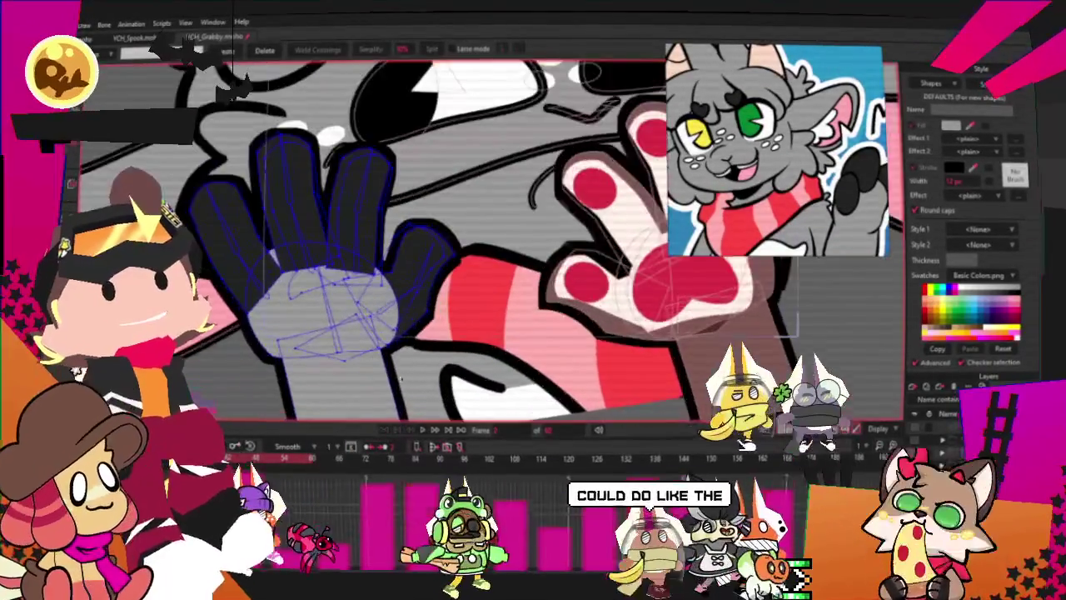
{"action": "key", "text": "t"}
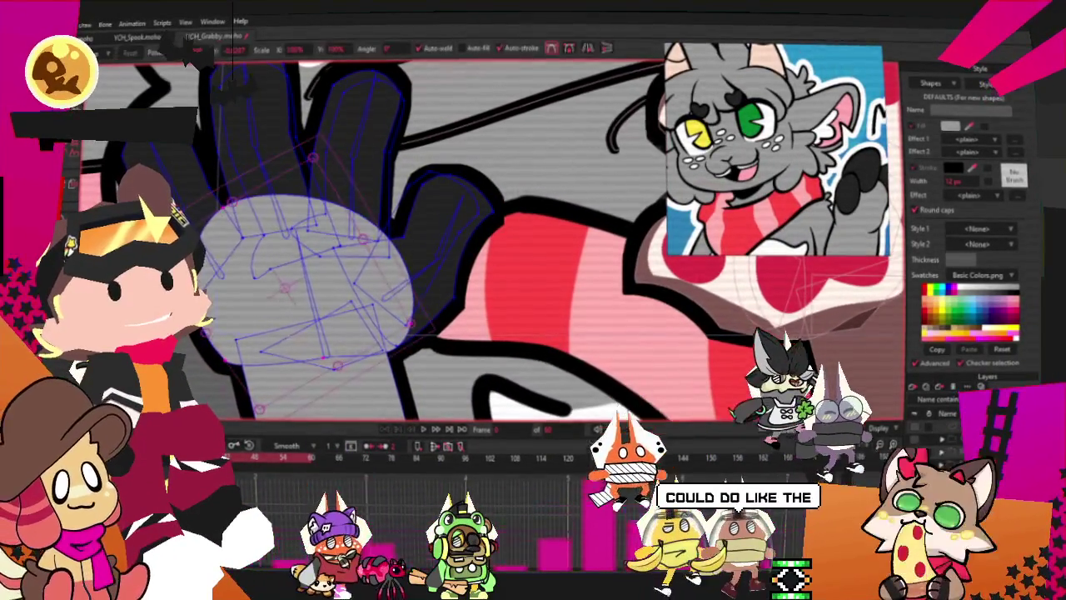
{"action": "key", "text": "q"}
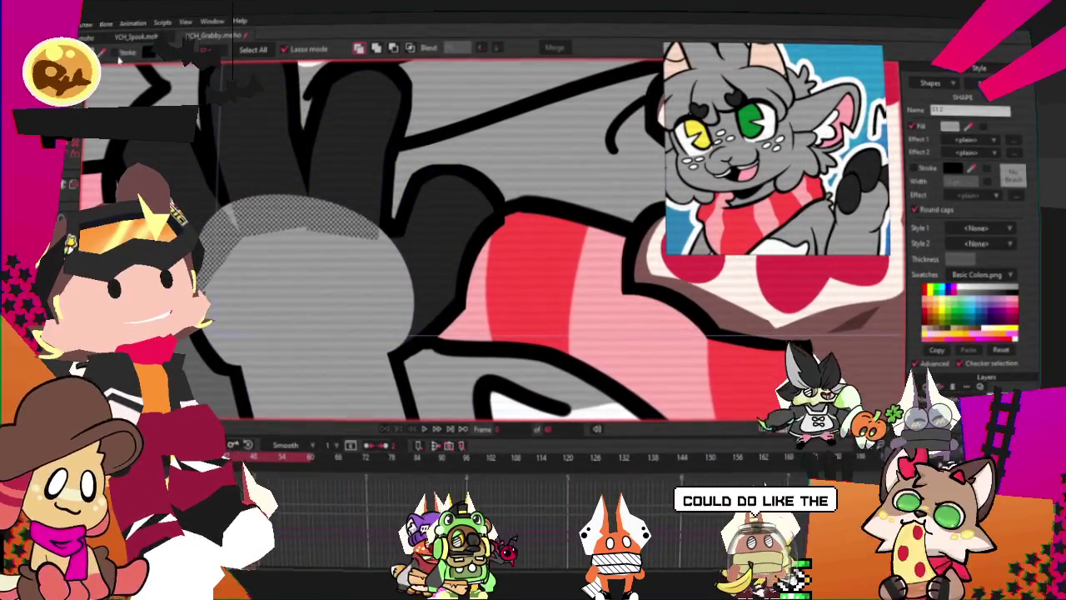
{"action": "left_click", "coordinate": [316, 292]}
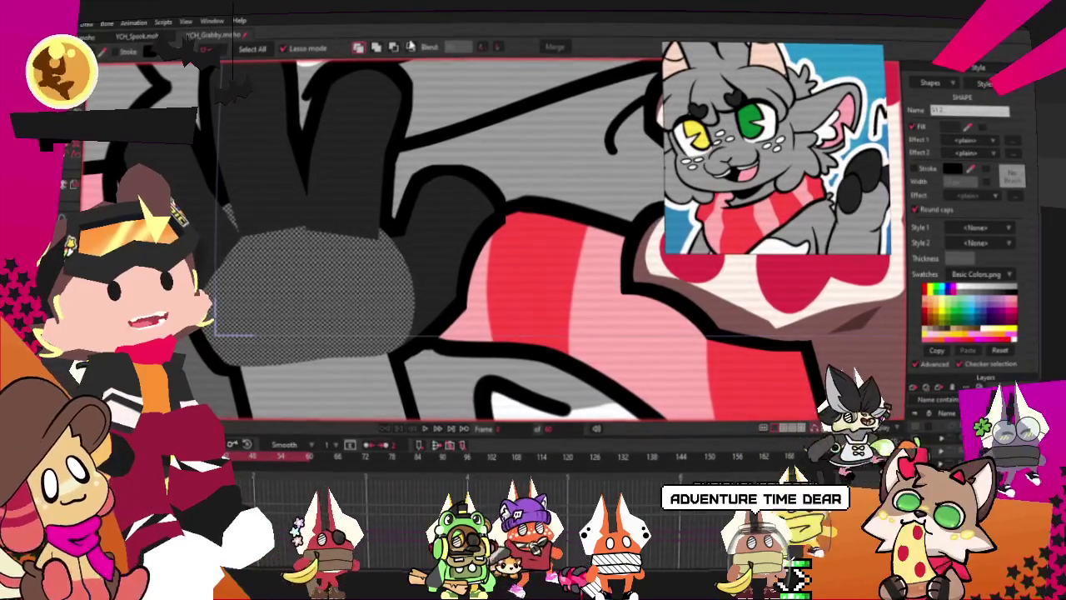
{"action": "left_click", "coordinate": [410, 48]}
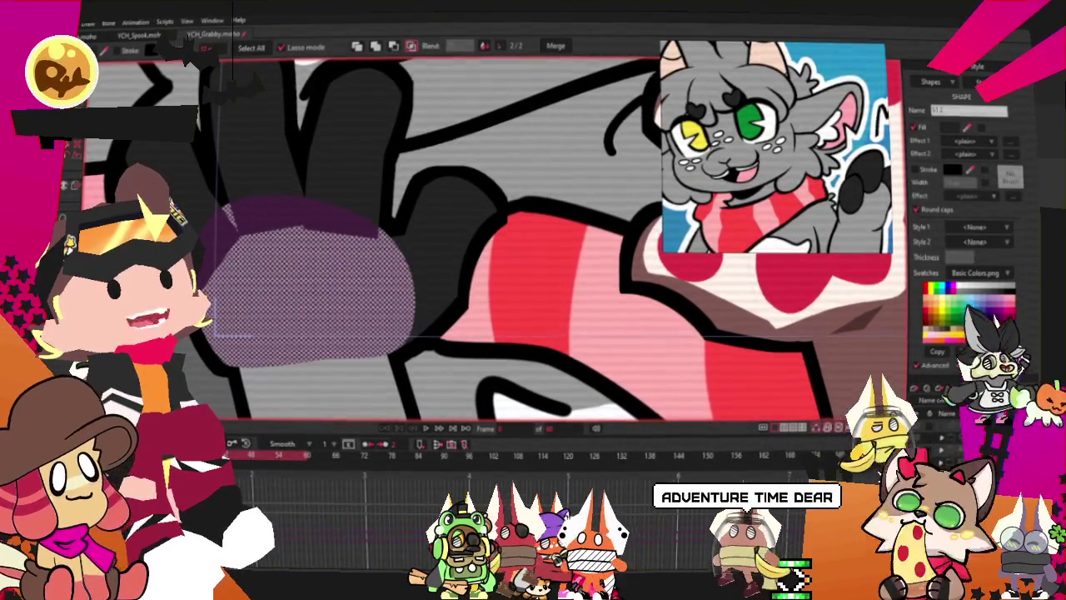
{"action": "key", "text": "t"}
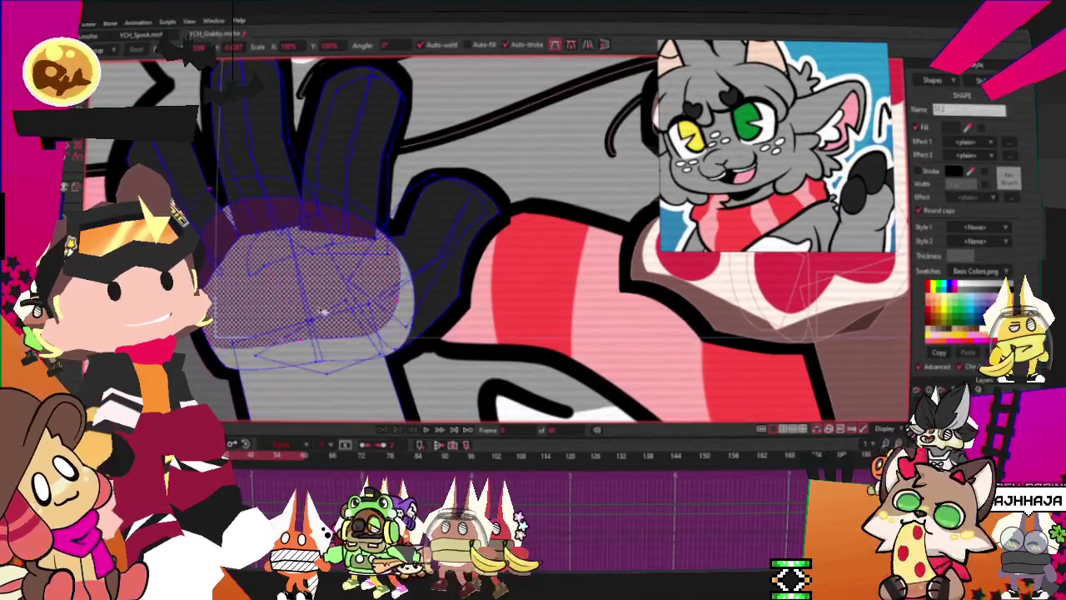
{"action": "left_click_drag", "start_coordinate": [300, 338], "coordinate": [290, 277]}
{"action": "key", "text": "ctrl+a"}
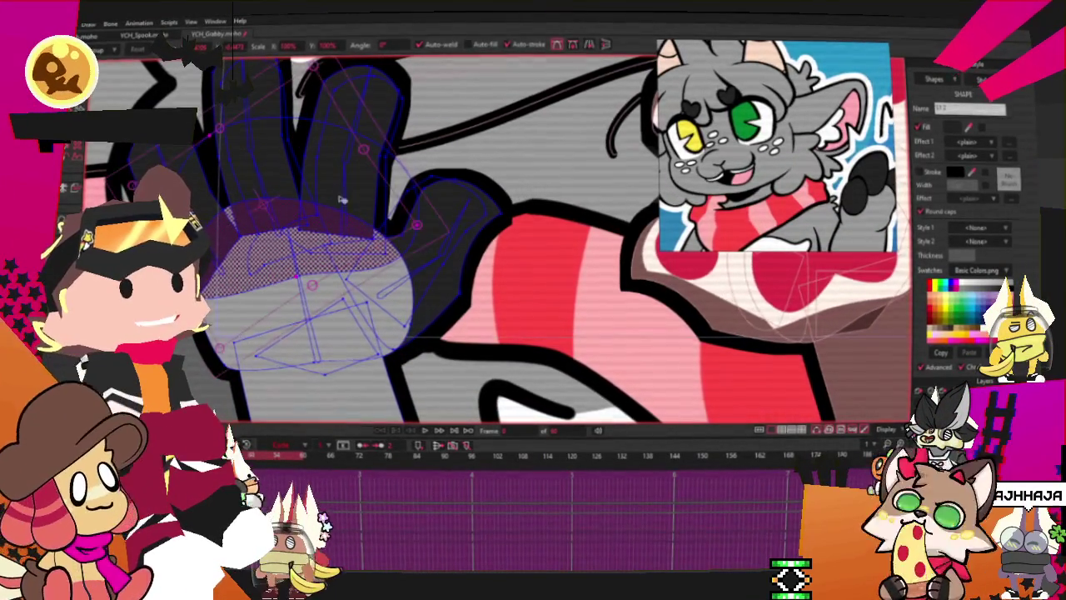
Play the animation to check the glove, then reselect the left hand's layer
{"action": "left_click", "coordinate": [424, 430]}
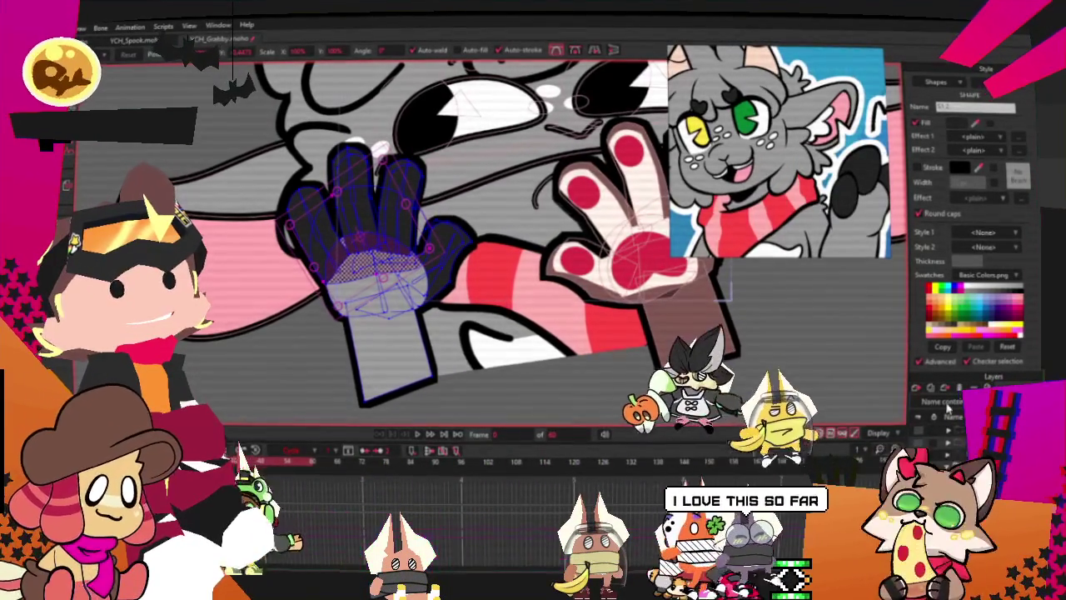
{"action": "left_click", "coordinate": [693, 293]}
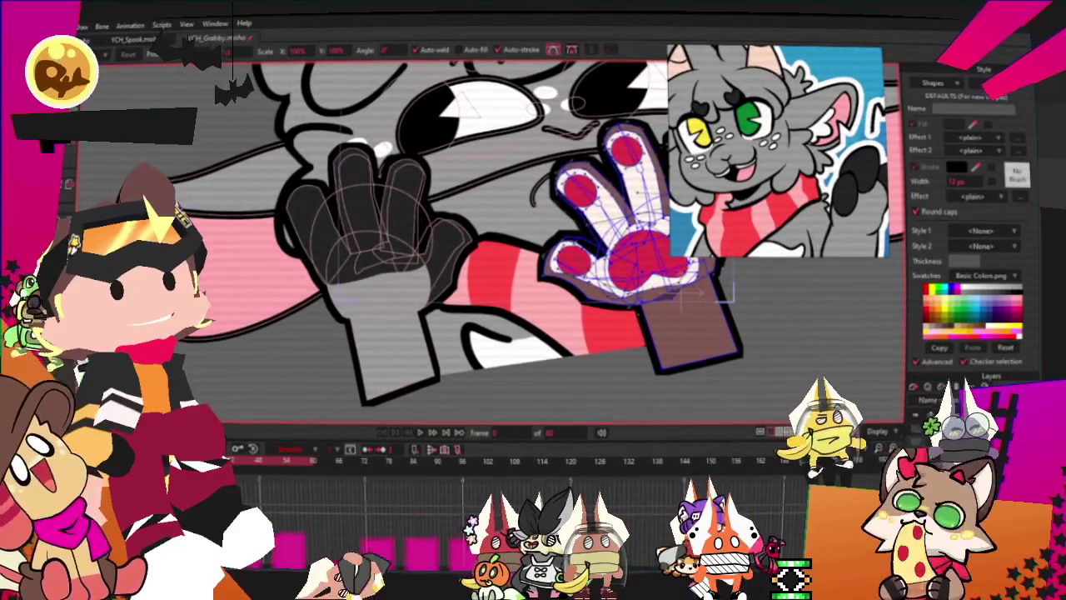
{"action": "left_click", "coordinate": [383, 250]}
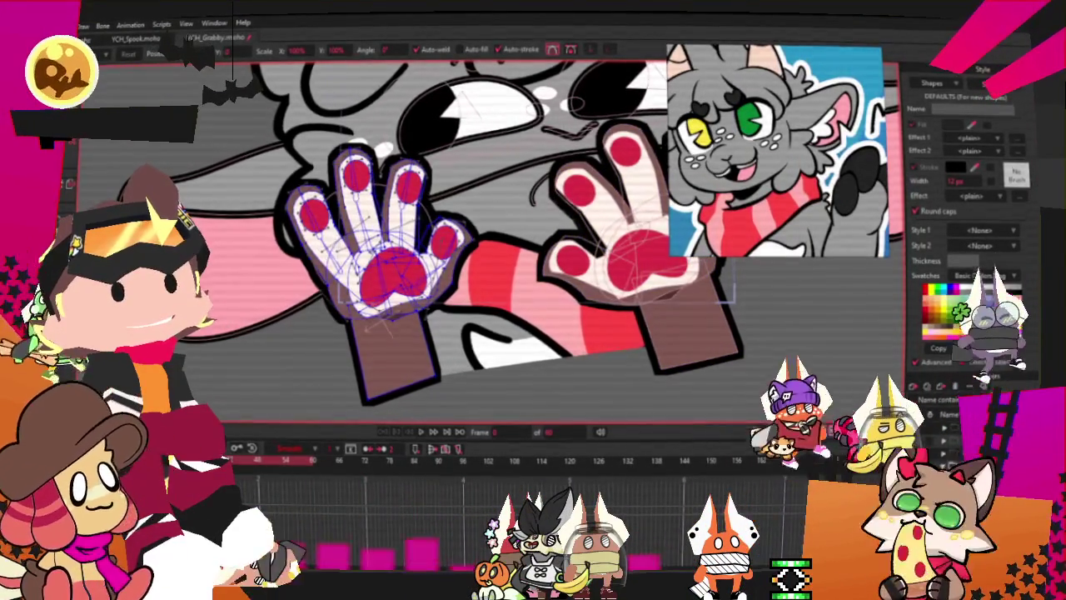
{"action": "key", "text": "m"}
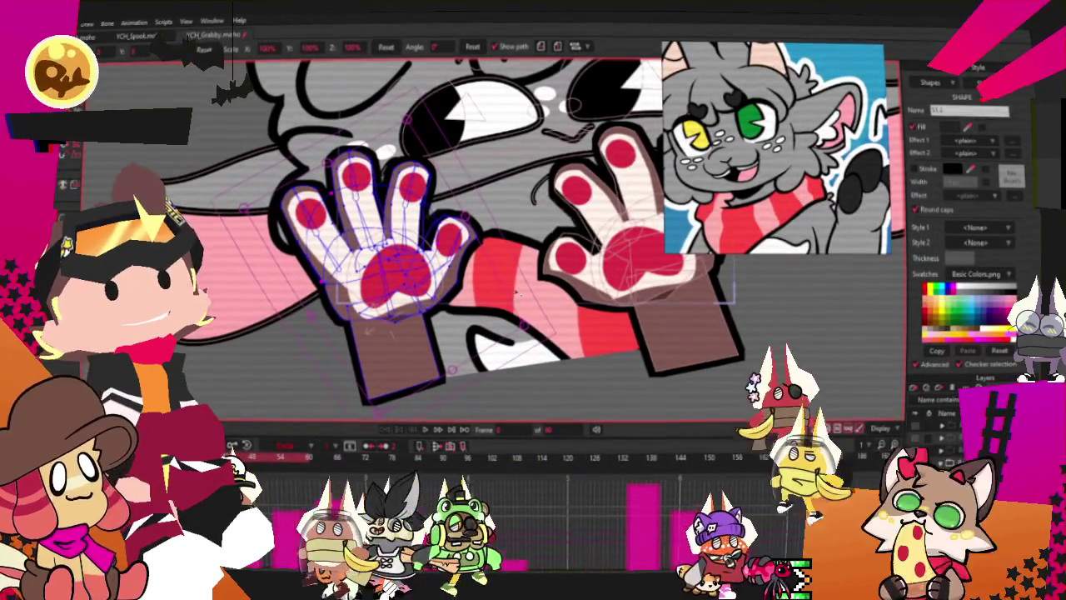
Compare the white paw and dark glove versions of the left hand, keeping the dark glove
{"action": "key", "text": "ctrl+z"}
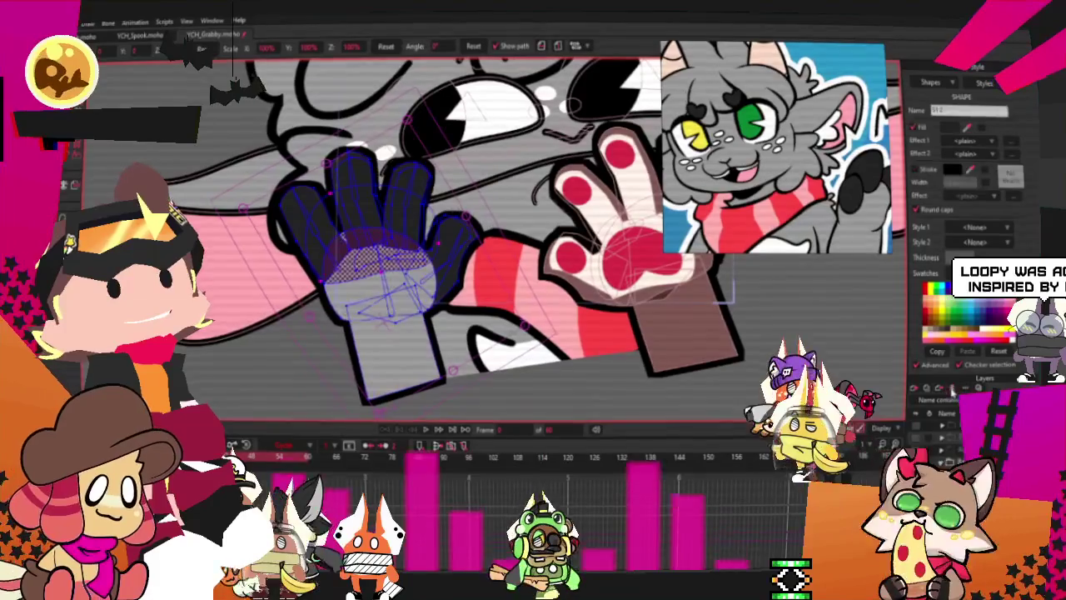
{"action": "scroll", "coordinate": [481, 316], "scroll_direction": "up", "scroll_amount": 2}
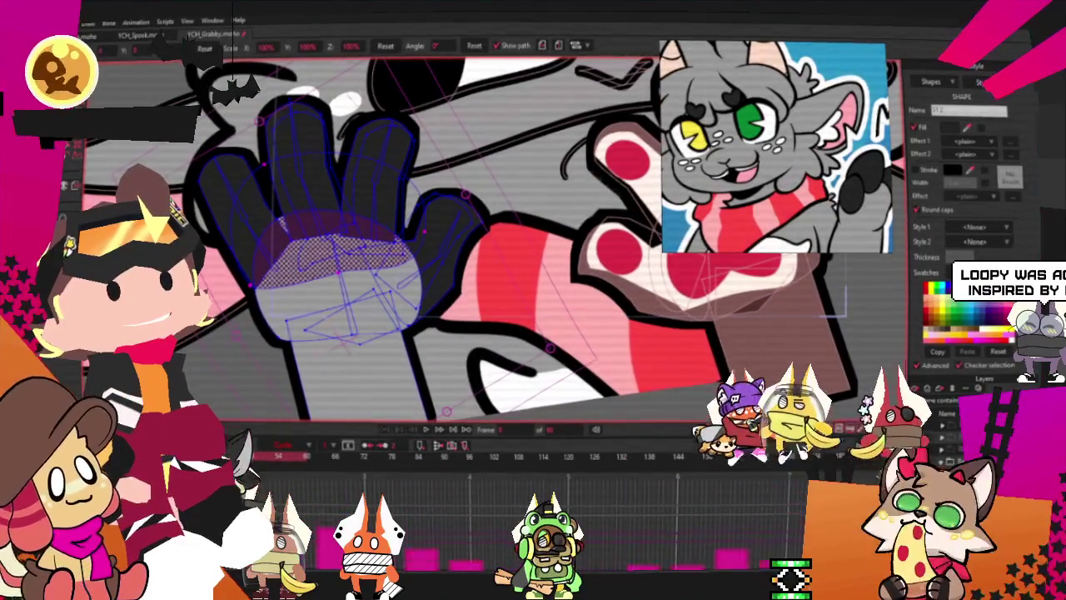
{"action": "key", "text": "ctrl+shift+z"}
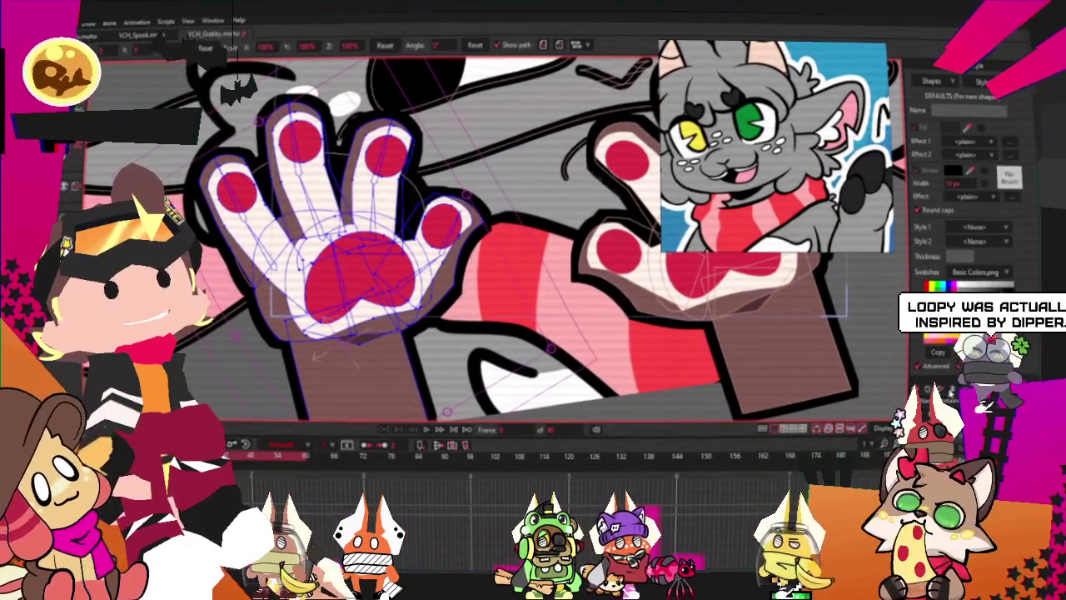
{"action": "key", "text": "ctrl+z"}
{"action": "scroll", "coordinate": [436, 165], "scroll_direction": "up", "scroll_amount": 2}
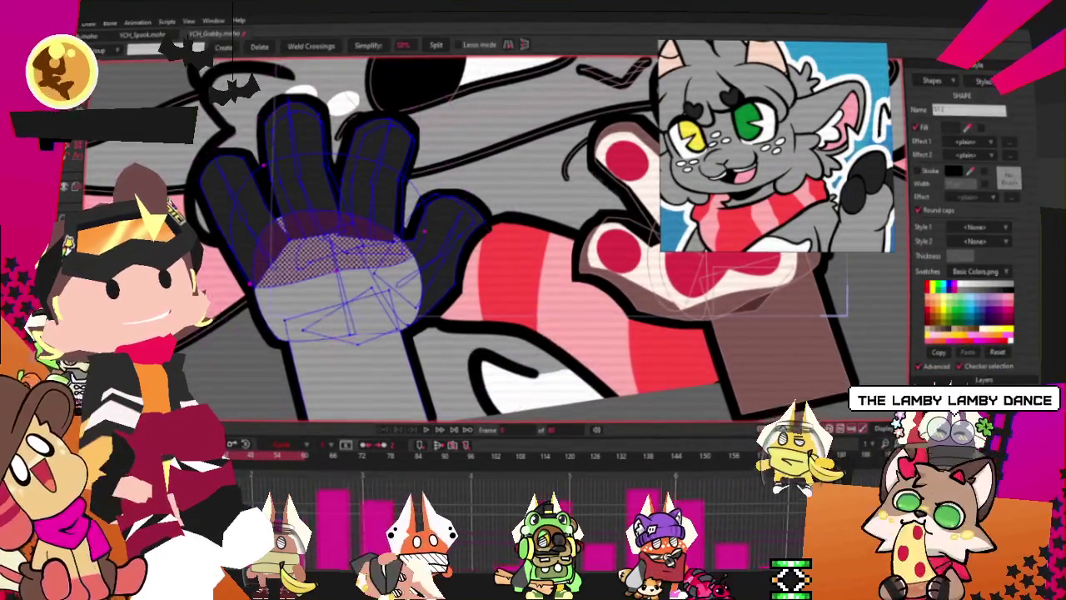
{"action": "scroll", "coordinate": [436, 166], "scroll_direction": "up", "scroll_amount": 2}
Adjust the palm's points, then lower the grey palm shape behind the dark sleeve
{"action": "key", "text": "g"}
{"action": "scroll", "coordinate": [436, 165], "scroll_direction": "down", "scroll_amount": 2}
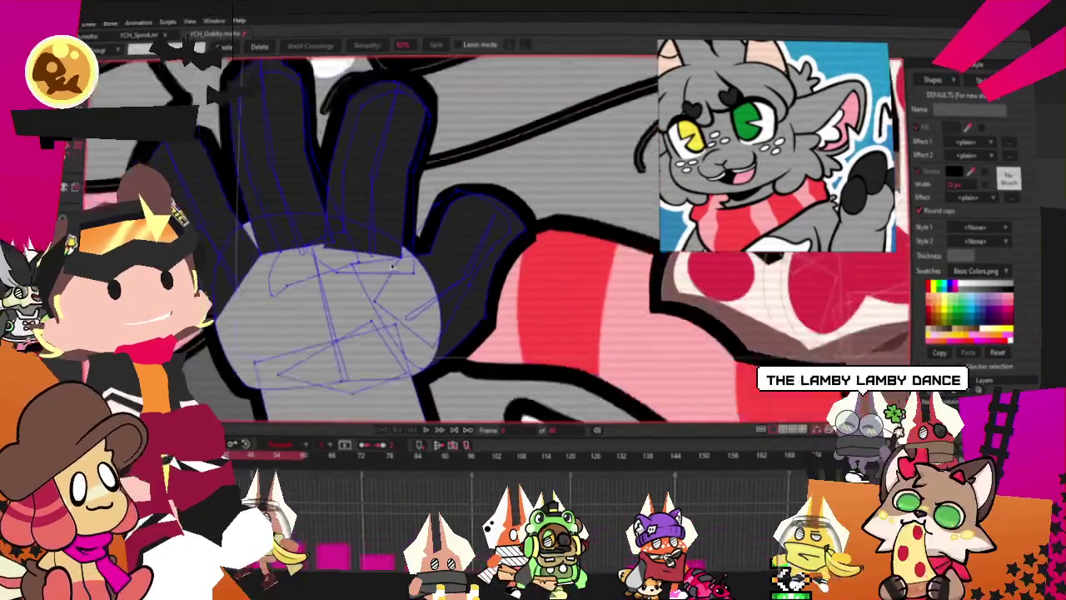
{"action": "scroll", "coordinate": [305, 302], "scroll_direction": "down", "scroll_amount": 1}
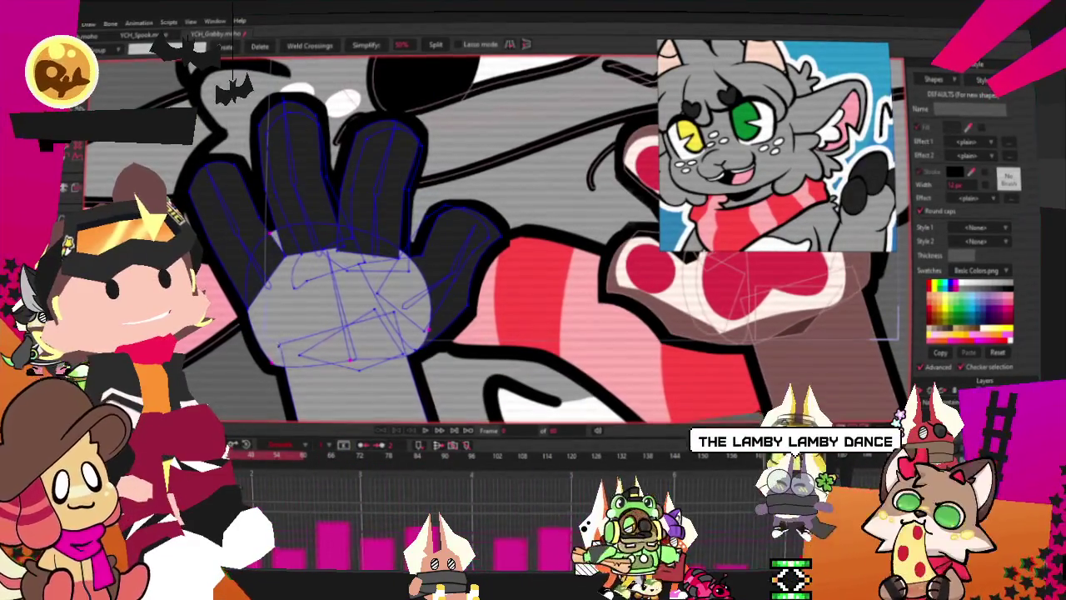
{"action": "key", "text": "t"}
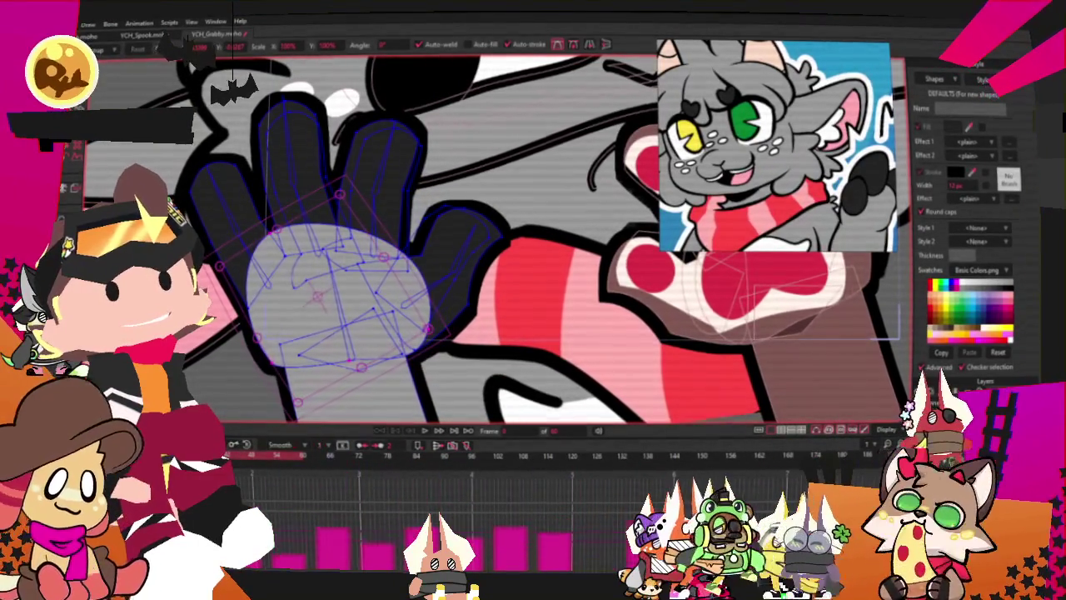
{"action": "scroll", "coordinate": [316, 296], "scroll_direction": "up", "scroll_amount": 3}
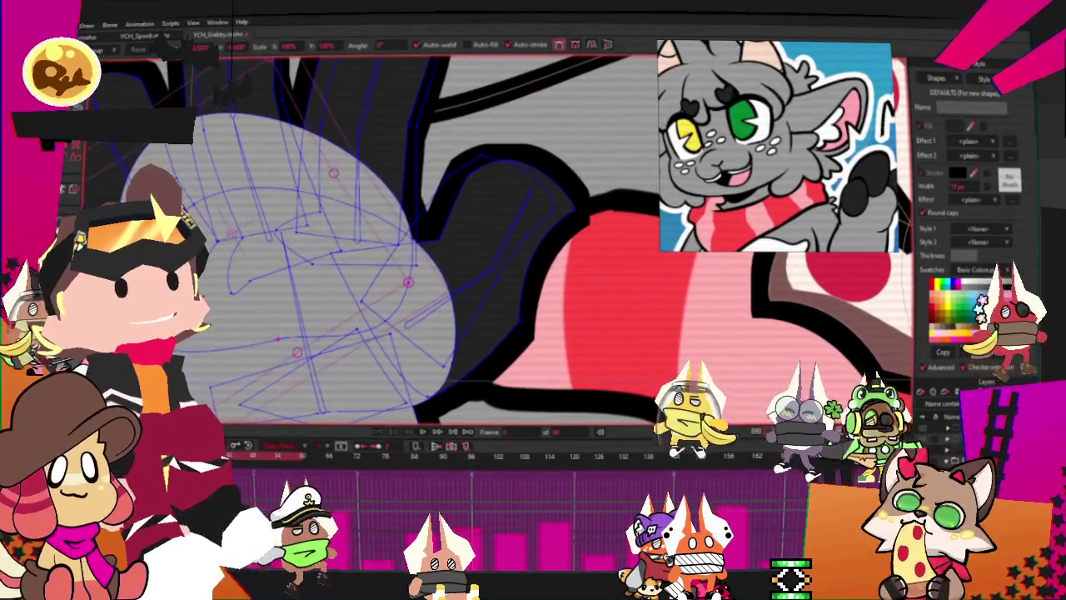
{"action": "key", "text": "q"}
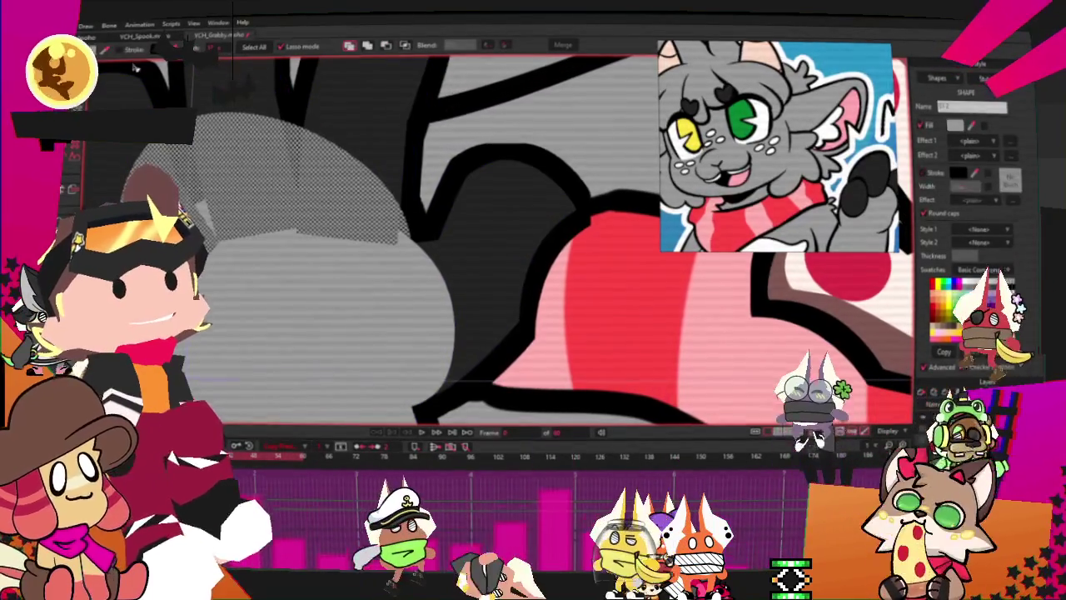
{"action": "left_click", "coordinate": [404, 46]}
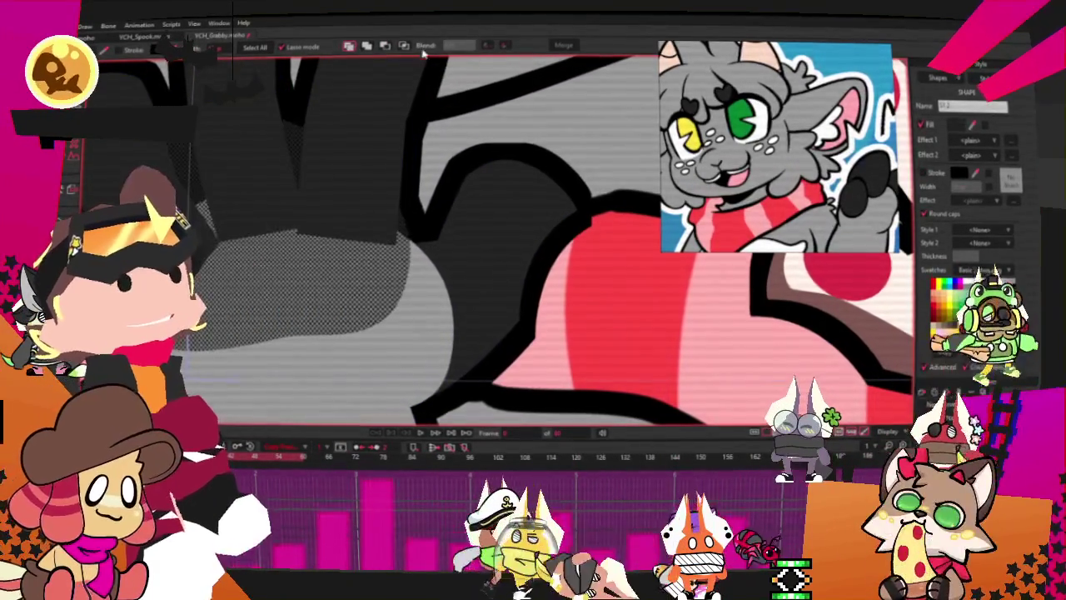
{"action": "scroll", "coordinate": [325, 330], "scroll_direction": "down", "scroll_amount": 2}
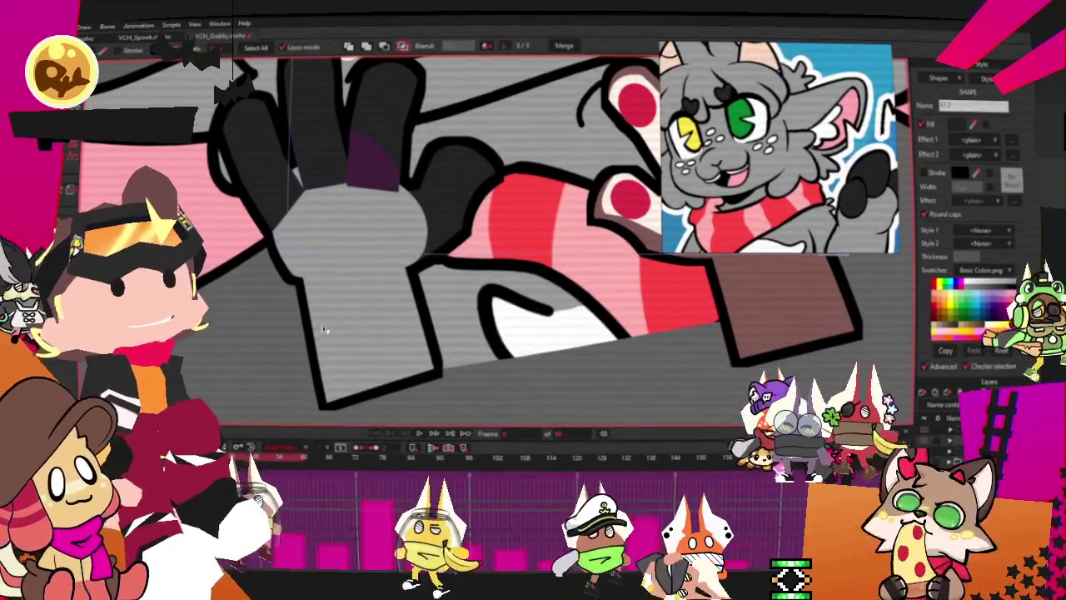
{"action": "scroll", "coordinate": [325, 330], "scroll_direction": "up", "scroll_amount": 2}
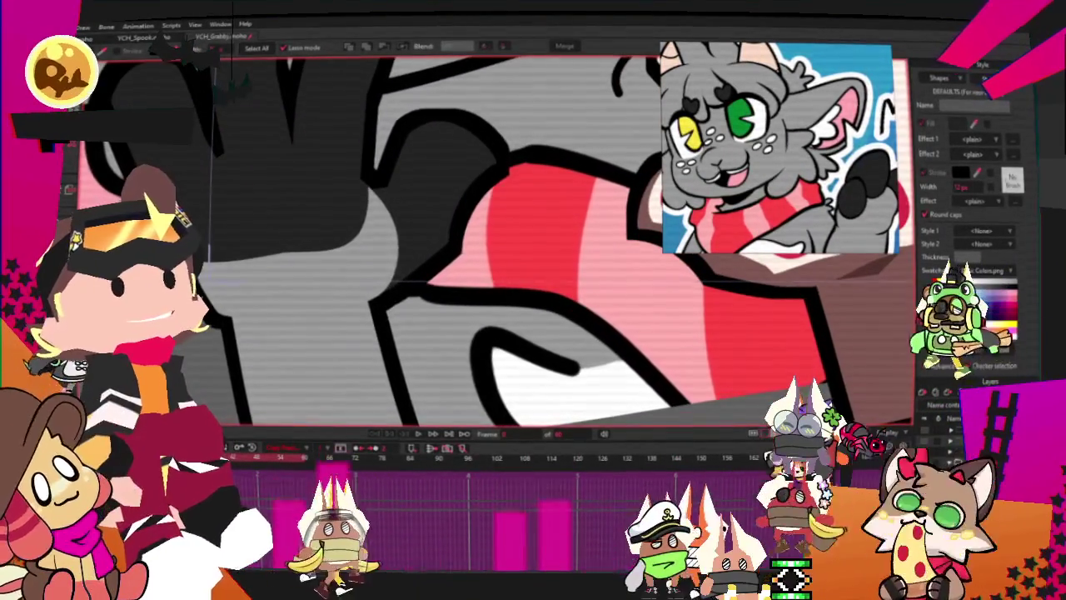
Preview the animation to review the gloved hand, then select and deselect all the hand's bones
{"action": "key", "text": "t"}
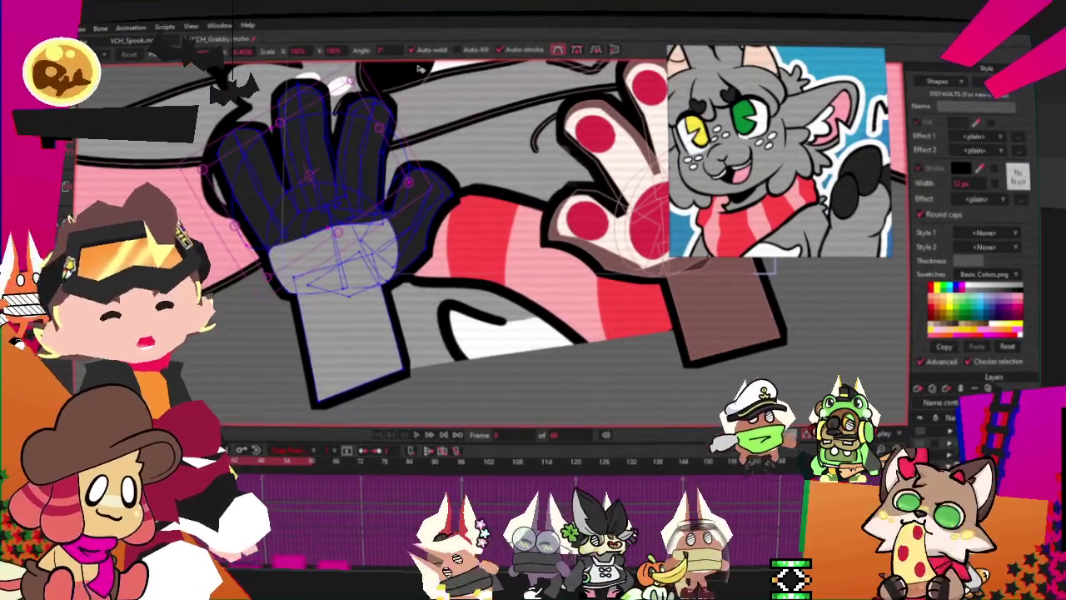
{"action": "left_click", "coordinate": [417, 436]}
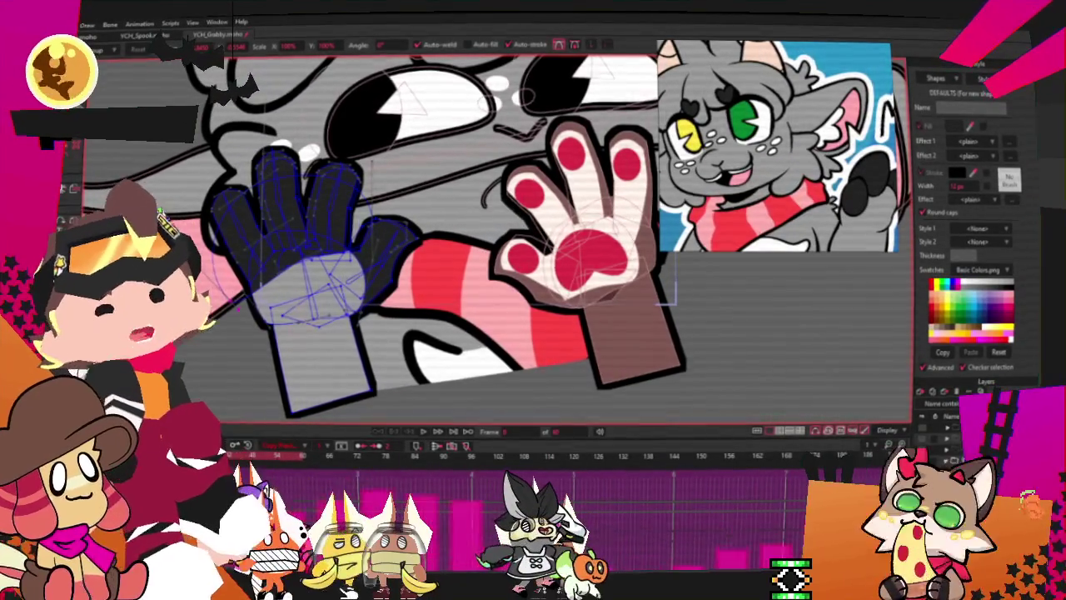
{"action": "key", "text": "z"}
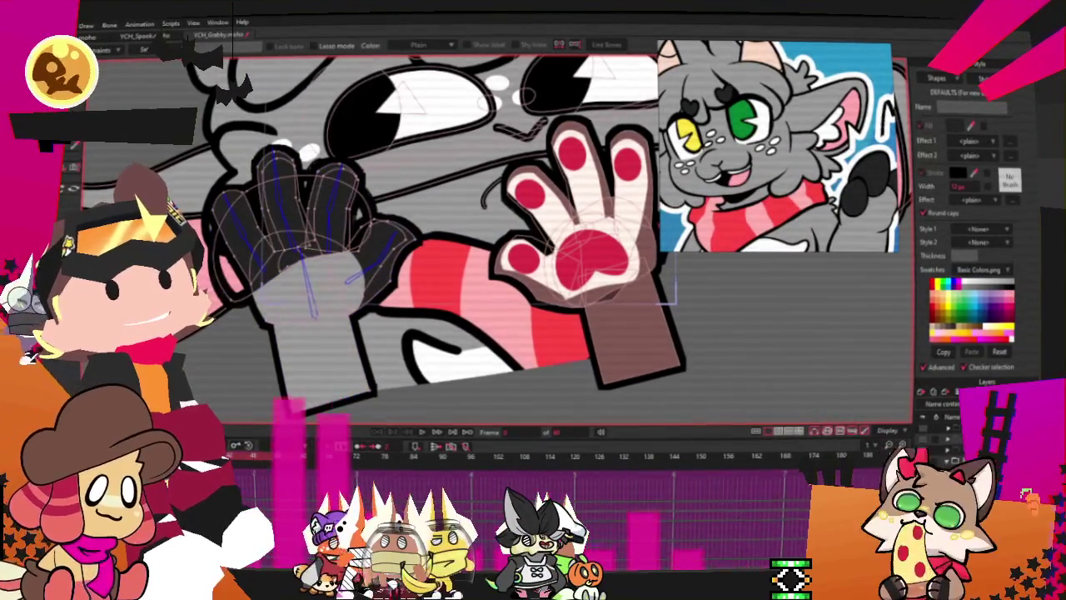
{"action": "key", "text": "ctrl+a"}
{"action": "key", "text": "Escape"}
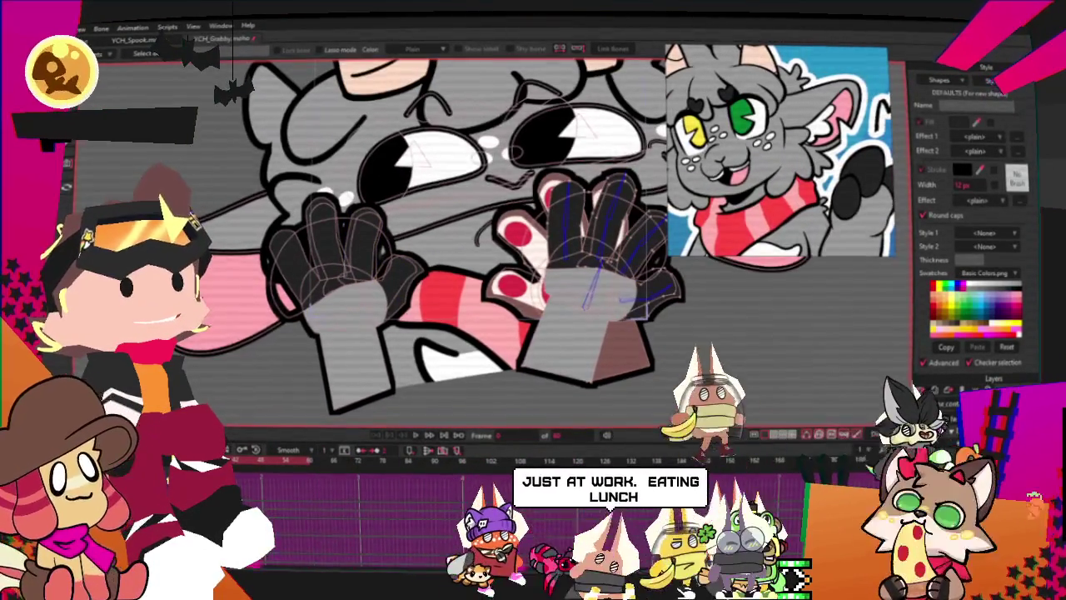
Pick the other hand's layer with Transform Layer and play the animation to check both gloved paws
{"action": "key", "text": "m"}
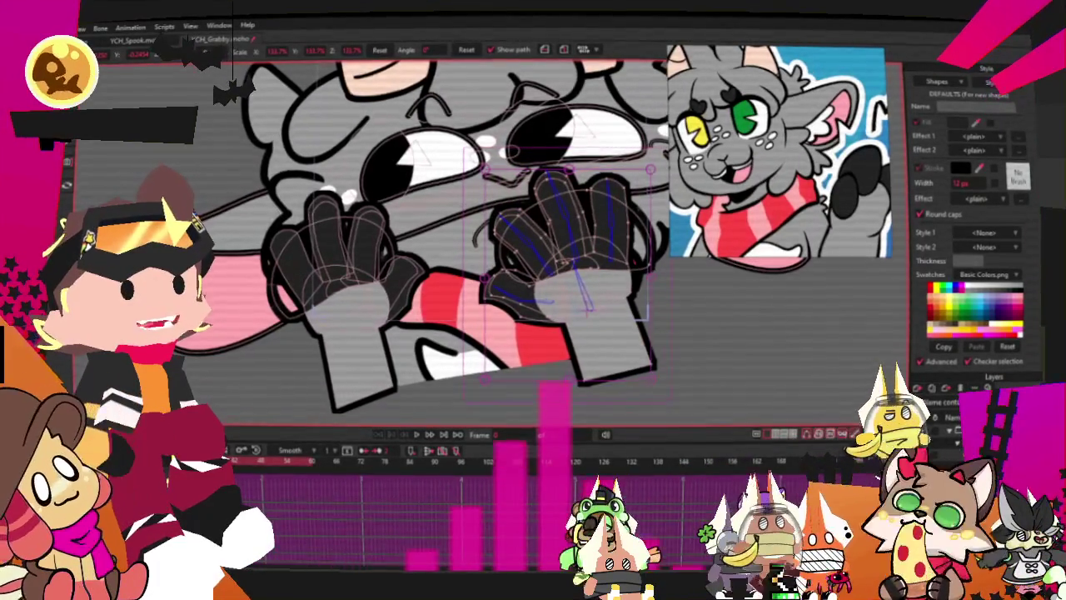
{"action": "left_click", "coordinate": [341, 250]}
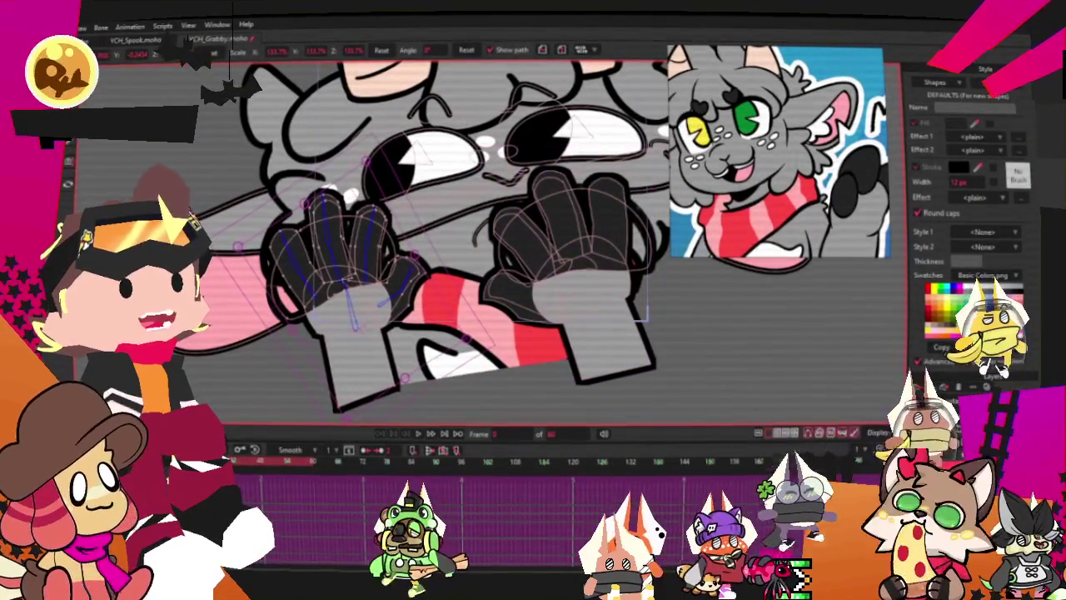
{"action": "left_click", "coordinate": [418, 433]}
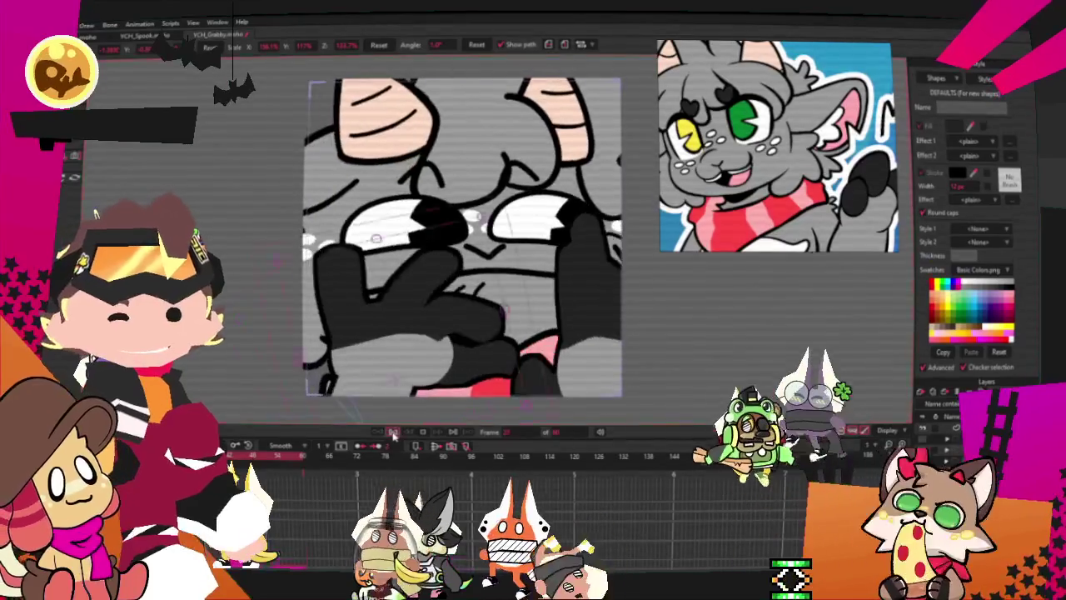
{"action": "left_click", "coordinate": [62, 24]}
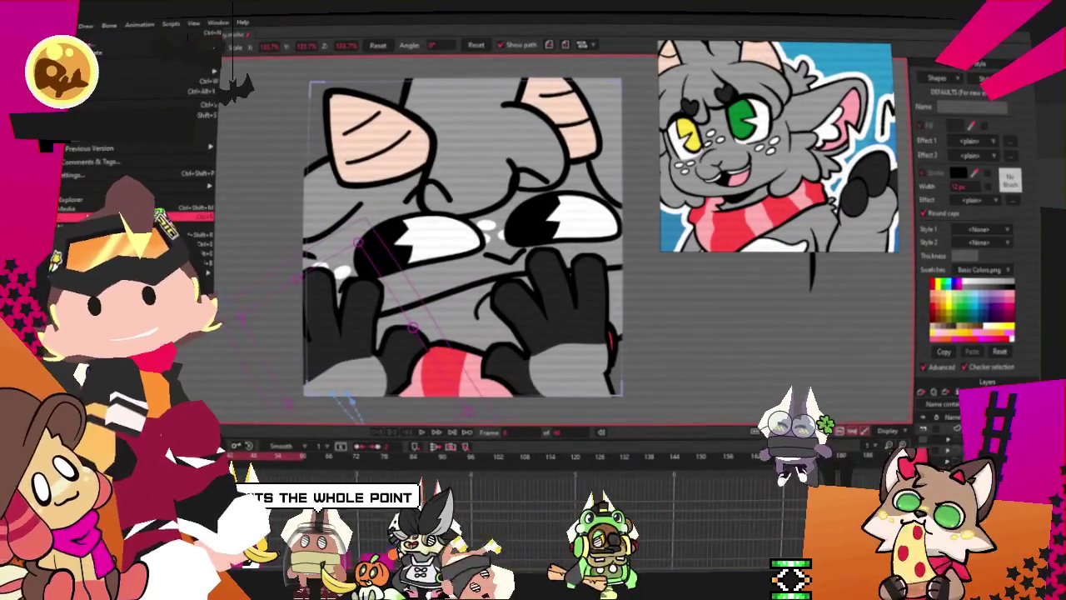
{"action": "left_click", "coordinate": [133, 225]}
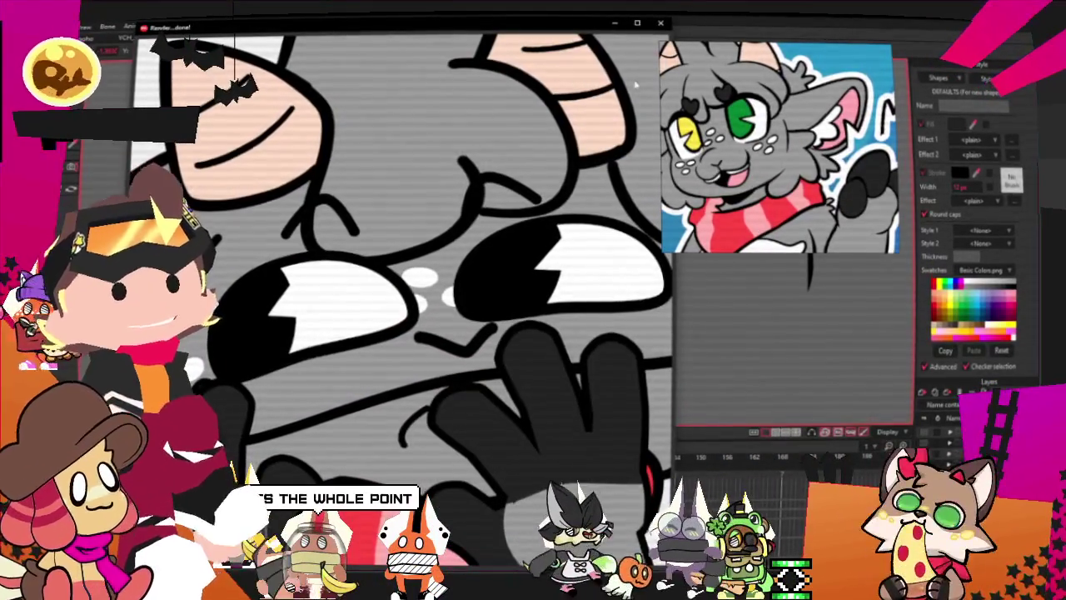
{"action": "key", "text": "alt+F4"}
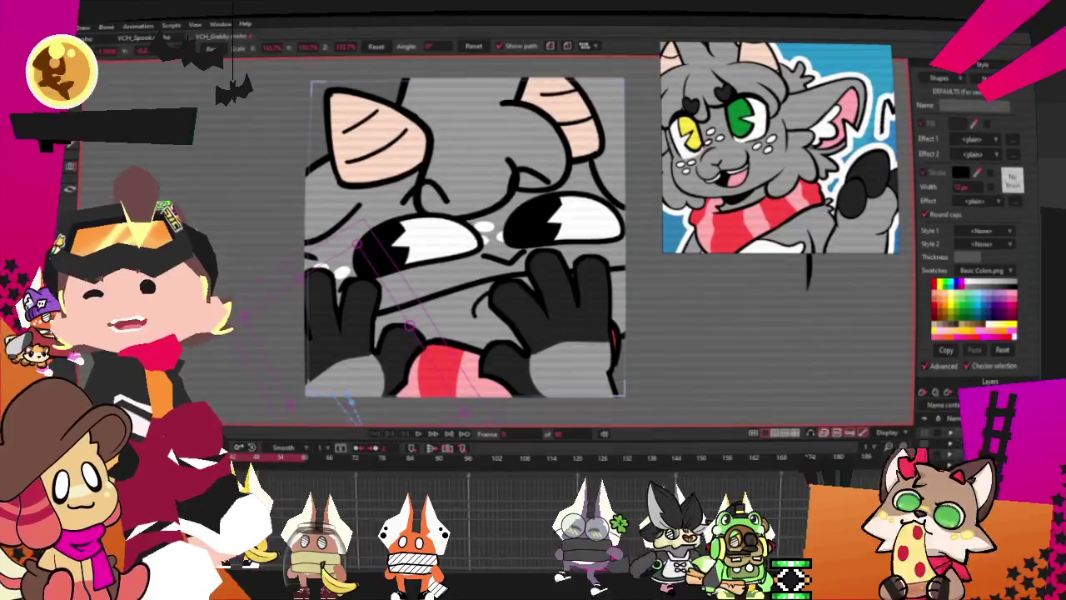
{"action": "key", "text": "alt+f"}
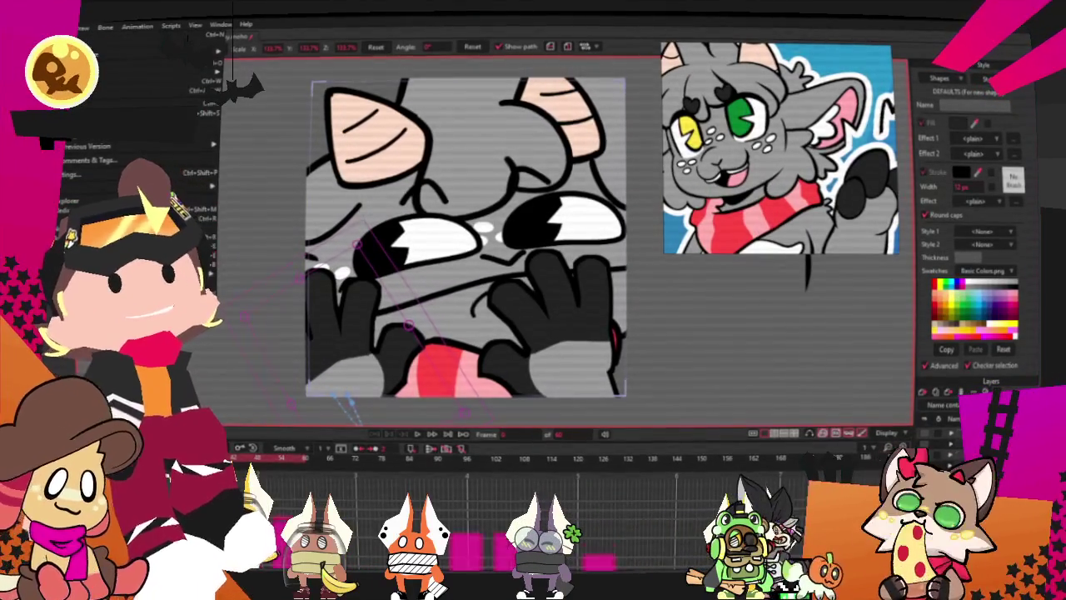
{"action": "key", "text": "Escape"}
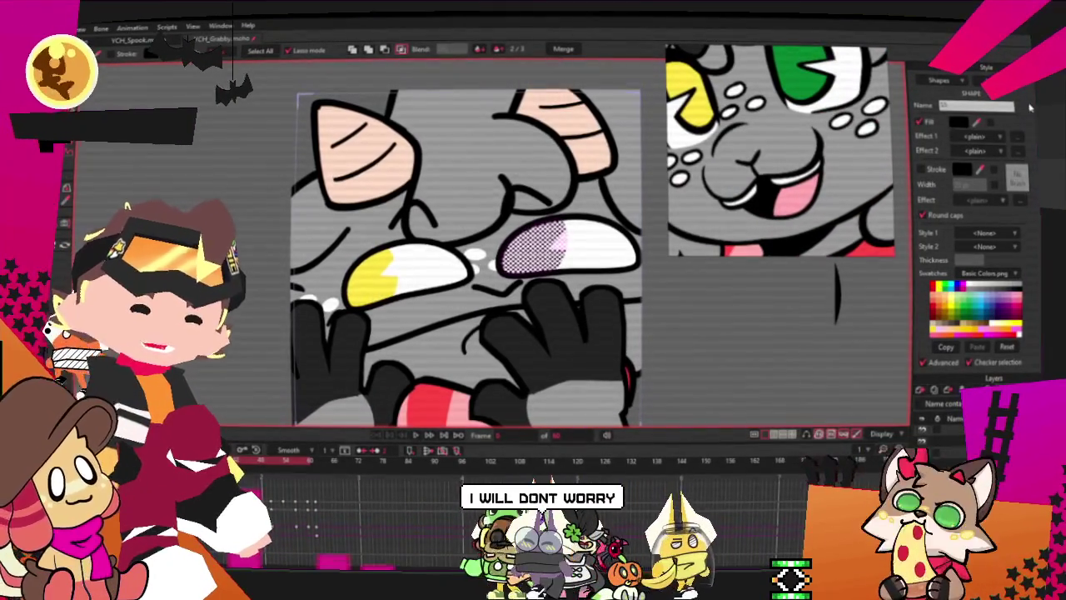
Scroll the canvas view around the chibi's eyes
{"action": "scroll", "coordinate": [588, 206], "scroll_direction": "down", "scroll_amount": 3}
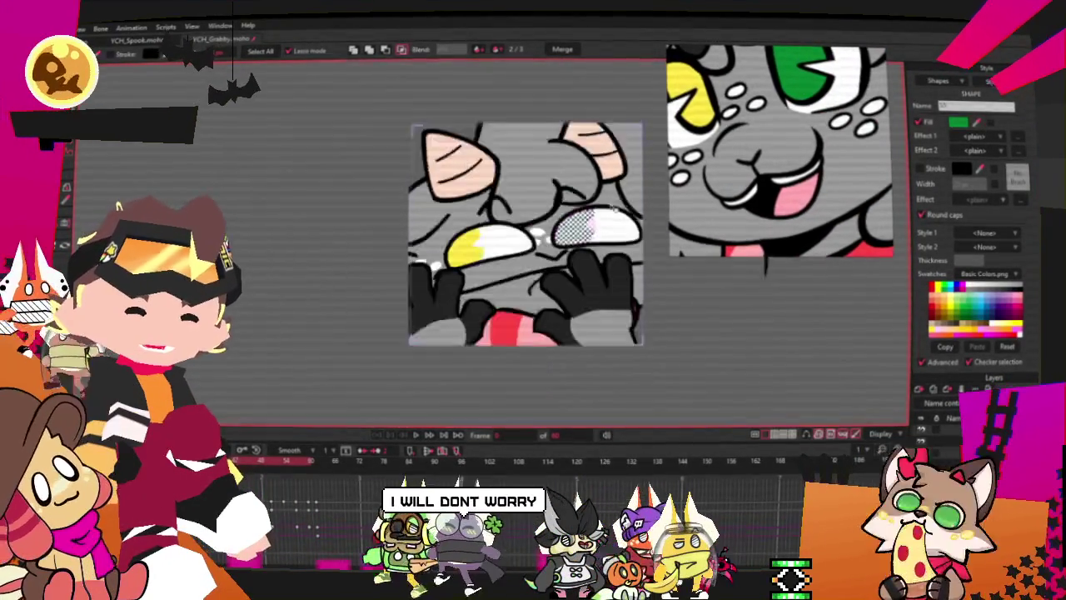
{"action": "scroll", "coordinate": [587, 206], "scroll_direction": "down", "scroll_amount": 3}
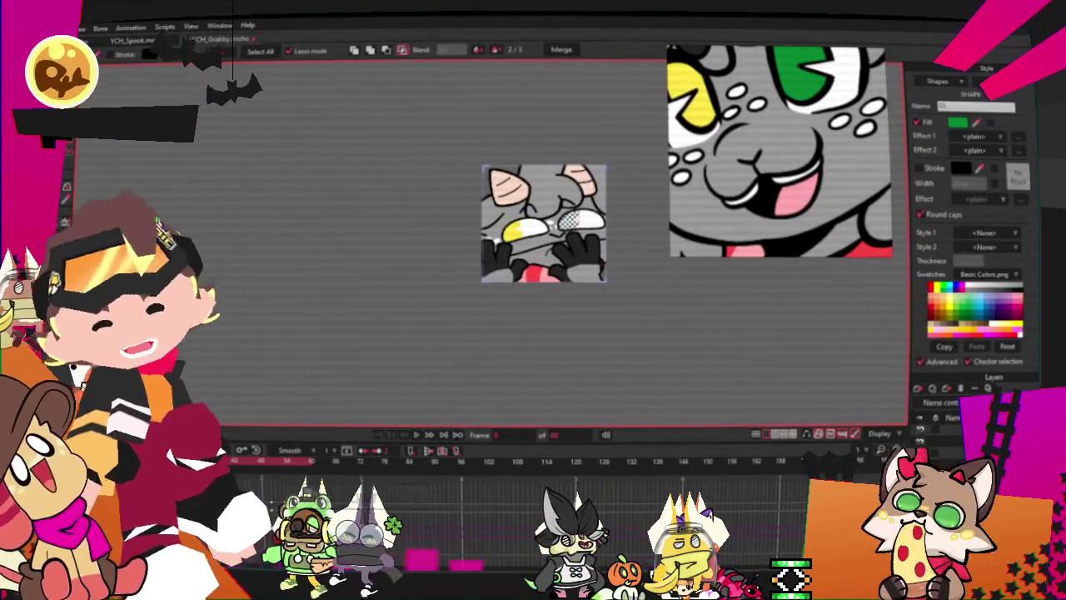
{"action": "left_click", "coordinate": [63, 26]}
{"action": "key", "text": "ctrl+r"}
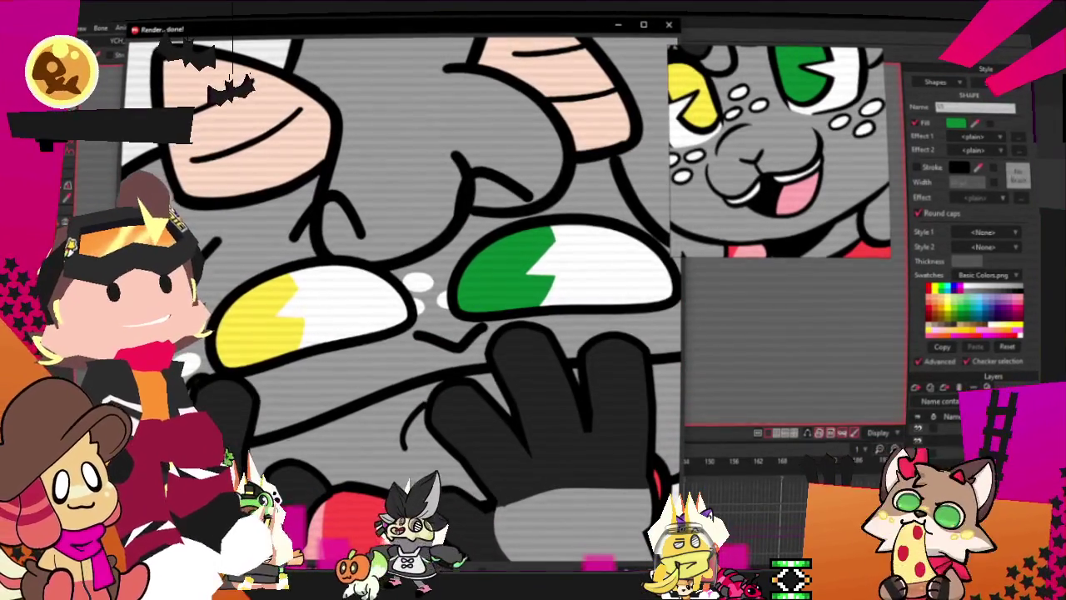
{"action": "key", "text": "Escape"}
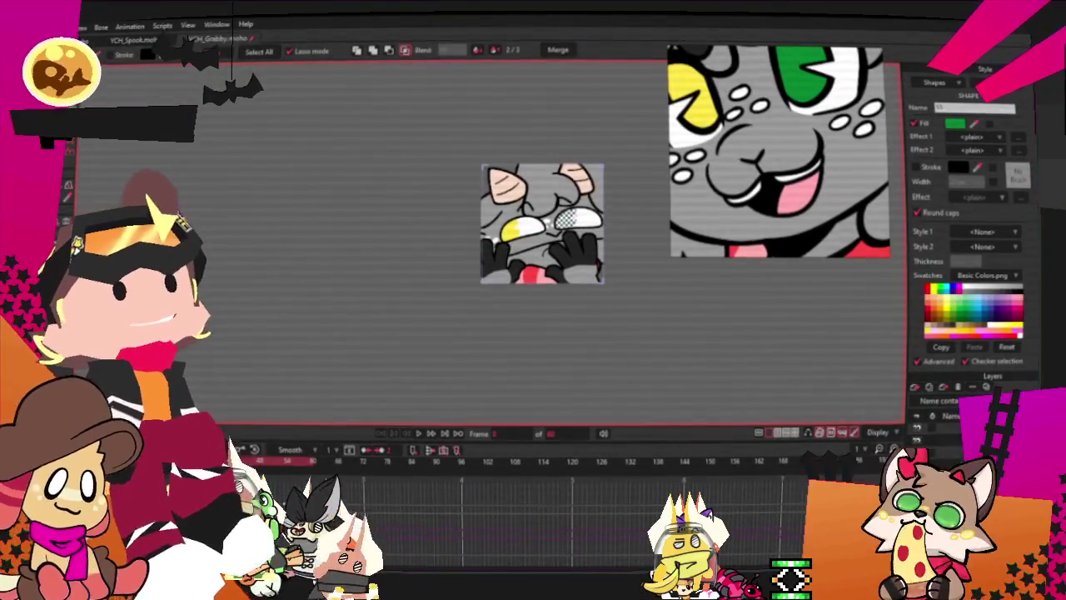
{"action": "key", "text": "alt+f"}
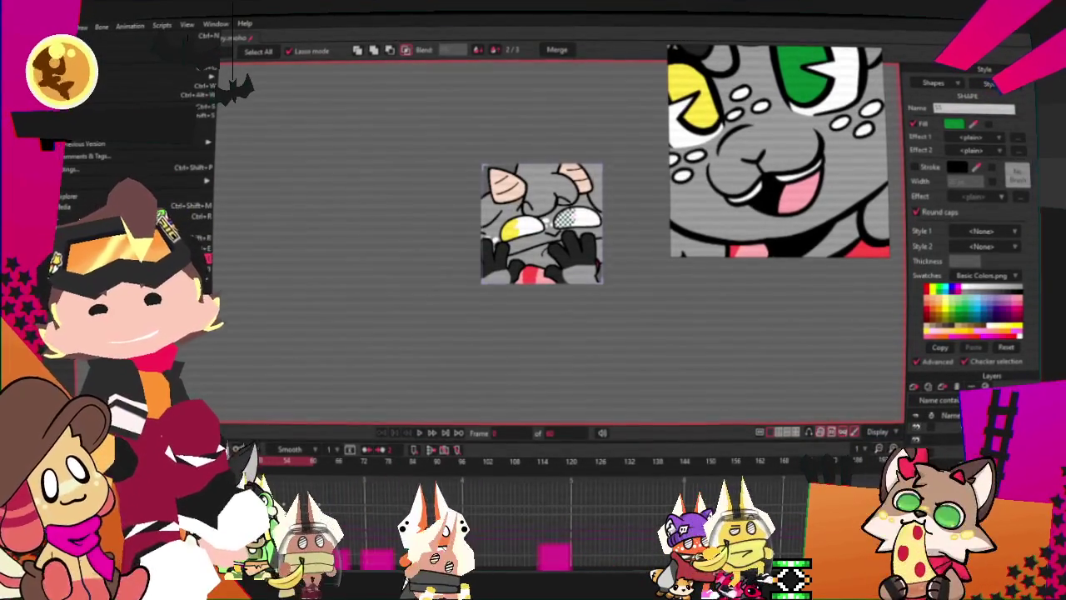
{"action": "key", "text": "Escape"}
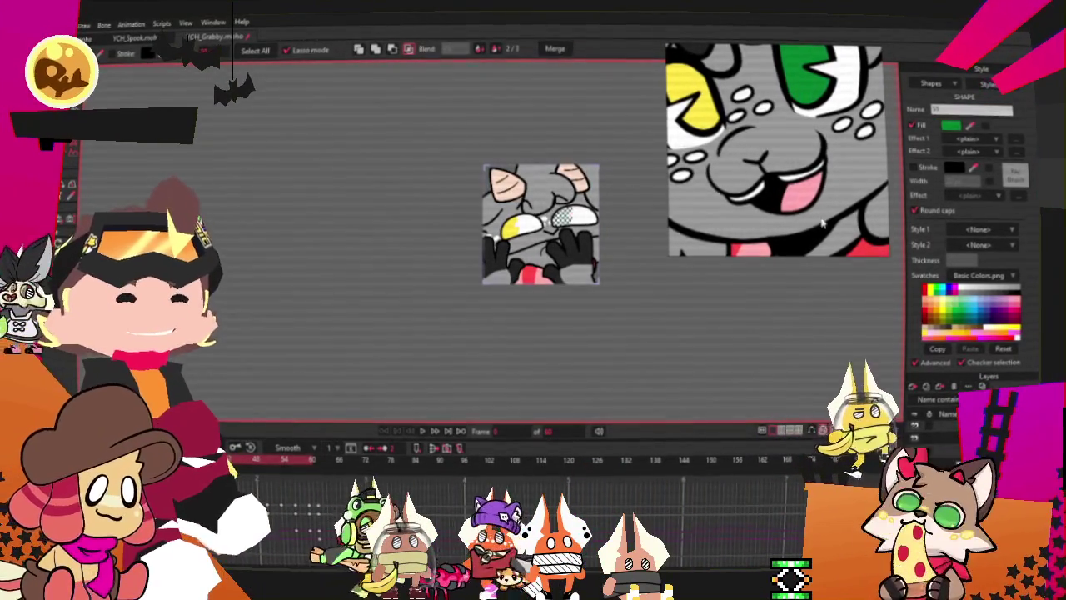
Save the chibi animation under a new name with File > Save As
{"action": "scroll", "coordinate": [677, 194], "scroll_direction": "up", "scroll_amount": 3}
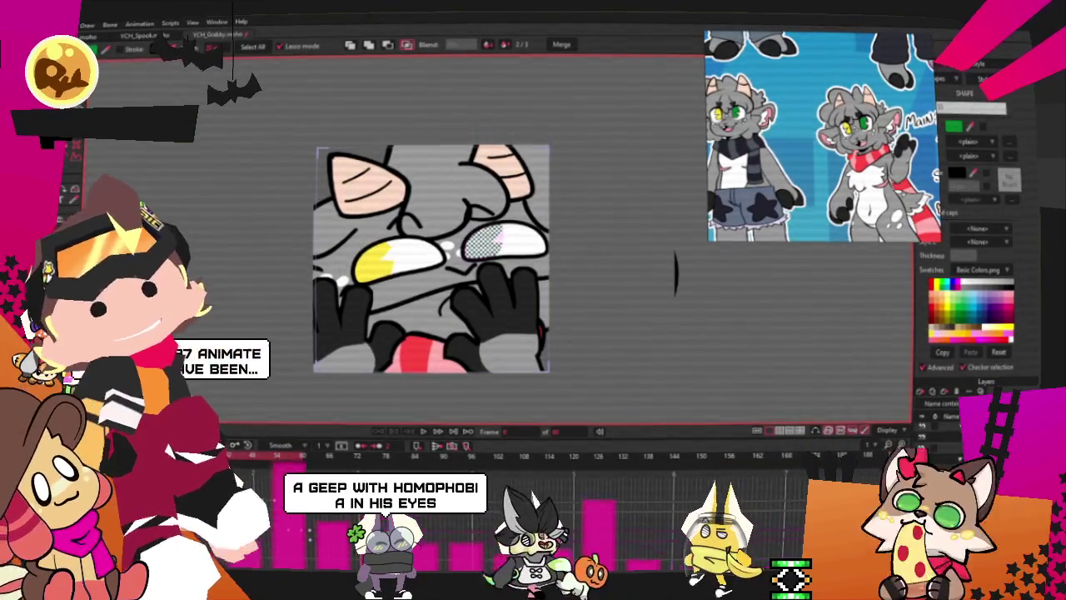
{"action": "left_click", "coordinate": [63, 24]}
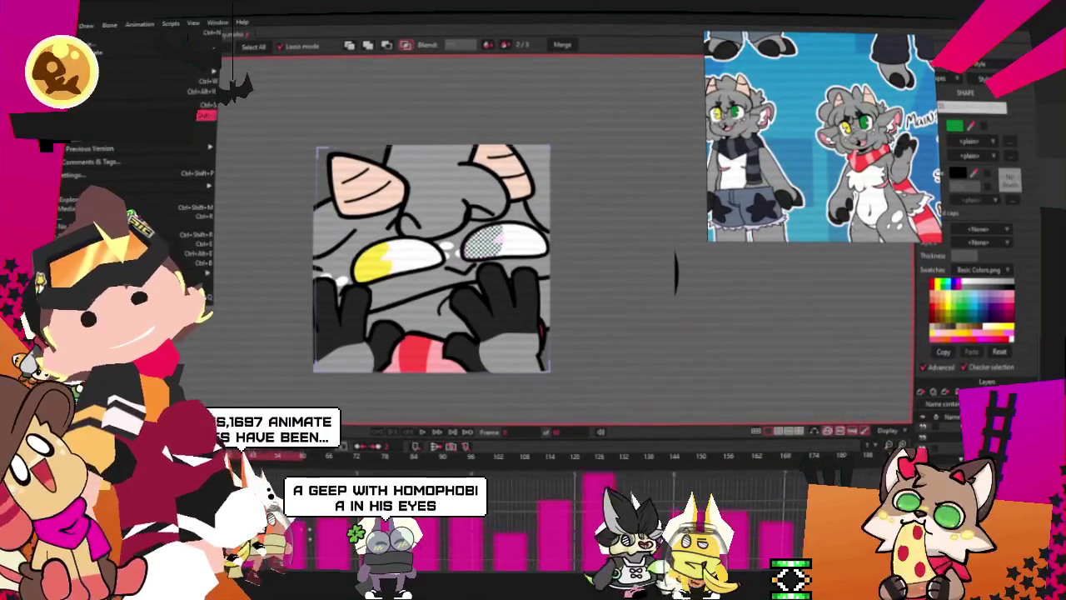
{"action": "left_click", "coordinate": [134, 115]}
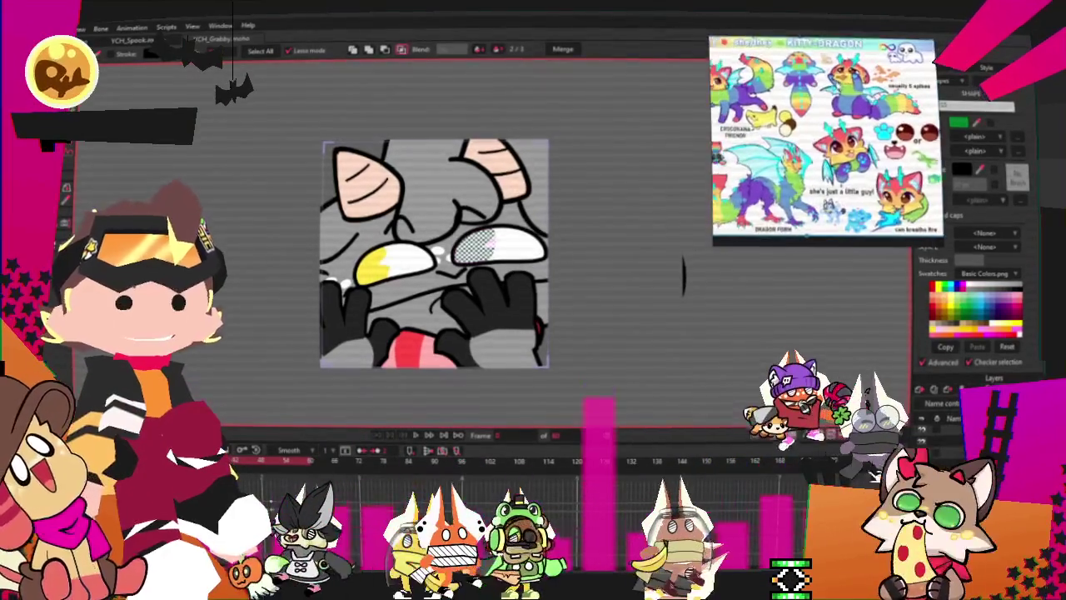
Scroll the view toward the kitty-dragon reference sheet
{"action": "scroll", "coordinate": [795, 113], "scroll_direction": "up", "scroll_amount": 2}
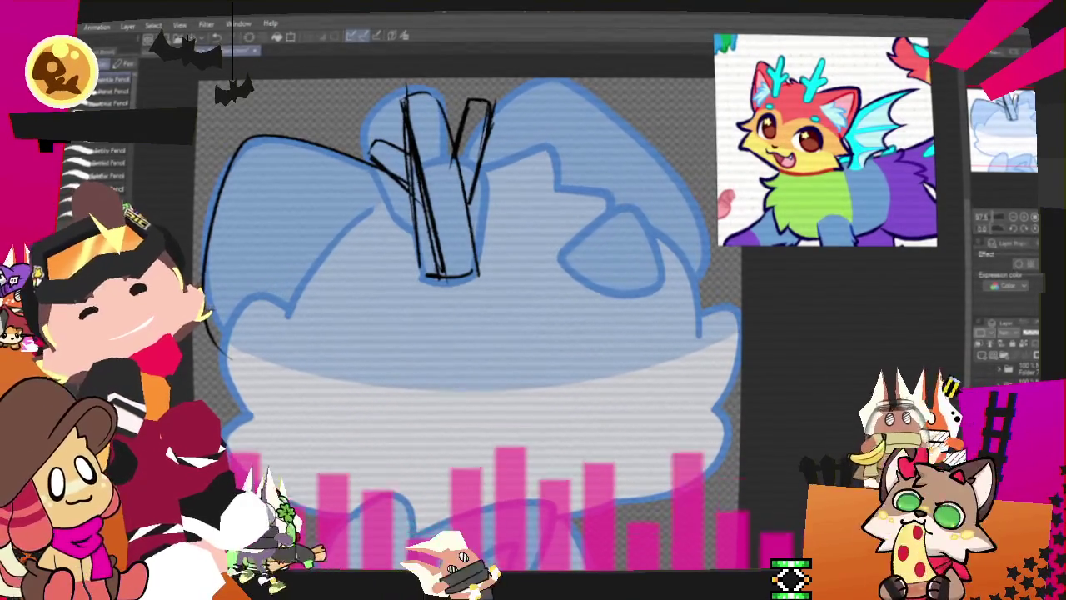
Lasso the right antler stroke, nudge it slightly lower with free transform, then return to the Pencil
{"action": "key", "text": "e"}
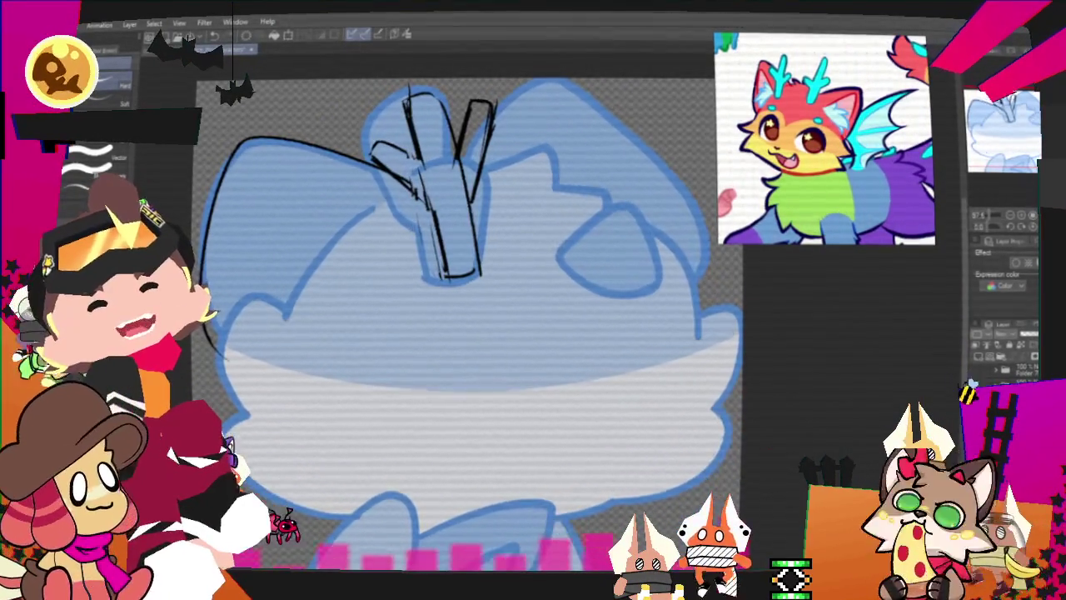
{"action": "key", "text": "m"}
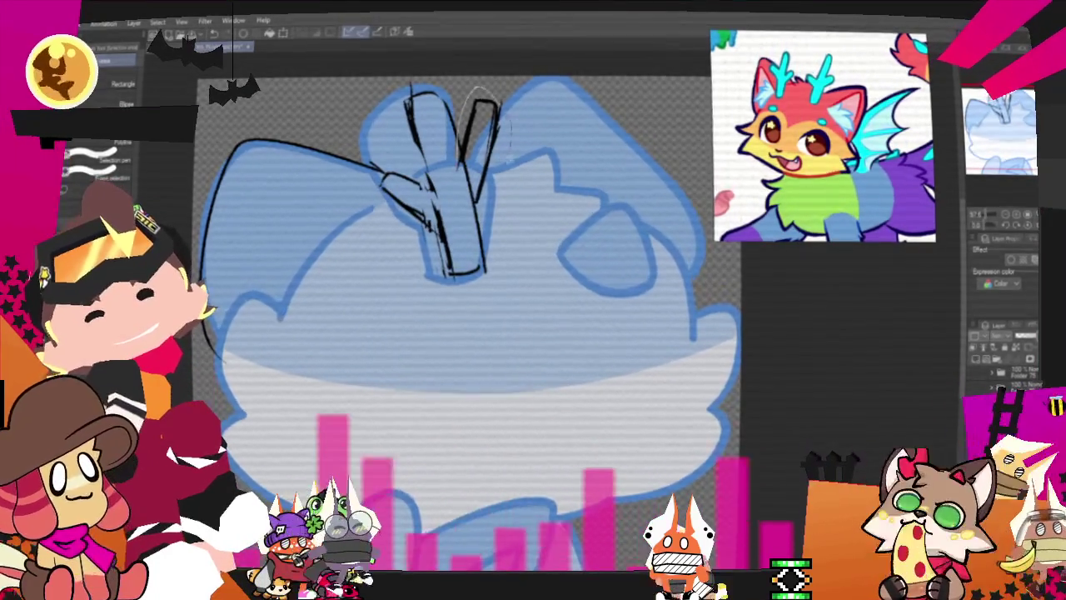
{"action": "left_click_drag", "start_coordinate": [476, 90], "coordinate": [488, 211]}
{"action": "key", "text": "ctrl+t"}
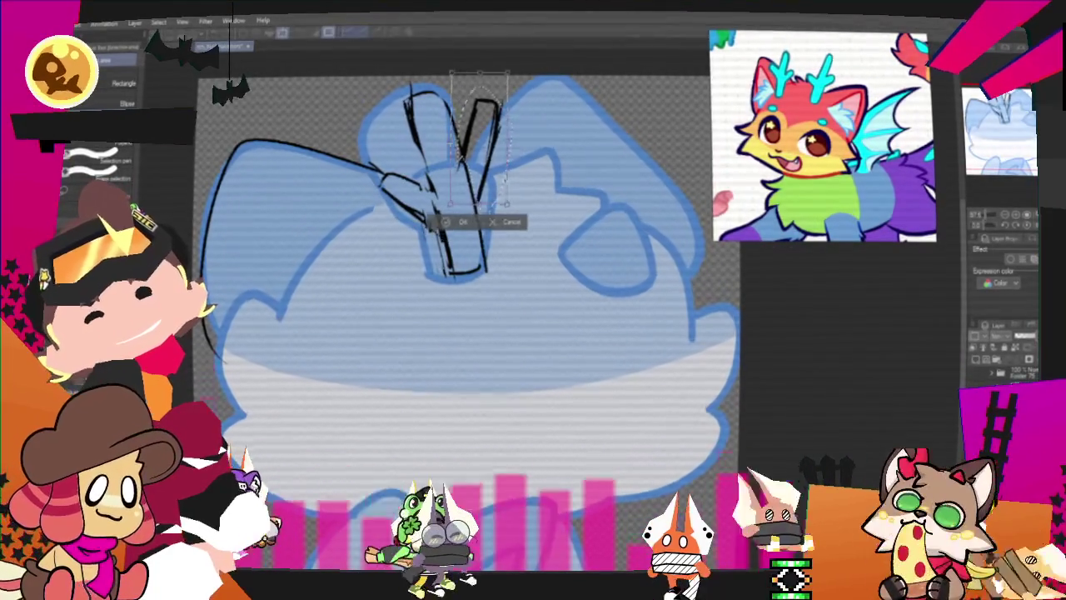
{"action": "left_click_drag", "start_coordinate": [503, 87], "coordinate": [512, 96]}
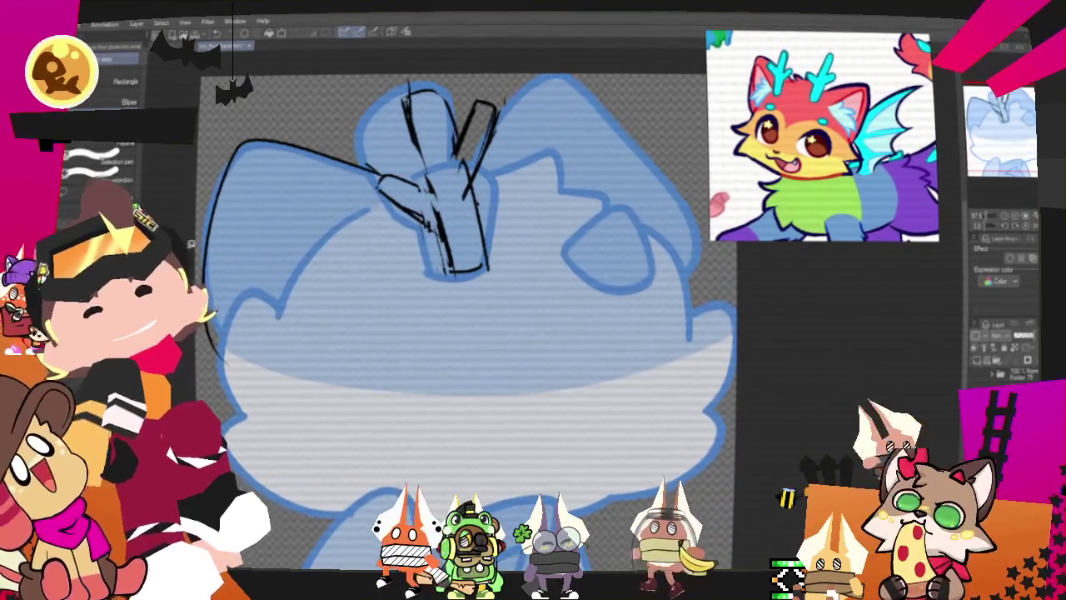
{"action": "key", "text": "Return"}
{"action": "key", "text": "p"}
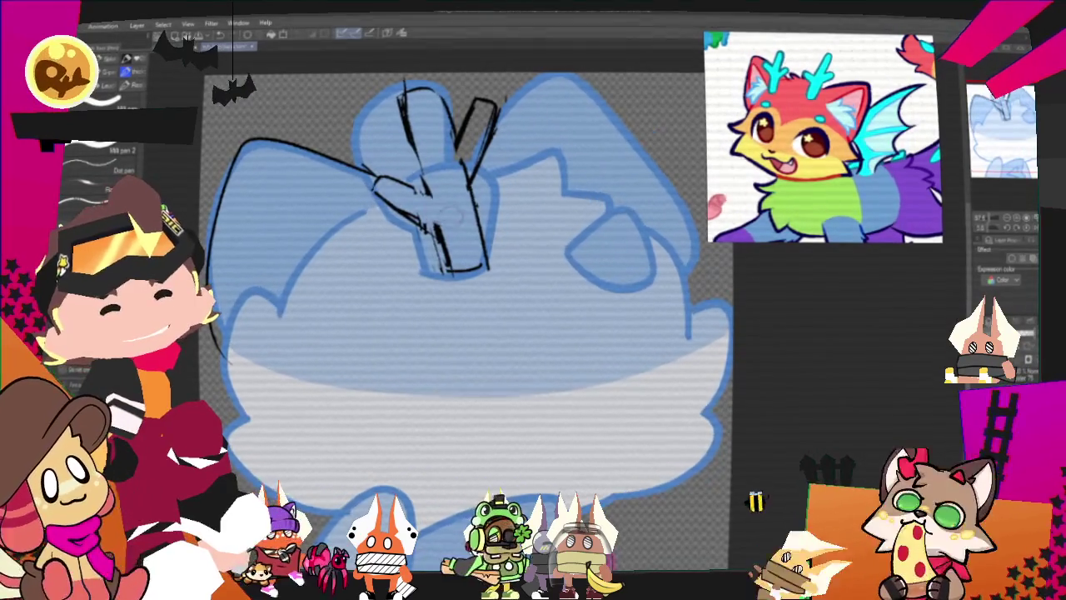
{"action": "key", "text": "p"}
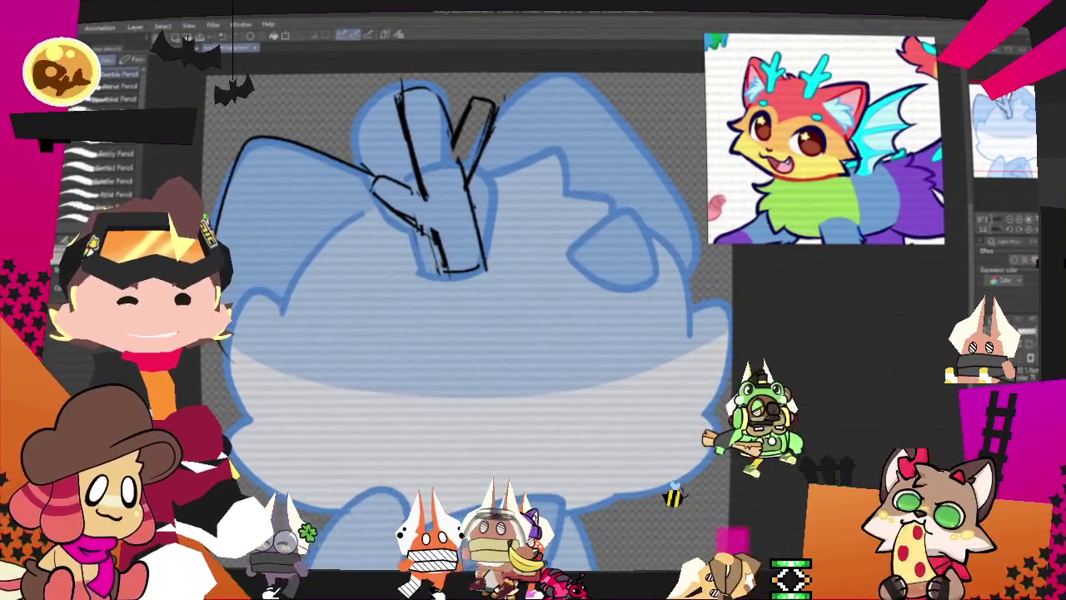
Sketch the right antler's vertical shaft with a left branch and a short tine
{"action": "left_click_drag", "start_coordinate": [617, 104], "coordinate": [591, 267]}
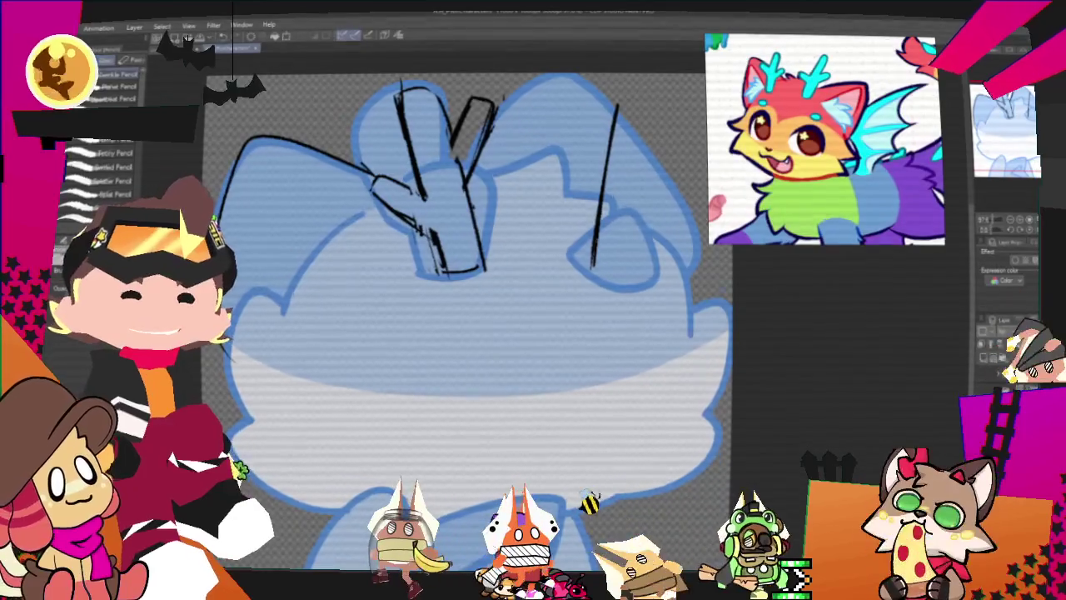
{"action": "key", "text": "ctrl+z"}
{"action": "left_click_drag", "start_coordinate": [597, 116], "coordinate": [595, 266]}
{"action": "left_click_drag", "start_coordinate": [612, 95], "coordinate": [601, 275]}
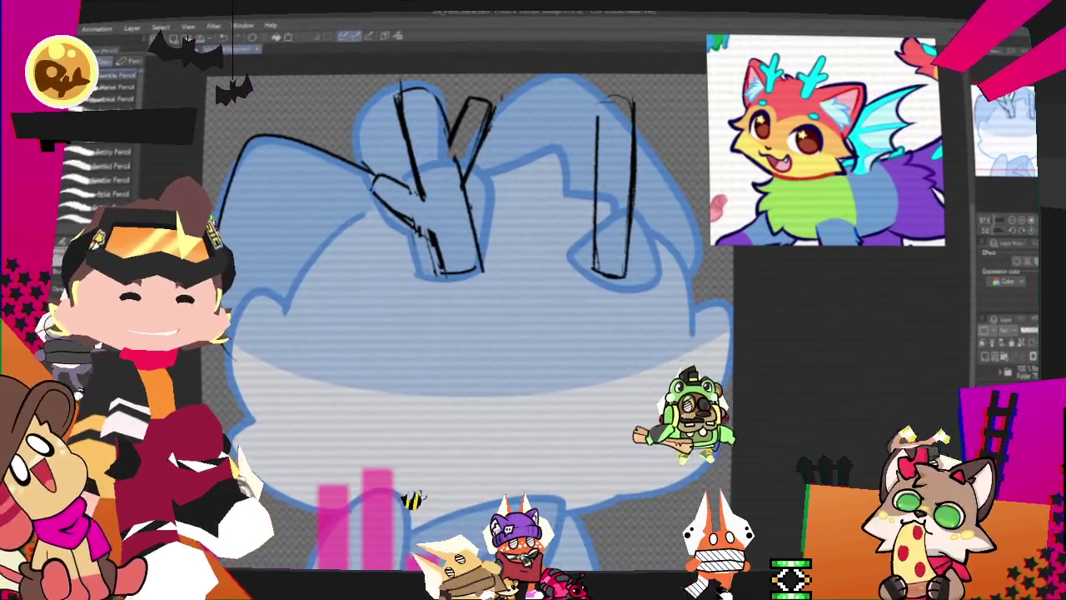
{"action": "left_click_drag", "start_coordinate": [557, 115], "coordinate": [589, 190]}
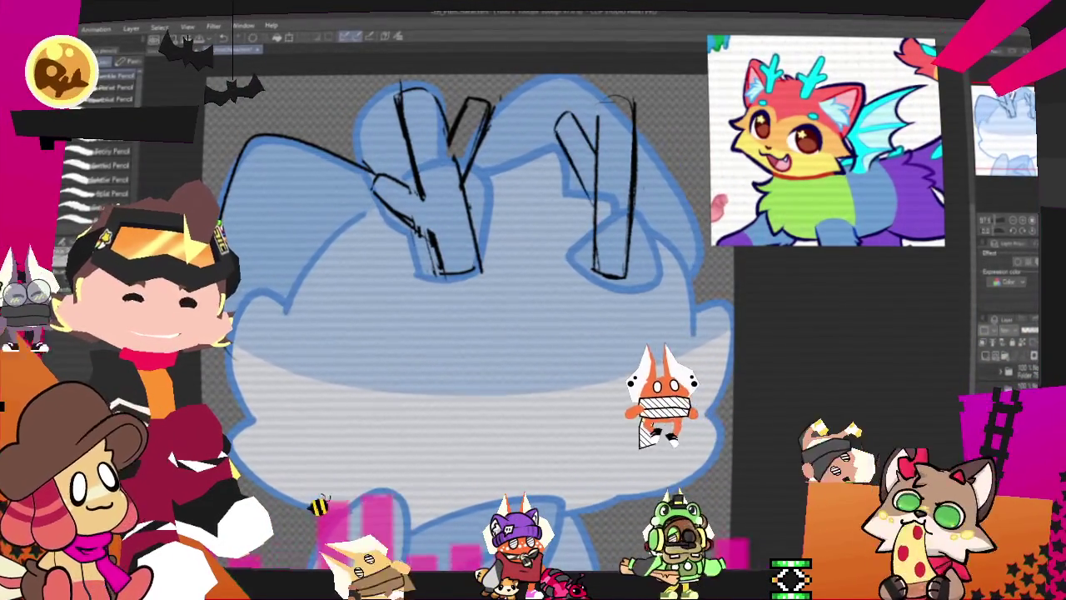
{"action": "left_click_drag", "start_coordinate": [656, 196], "coordinate": [629, 243]}
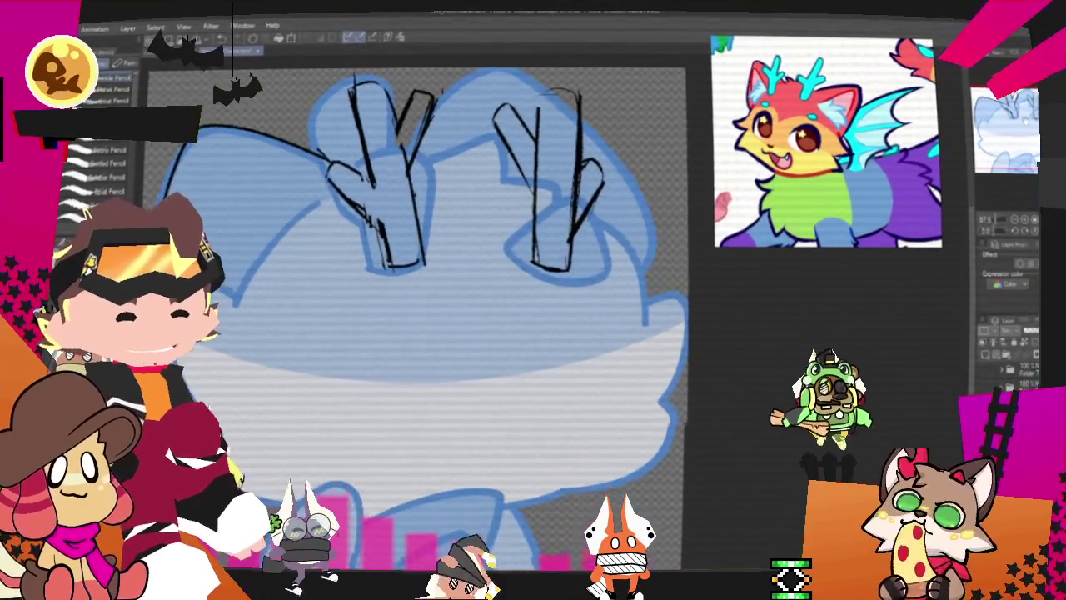
Draw the head's top outline between the antlers, the left edge, and a diagonal cheek line
{"action": "left_click_drag", "start_coordinate": [446, 163], "coordinate": [607, 113]}
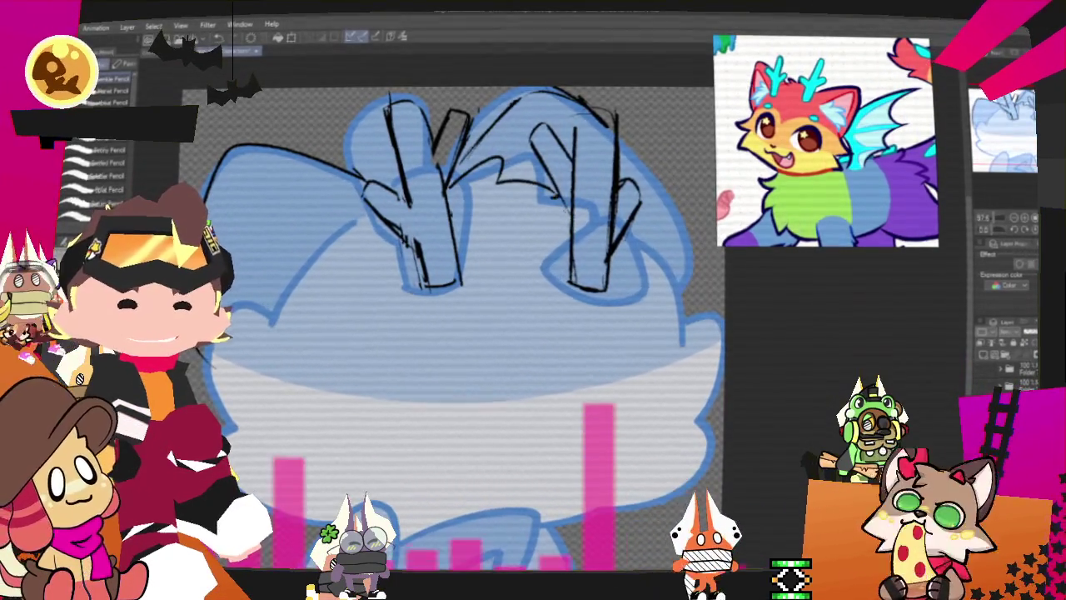
{"action": "left_click_drag", "start_coordinate": [331, 274], "coordinate": [288, 320]}
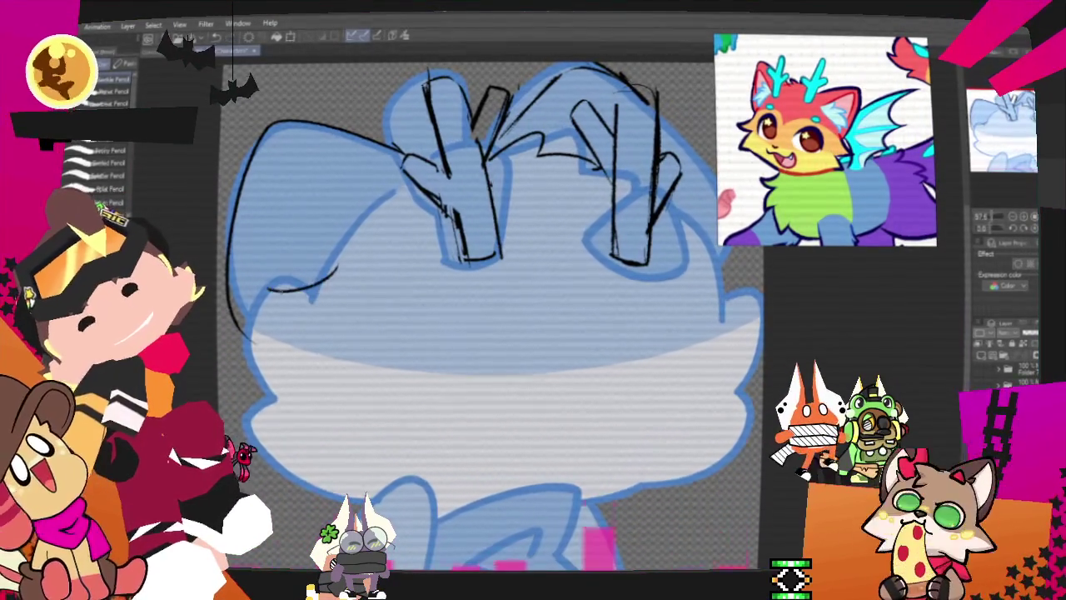
{"action": "left_click_drag", "start_coordinate": [248, 287], "coordinate": [277, 398]}
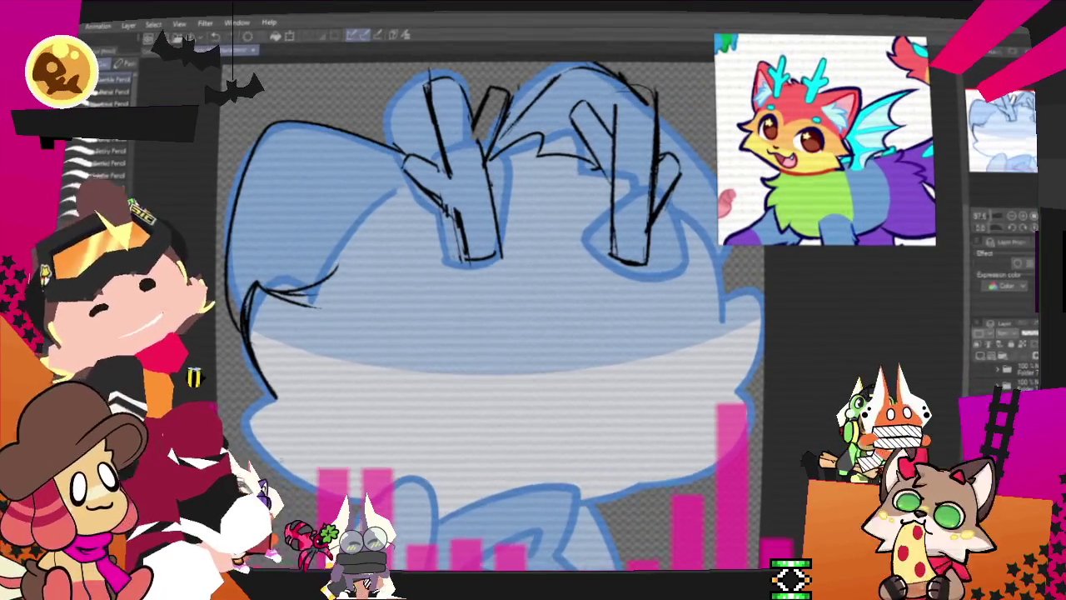
{"action": "key", "text": "ctrl+z"}
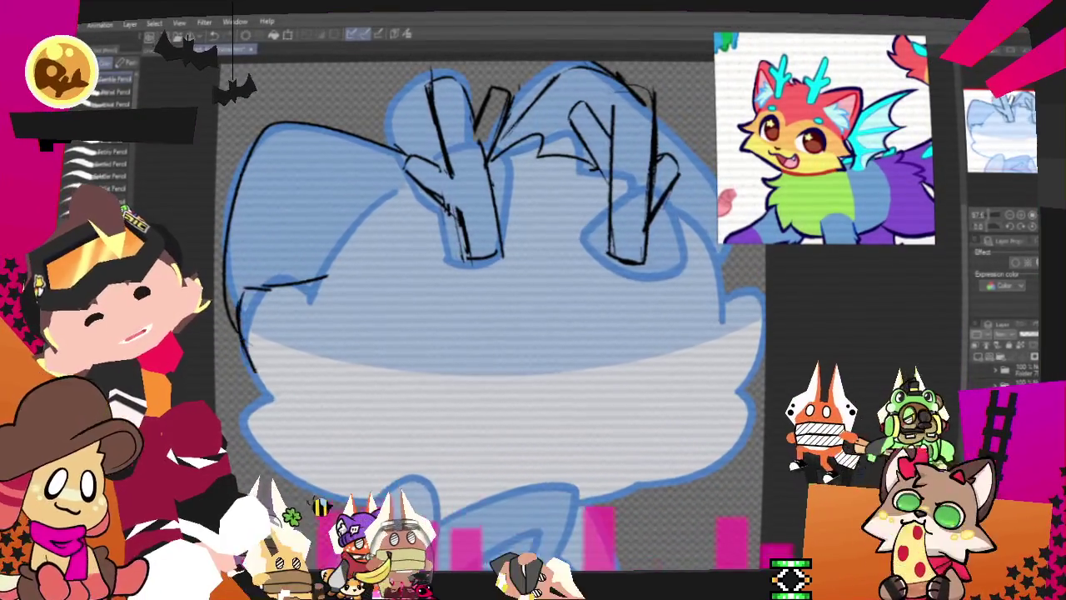
{"action": "left_click_drag", "start_coordinate": [236, 292], "coordinate": [275, 406]}
{"action": "left_click_drag", "start_coordinate": [392, 198], "coordinate": [319, 278]}
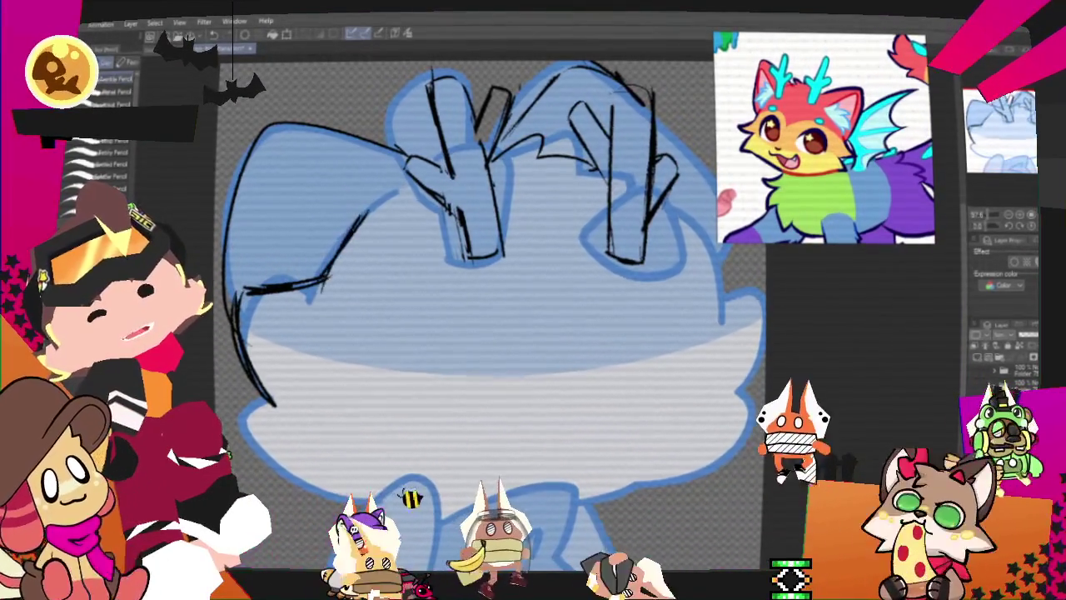
{"action": "left_click_drag", "start_coordinate": [421, 177], "coordinate": [367, 213]}
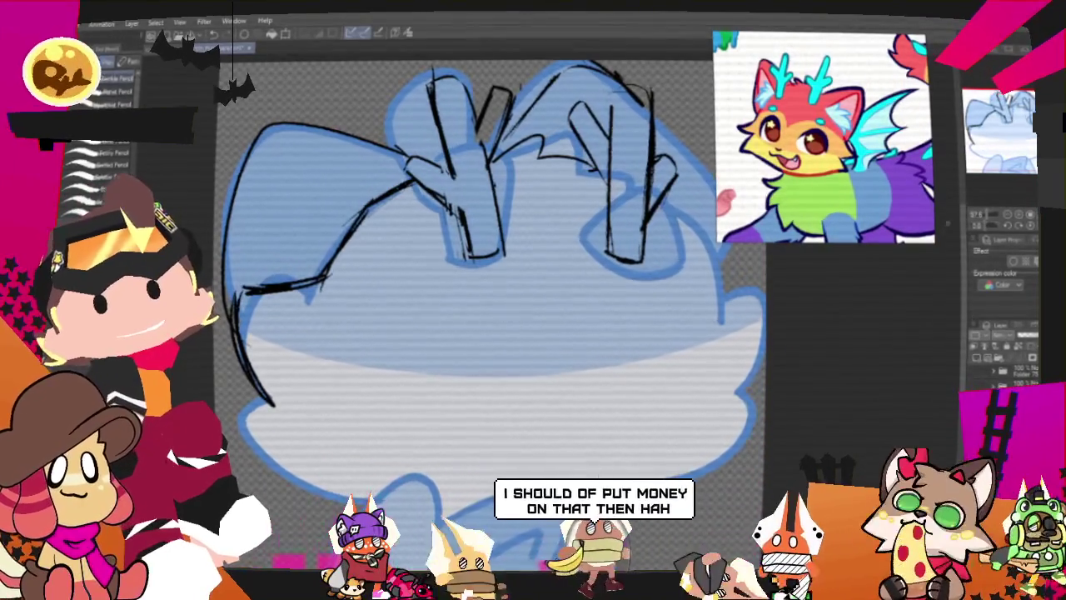
Sketch the lower-left face outline and a right-side cheek stroke, discarding the arc under the ears
{"action": "scroll", "coordinate": [517, 317], "scroll_direction": "down", "scroll_amount": 5}
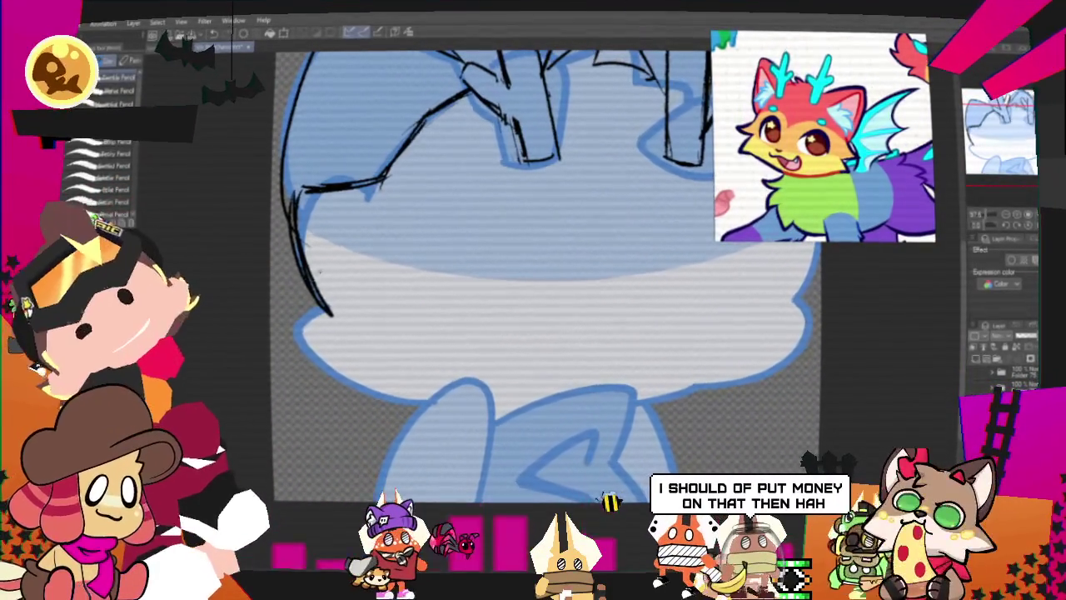
{"action": "left_click_drag", "start_coordinate": [296, 355], "coordinate": [366, 361]}
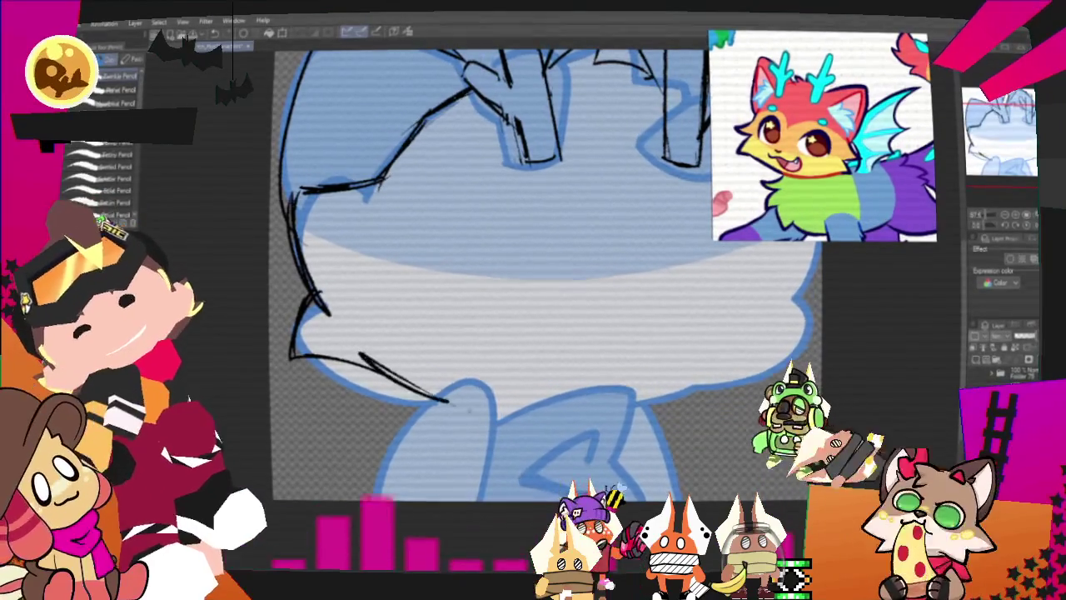
{"action": "scroll", "coordinate": [458, 292], "scroll_direction": "right", "scroll_amount": 3}
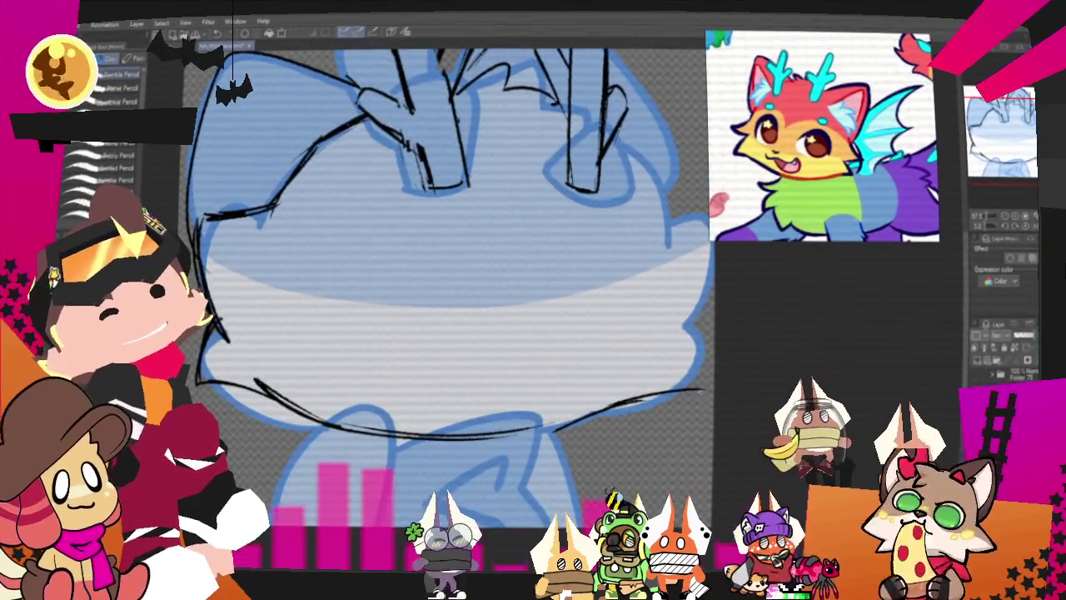
{"action": "left_click_drag", "start_coordinate": [710, 282], "coordinate": [676, 310]}
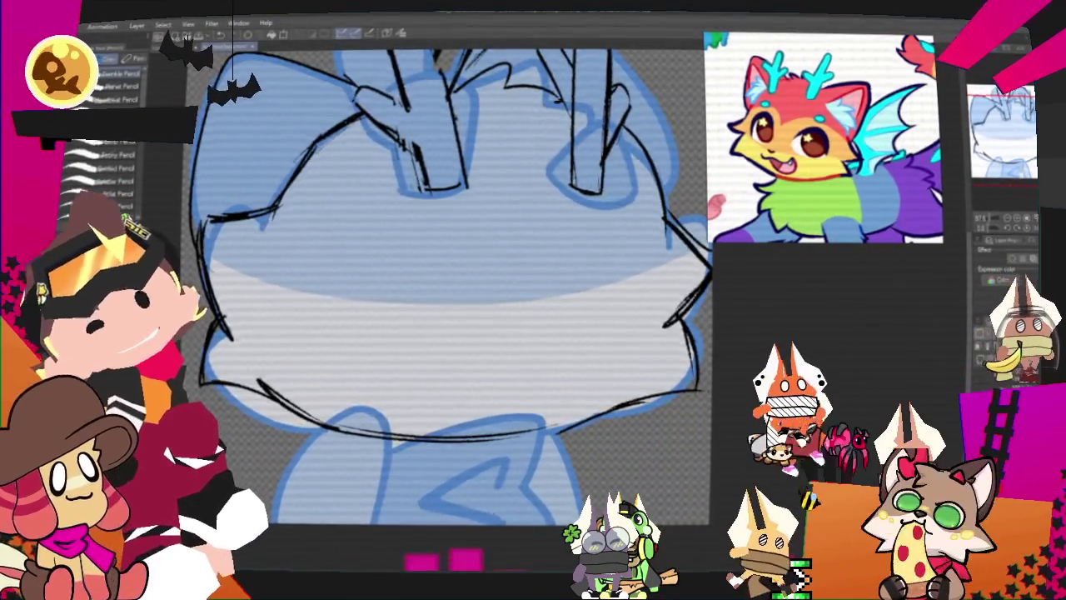
{"action": "scroll", "coordinate": [441, 291], "scroll_direction": "up", "scroll_amount": 3}
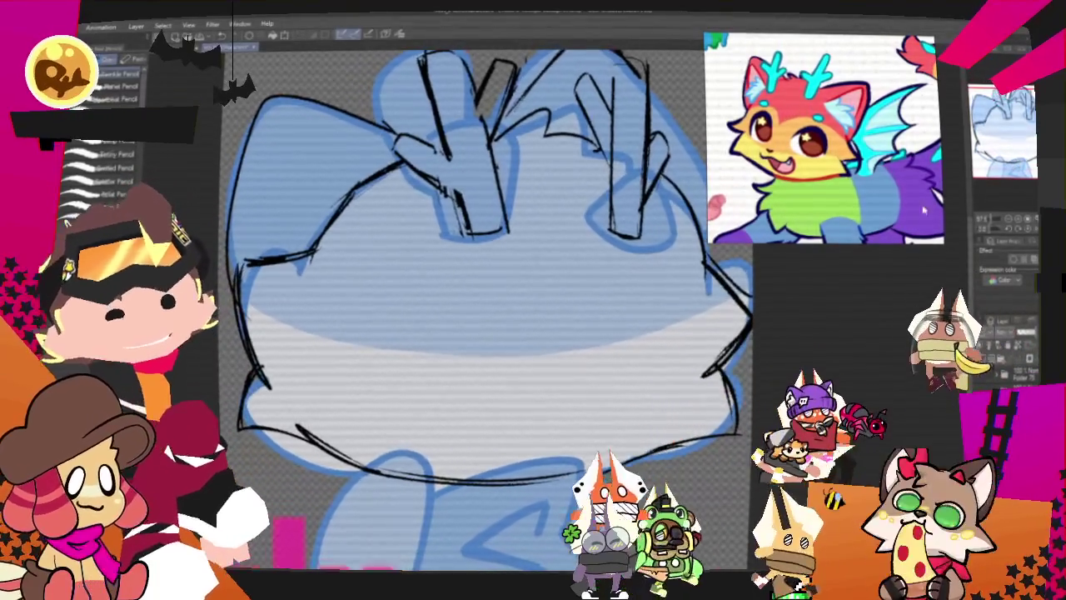
{"action": "left_click_drag", "start_coordinate": [315, 250], "coordinate": [499, 308]}
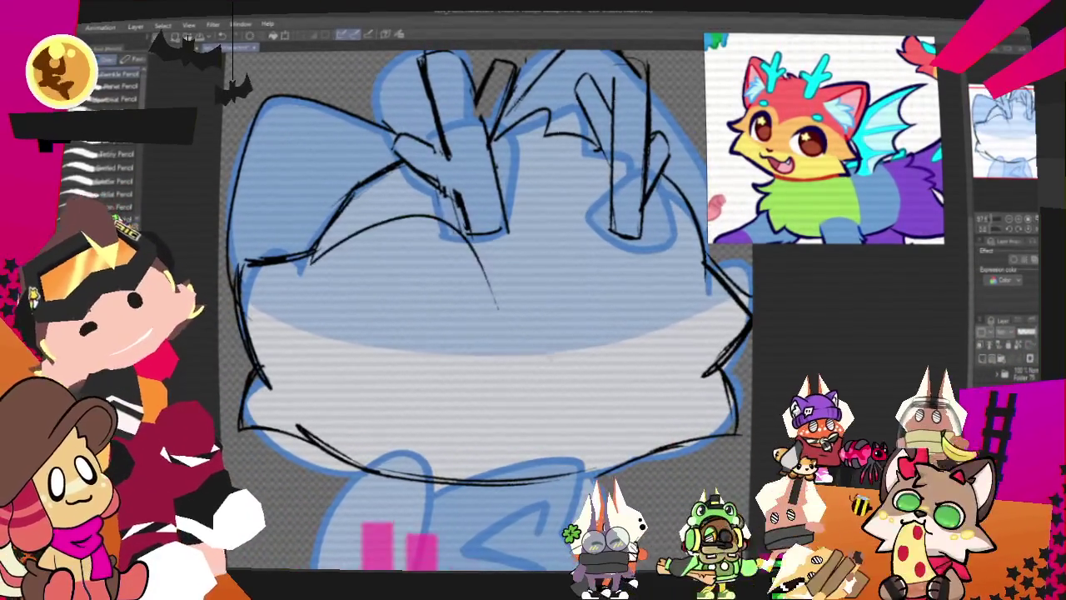
{"action": "left_click_drag", "start_coordinate": [315, 248], "coordinate": [541, 275]}
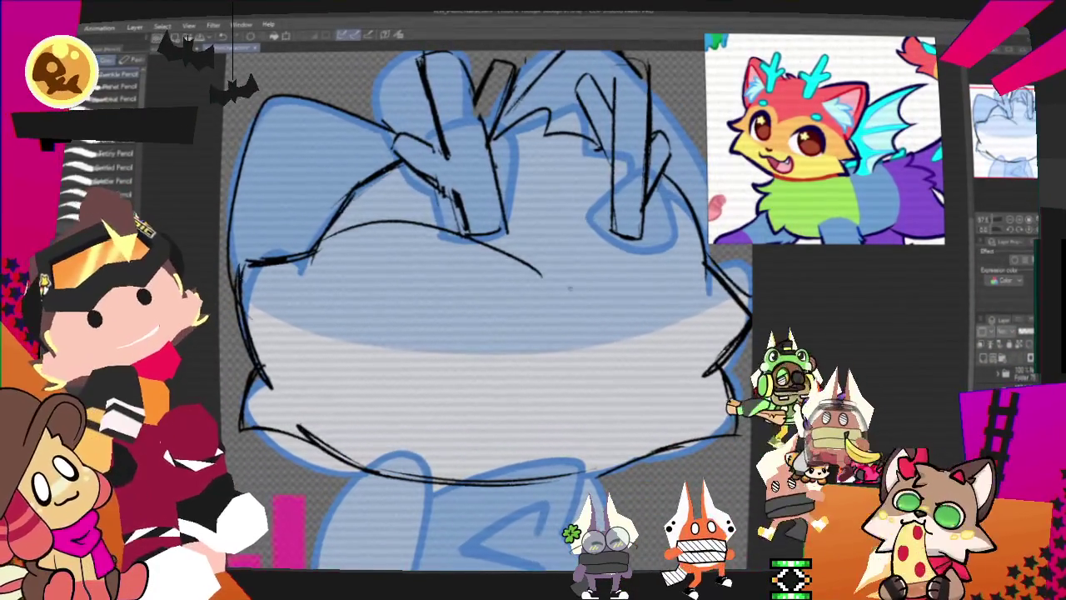
{"action": "key", "text": "ctrl+z"}
{"action": "scroll", "coordinate": [441, 308], "scroll_direction": "up", "scroll_amount": 3}
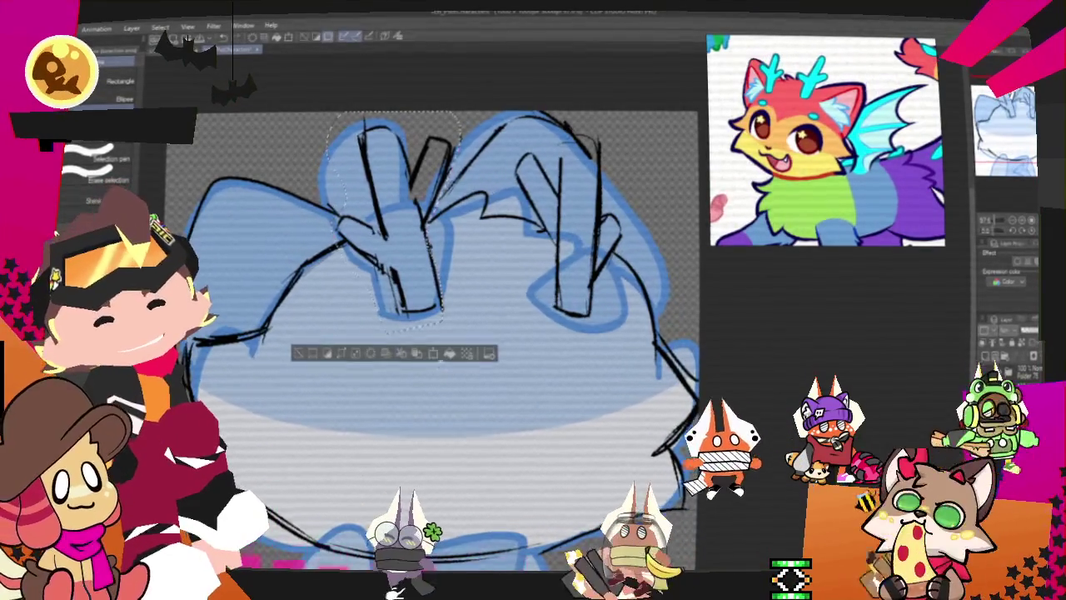
Tilt the selected left antler slightly with free transform, then deselect it
{"action": "key", "text": "ctrl+t"}
{"action": "left_click_drag", "start_coordinate": [496, 271], "coordinate": [478, 291]}
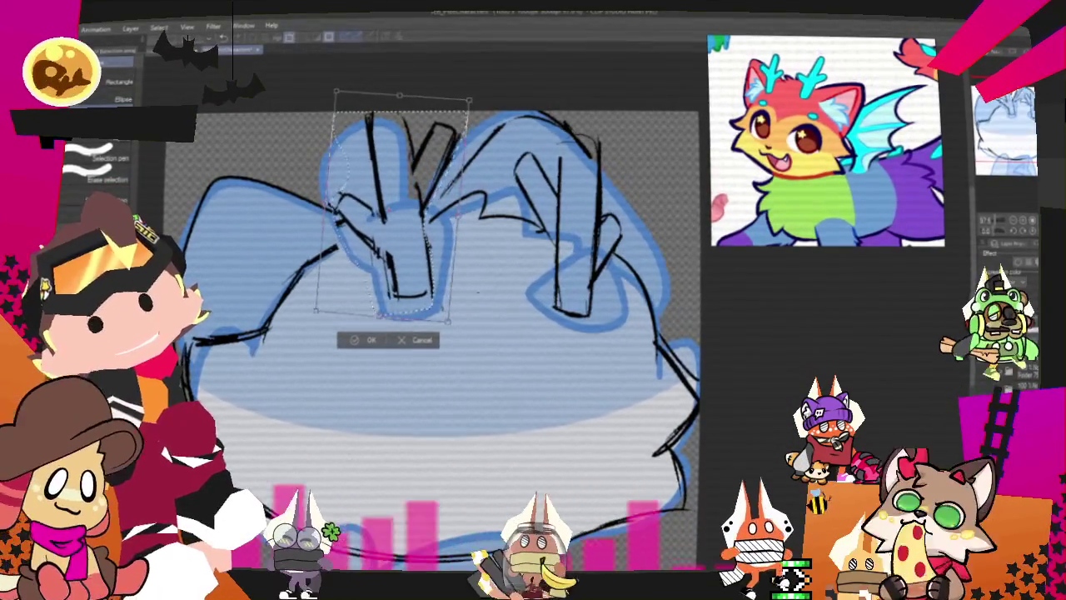
{"action": "key", "text": "Return"}
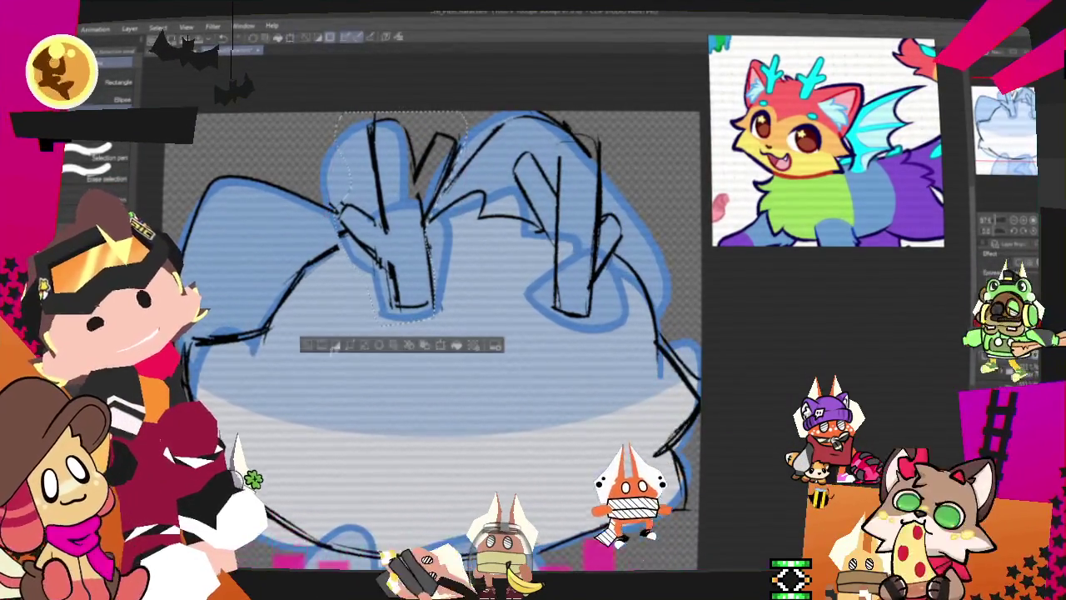
{"action": "key", "text": "ctrl+d"}
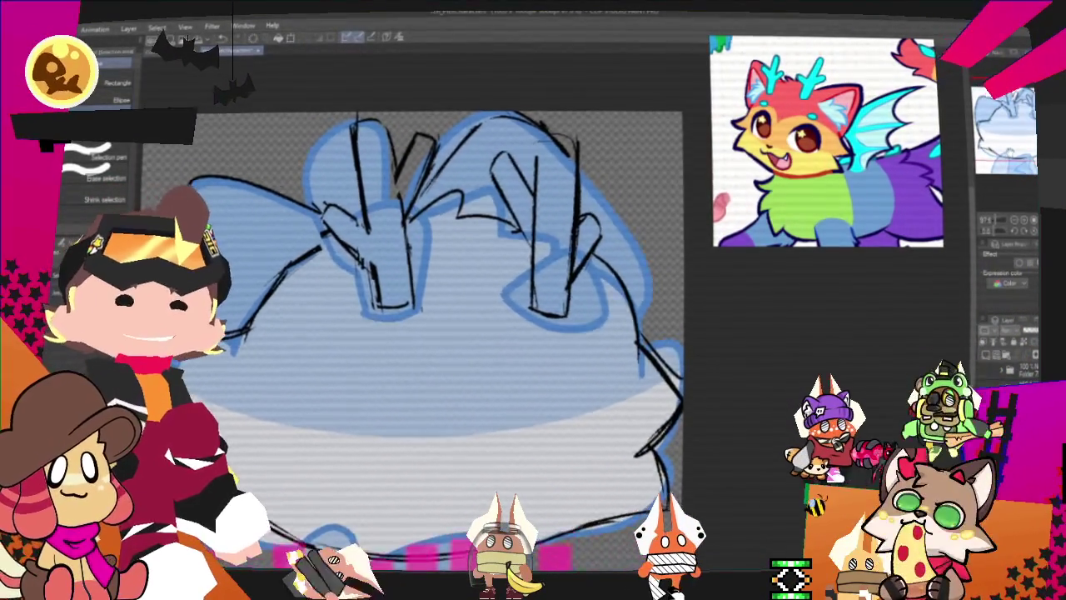
Draw a curved Pencil stroke down the lower face, forming a fluff tuft under the chin
{"action": "scroll", "coordinate": [442, 334], "scroll_direction": "left", "scroll_amount": 2}
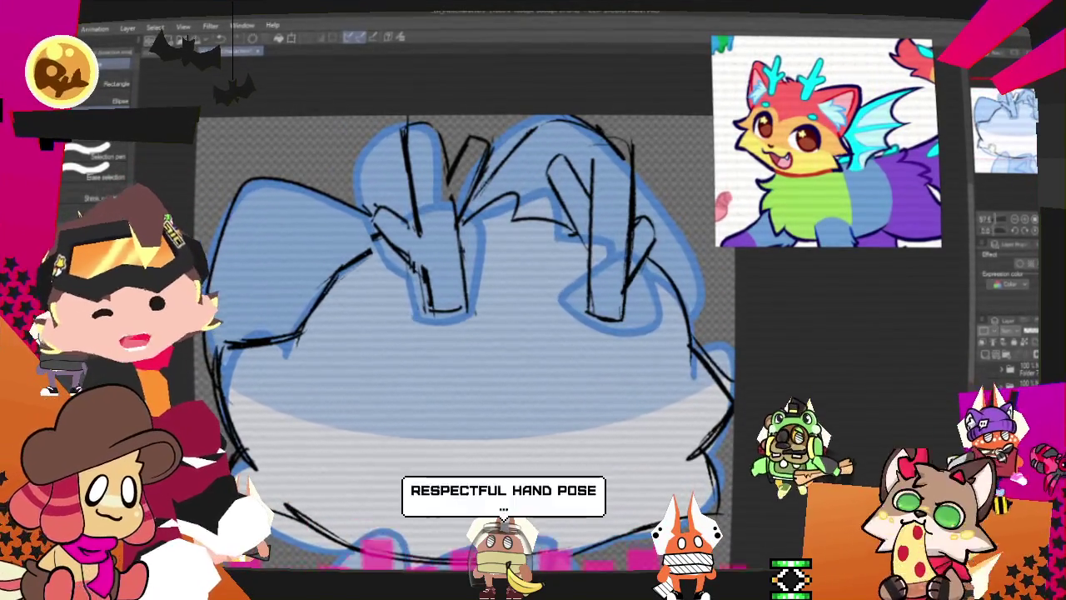
{"action": "key", "text": "p"}
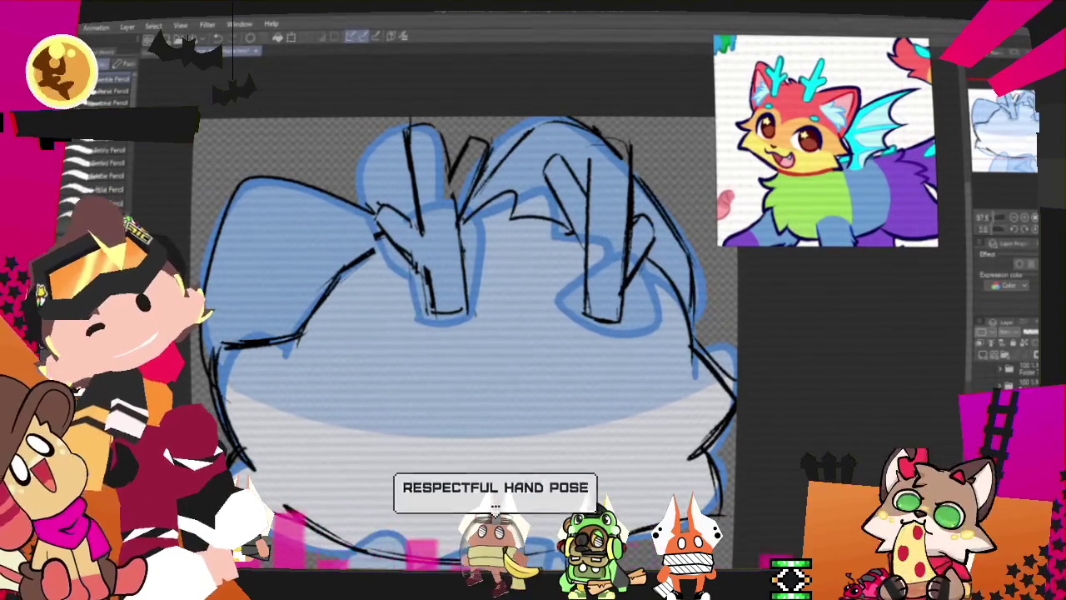
{"action": "scroll", "coordinate": [614, 422], "scroll_direction": "down", "scroll_amount": 2}
{"action": "scroll", "coordinate": [614, 423], "scroll_direction": "down", "scroll_amount": 2}
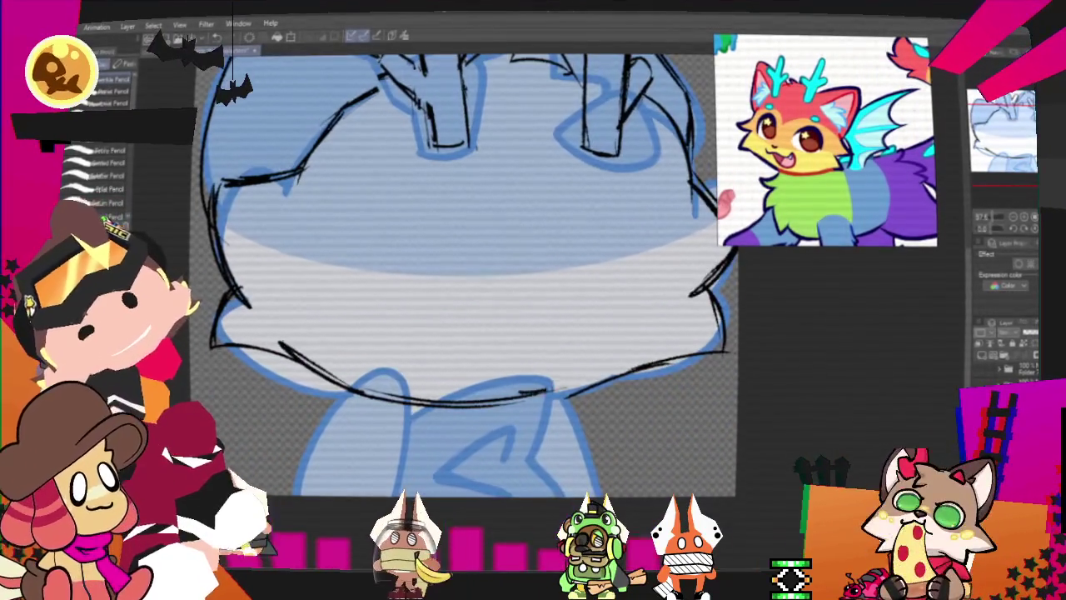
{"action": "left_click_drag", "start_coordinate": [599, 373], "coordinate": [573, 454]}
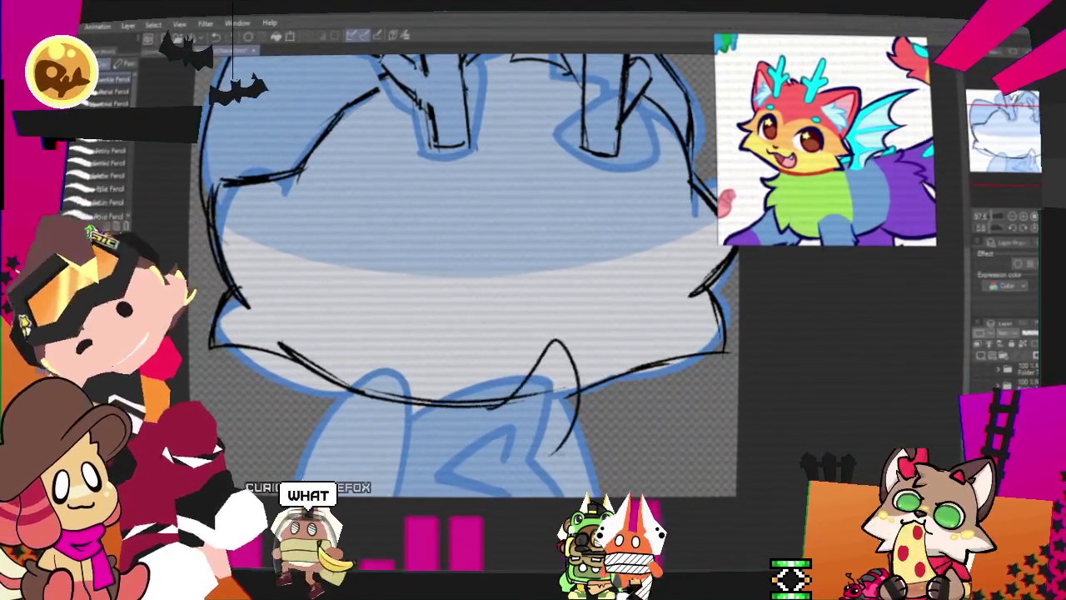
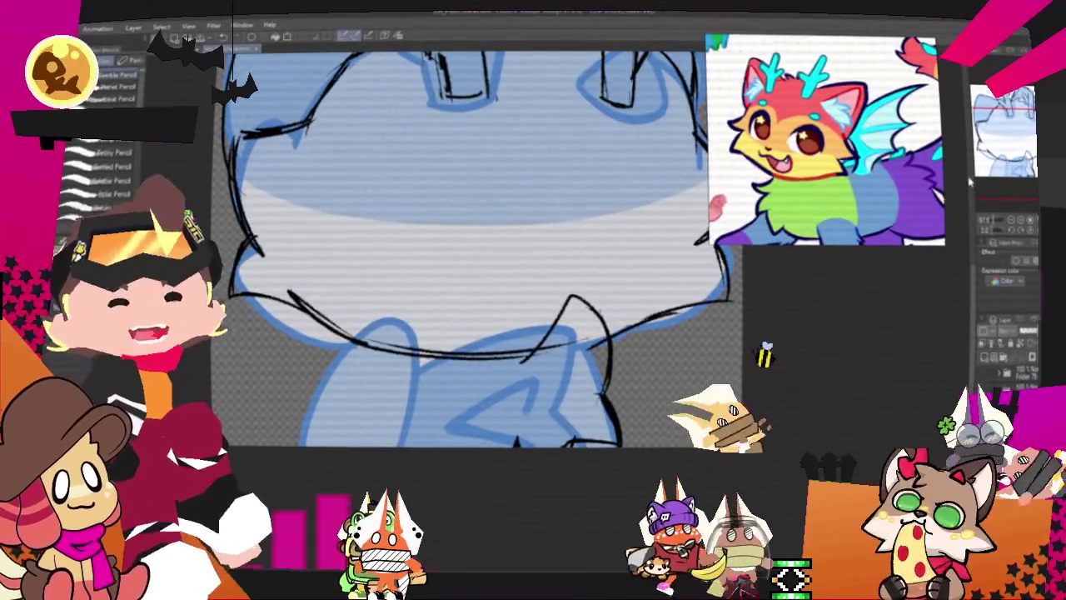
Draw a rough pencil stroke along the cat's neckline just below the face
{"action": "scroll", "coordinate": [527, 293], "scroll_direction": "down", "scroll_amount": 2}
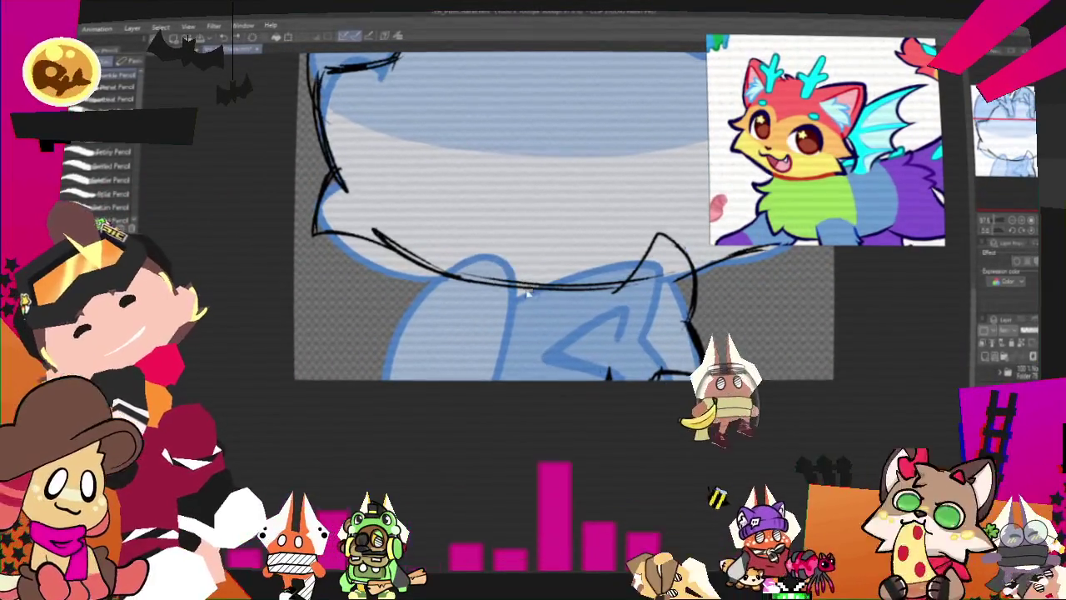
{"action": "left_click_drag", "start_coordinate": [490, 265], "coordinate": [529, 303]}
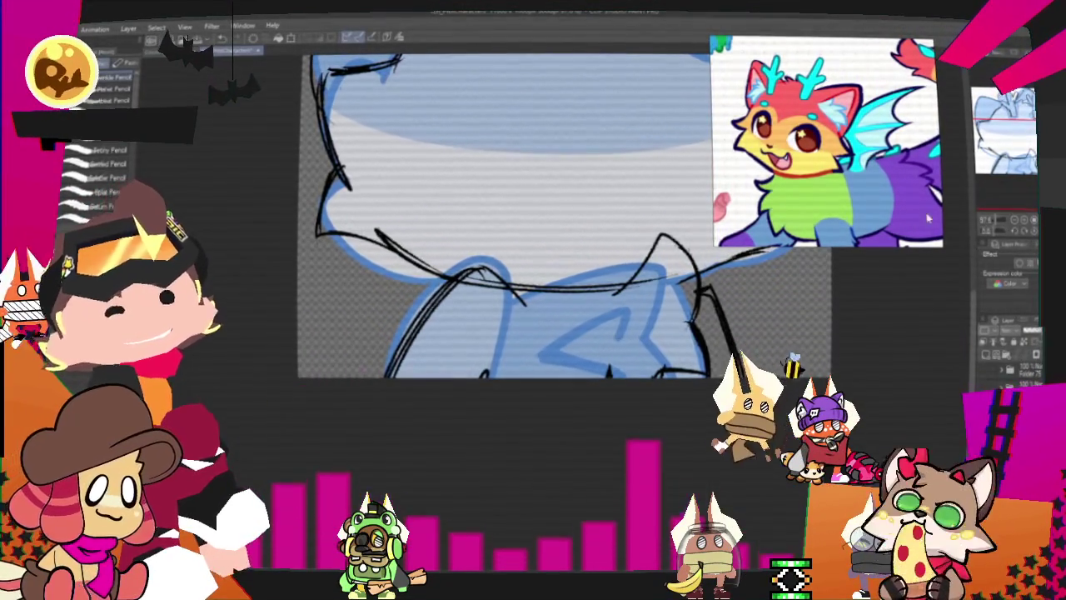
{"action": "scroll", "coordinate": [508, 316], "scroll_direction": "up", "scroll_amount": 5}
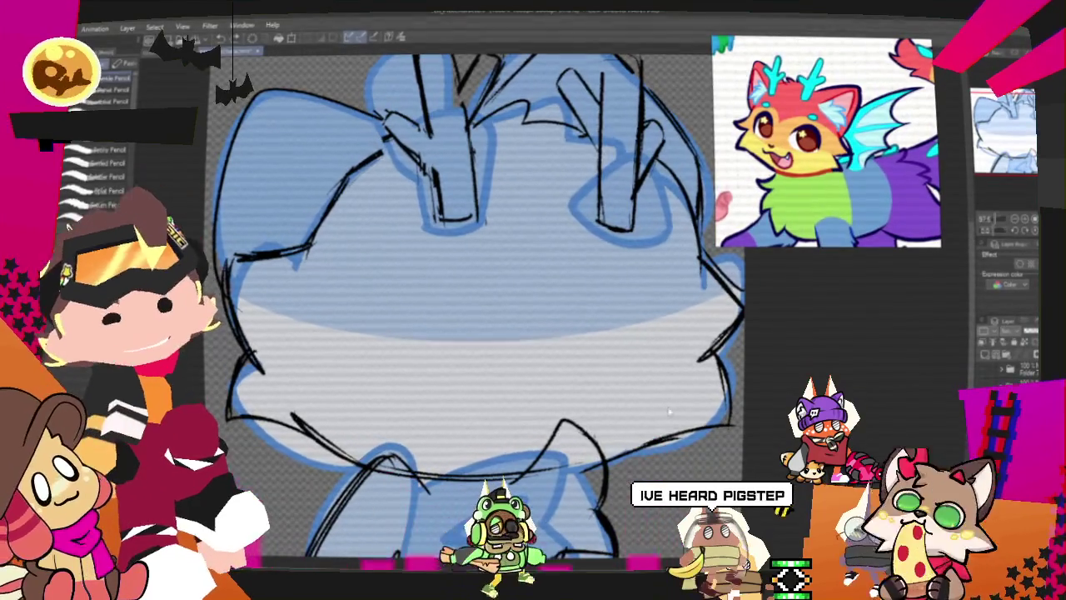
{"action": "scroll", "coordinate": [669, 409], "scroll_direction": "down", "scroll_amount": 3}
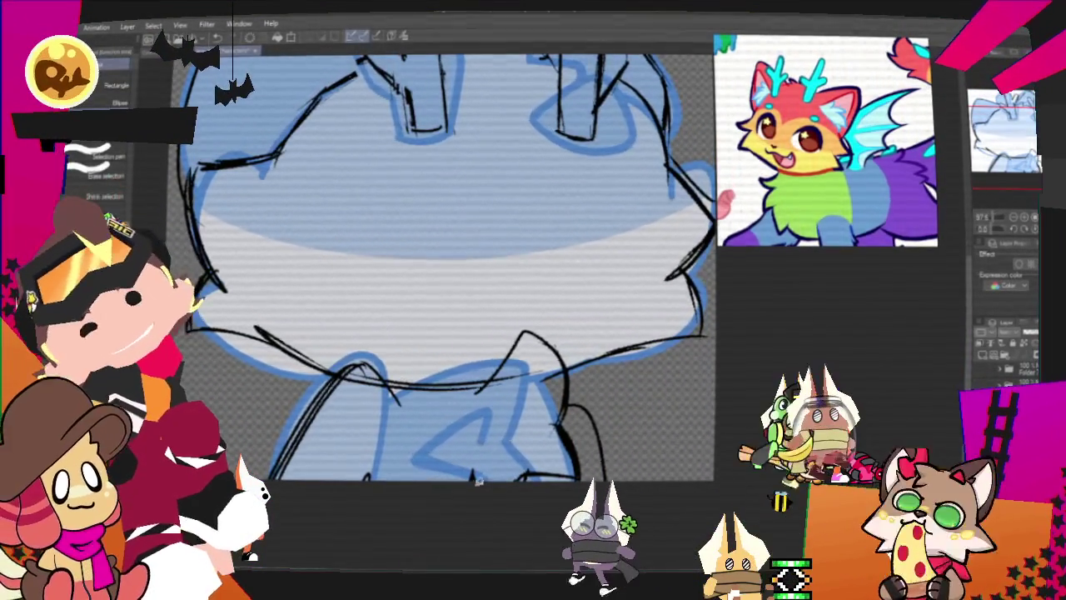
Lasso the collar strokes and transform them slightly right and a little narrower
{"action": "left_click_drag", "start_coordinate": [533, 306], "coordinate": [458, 482]}
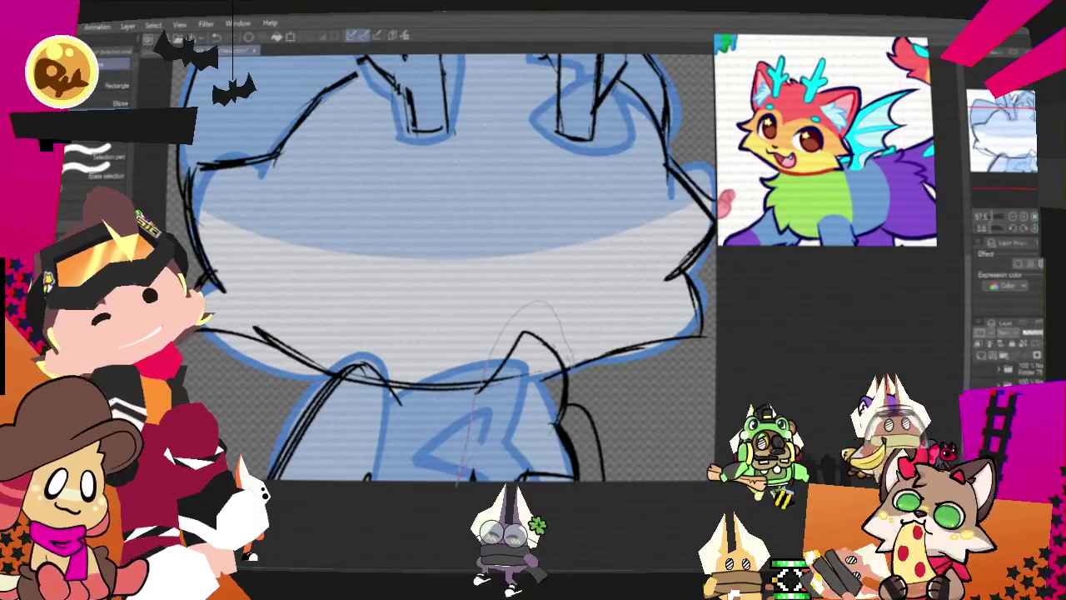
{"action": "key", "text": "ctrl+t"}
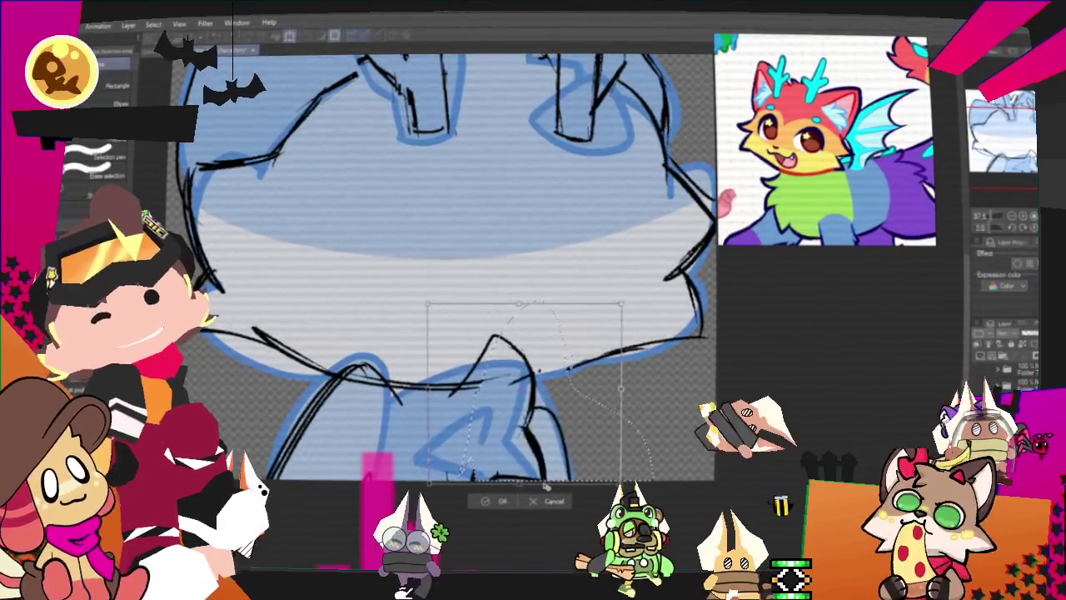
{"action": "left_click_drag", "start_coordinate": [546, 486], "coordinate": [560, 484]}
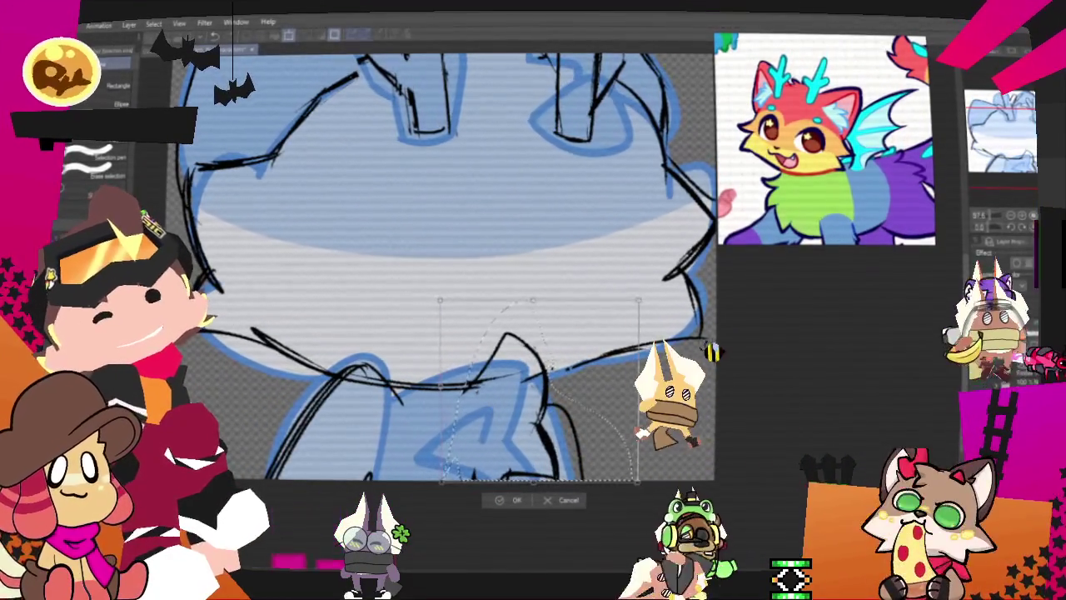
{"action": "left_click_drag", "start_coordinate": [638, 387], "coordinate": [633, 386]}
{"action": "left_click", "coordinate": [567, 498]}
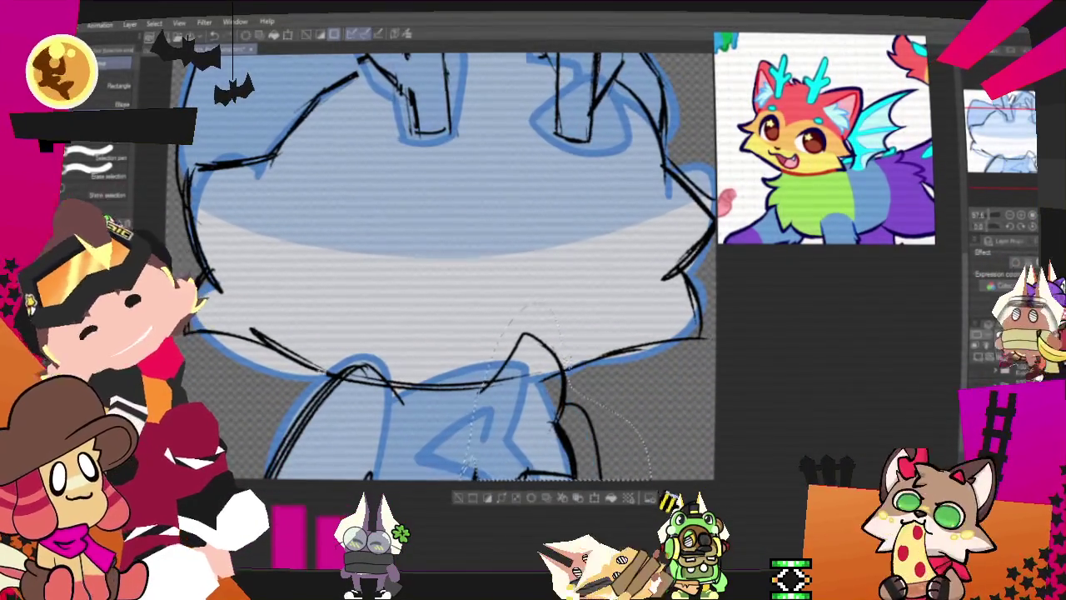
Undo that transform and shrink the collar strokes slightly again, then confirm
{"action": "right_click", "coordinate": [517, 442]}
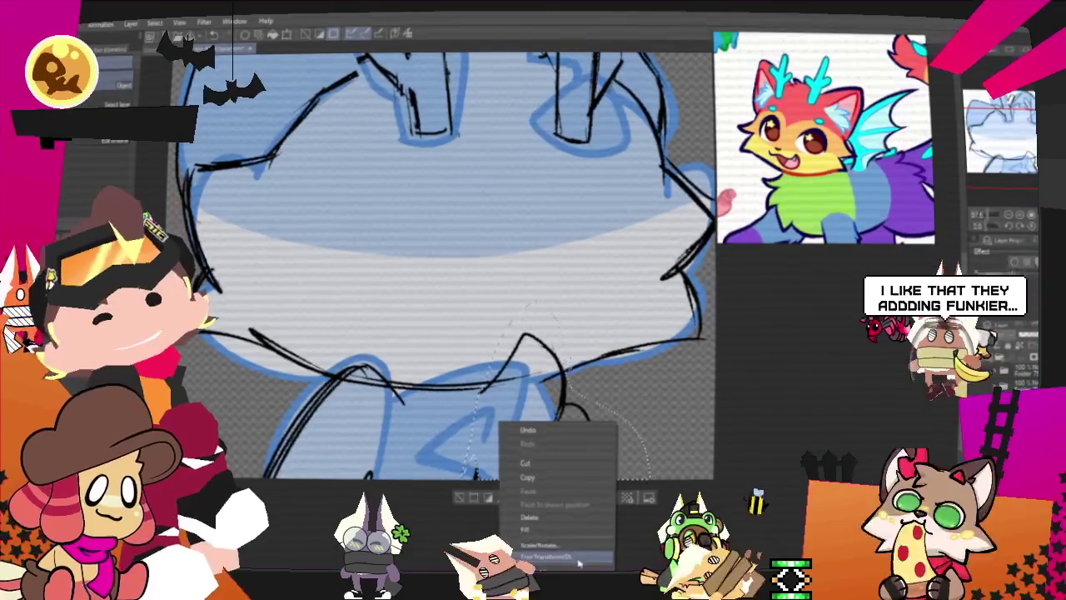
{"action": "left_click", "coordinate": [525, 430]}
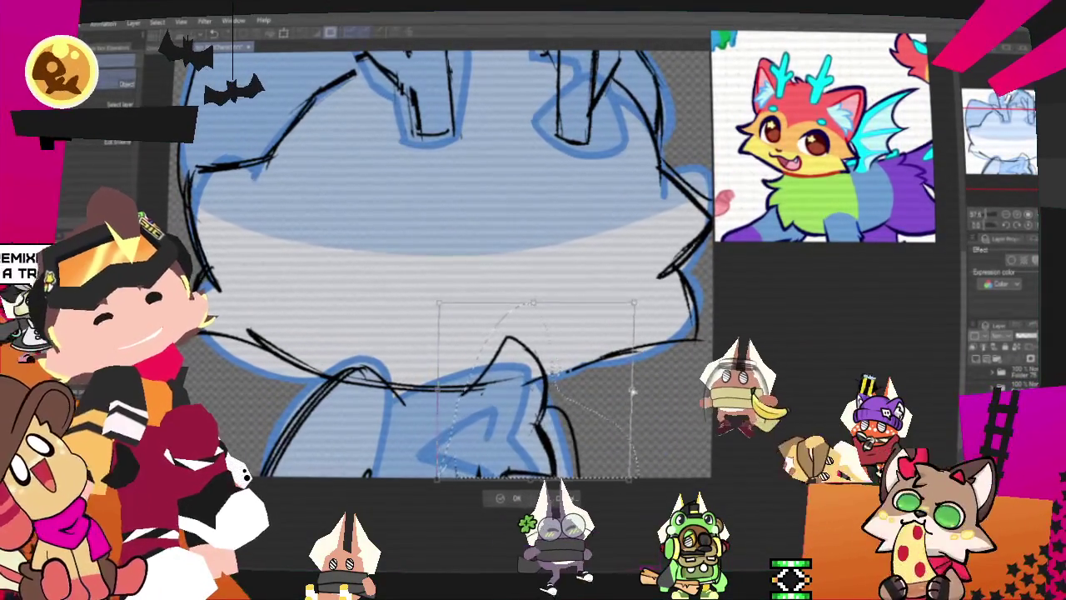
{"action": "left_click_drag", "start_coordinate": [641, 392], "coordinate": [621, 414]}
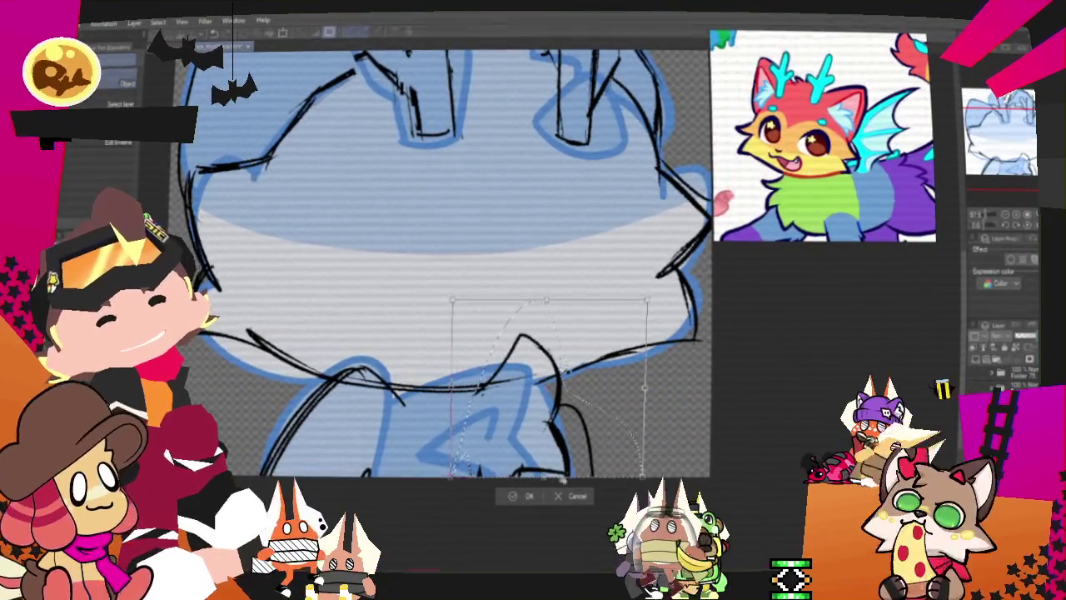
{"action": "left_click", "coordinate": [523, 495]}
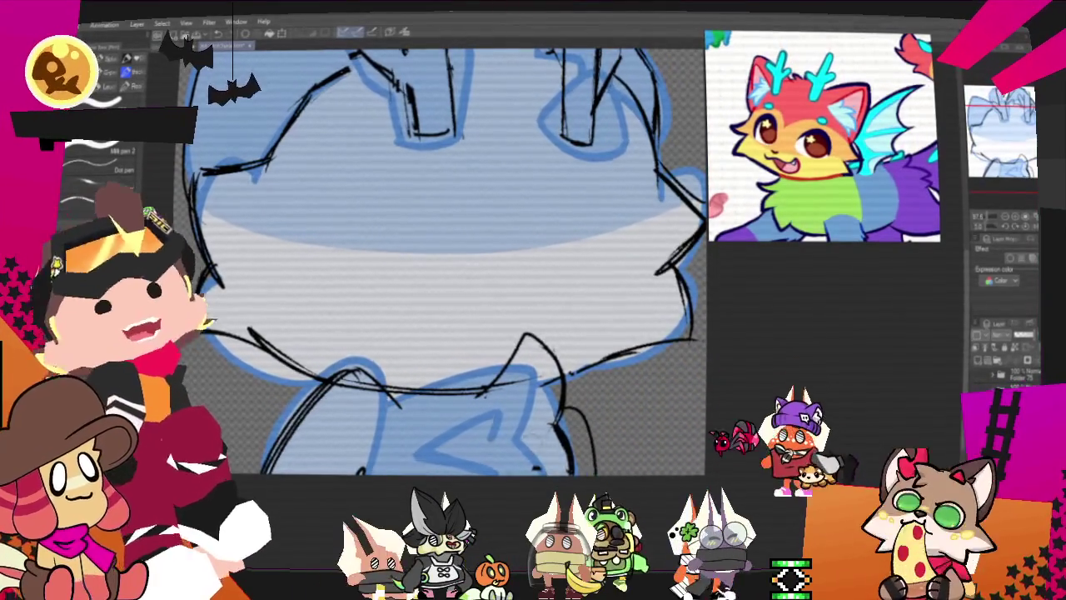
Switch to the pencil brushes and scroll up to the cat's head
{"action": "key", "text": "p"}
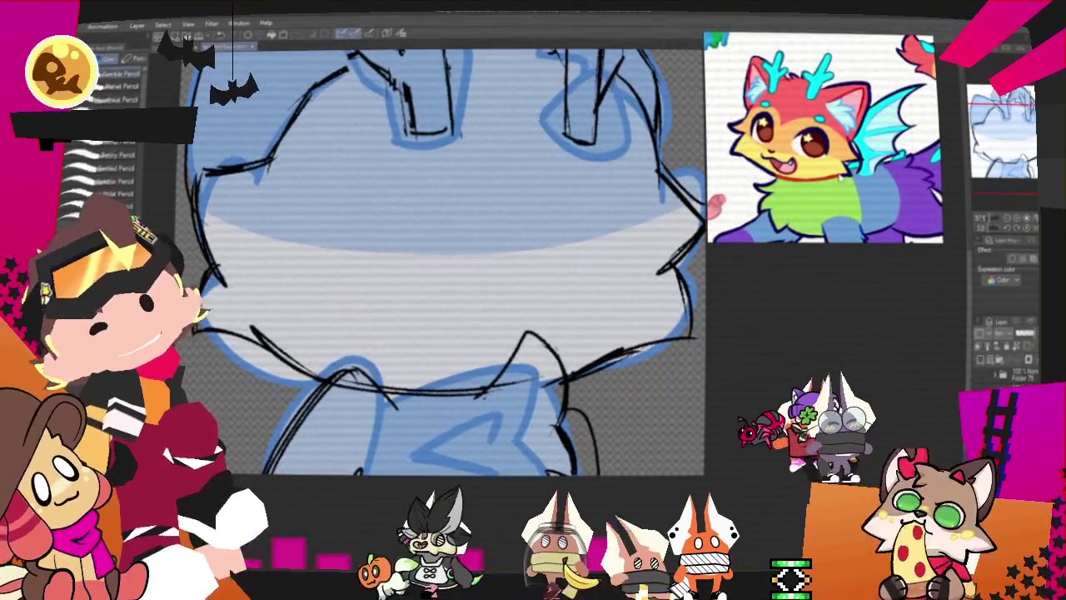
{"action": "scroll", "coordinate": [442, 258], "scroll_direction": "up", "scroll_amount": 3}
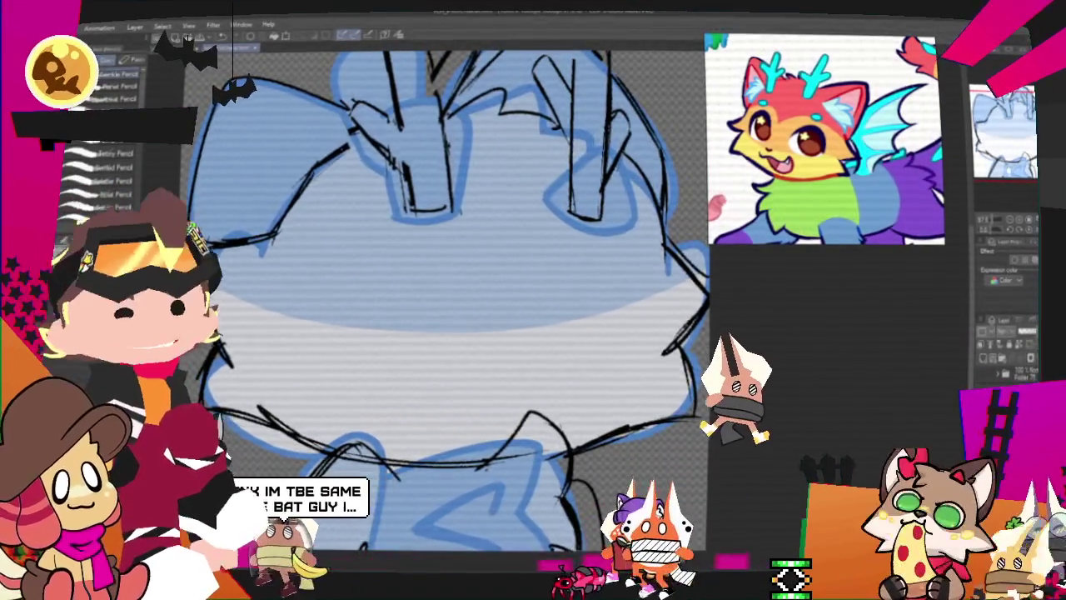
{"action": "scroll", "coordinate": [450, 300], "scroll_direction": "up", "scroll_amount": 1}
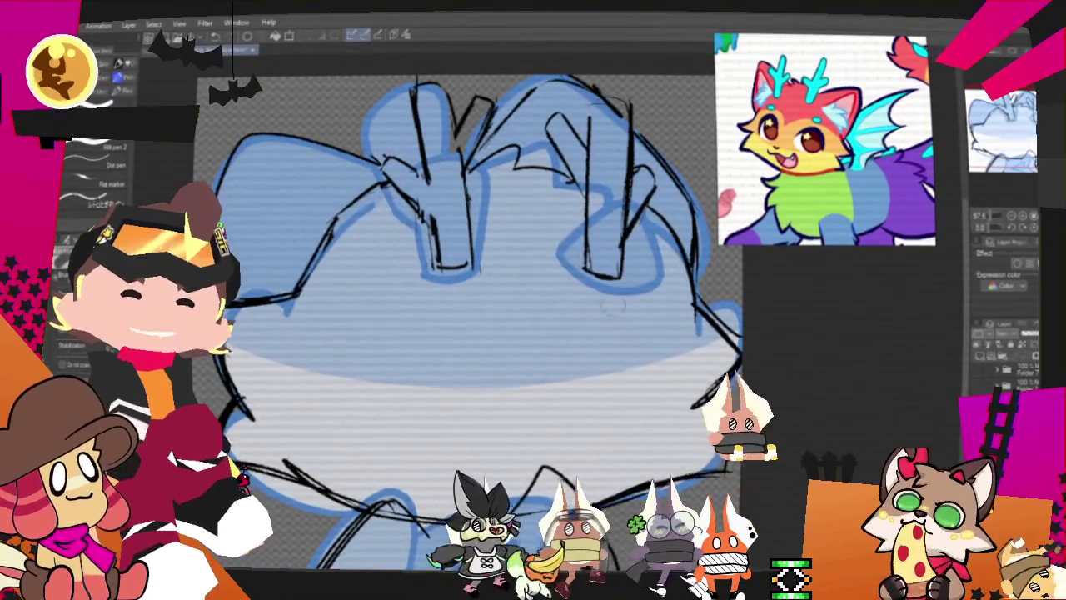
Zoom out and recentre the whole cat sketch after briefly calling up selection transform handles
{"action": "scroll", "coordinate": [531, 267], "scroll_direction": "down", "scroll_amount": 2}
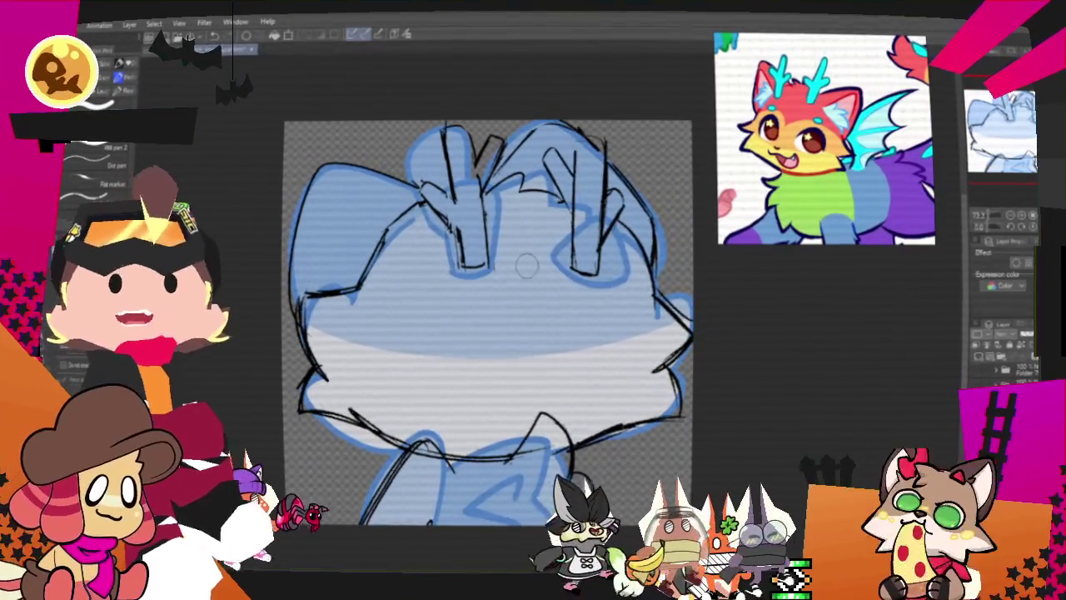
{"action": "left_click_drag", "start_coordinate": [527, 265], "coordinate": [513, 272]}
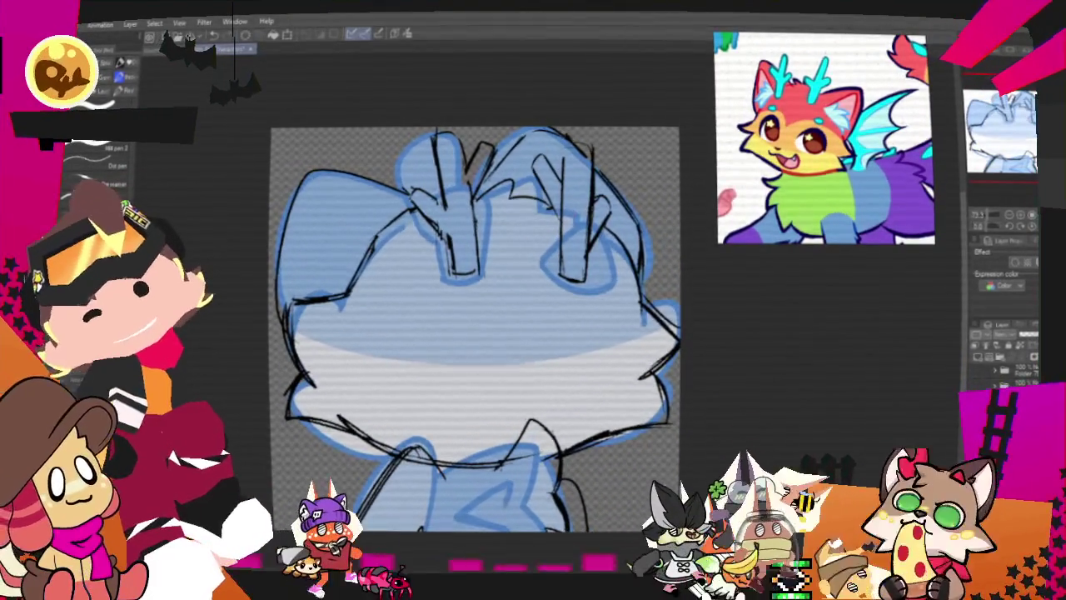
{"action": "key", "text": "m"}
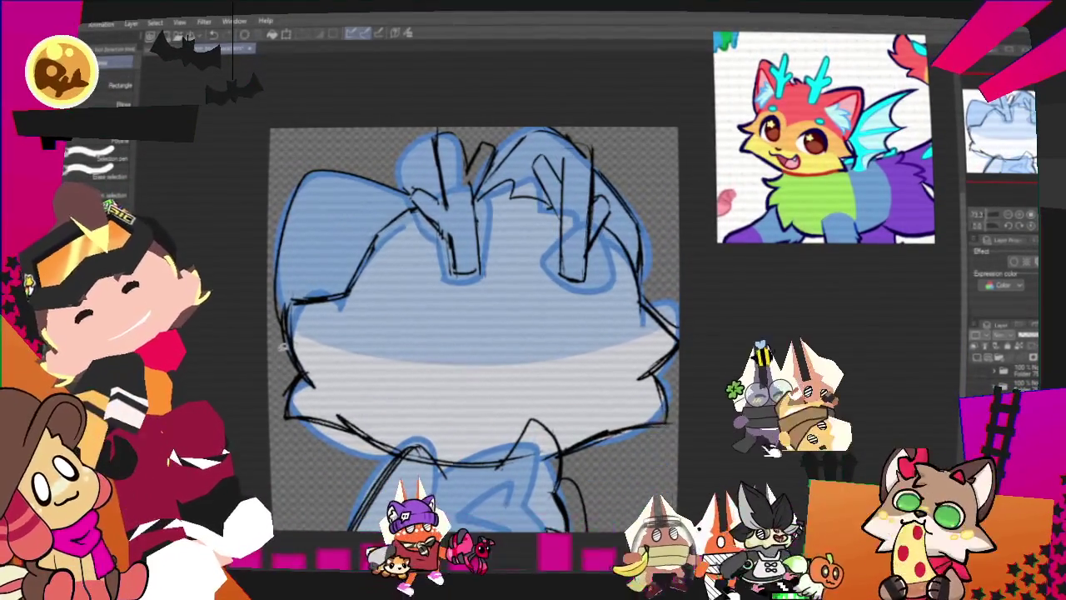
{"action": "key", "text": "ctrl+t"}
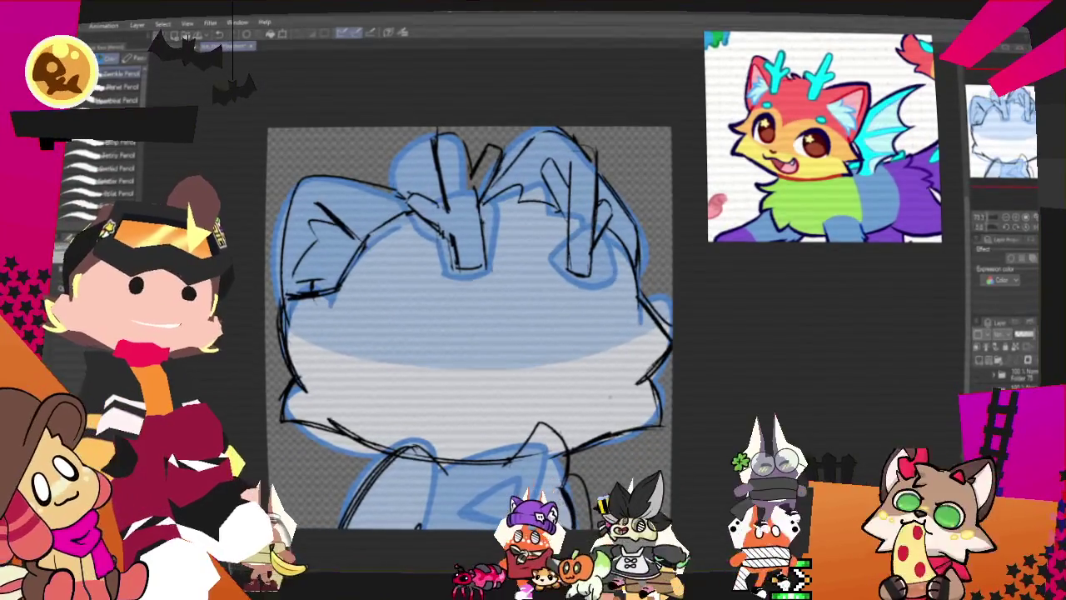
{"action": "key", "text": "ctrl+minus"}
{"action": "scroll", "coordinate": [484, 320], "scroll_direction": "up", "scroll_amount": 3}
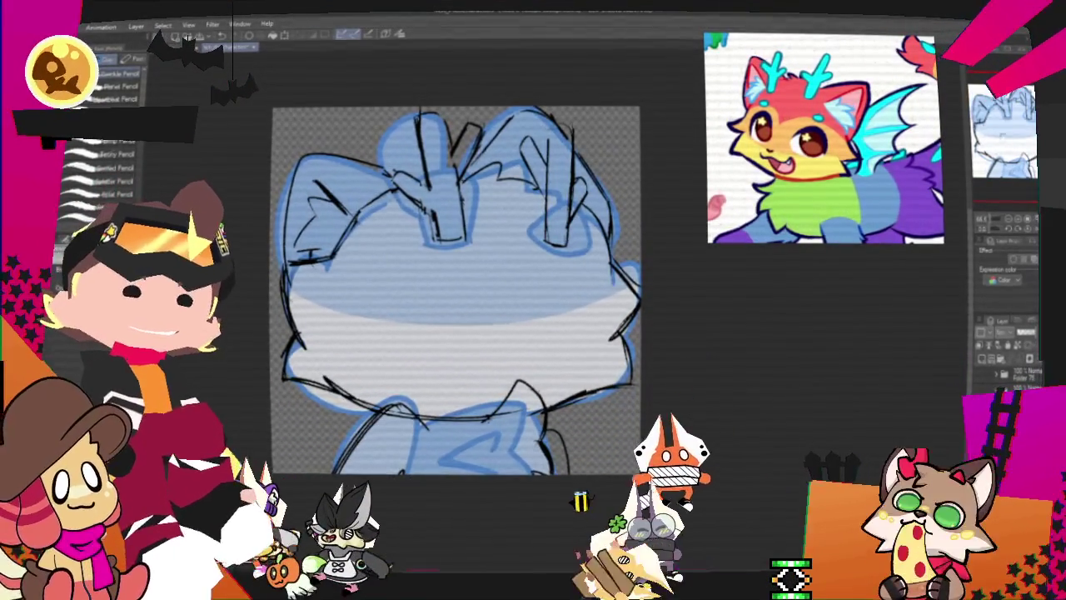
{"action": "left_click_drag", "start_coordinate": [456, 290], "coordinate": [499, 321]}
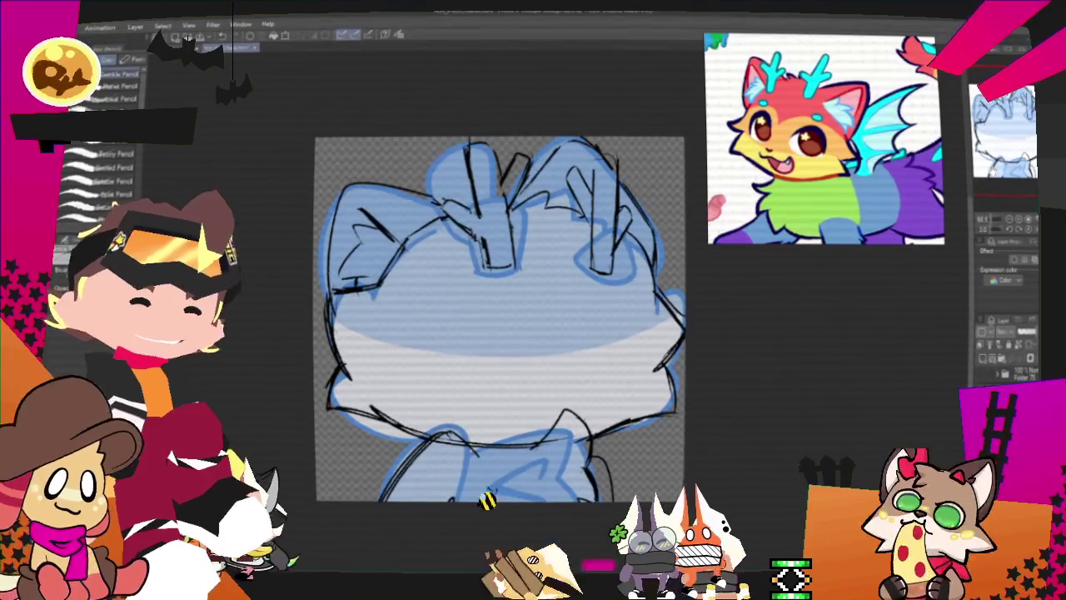
Hide the light-blue fill and black sketch layers so only the blue outline shows
{"action": "left_click", "coordinate": [984, 355]}
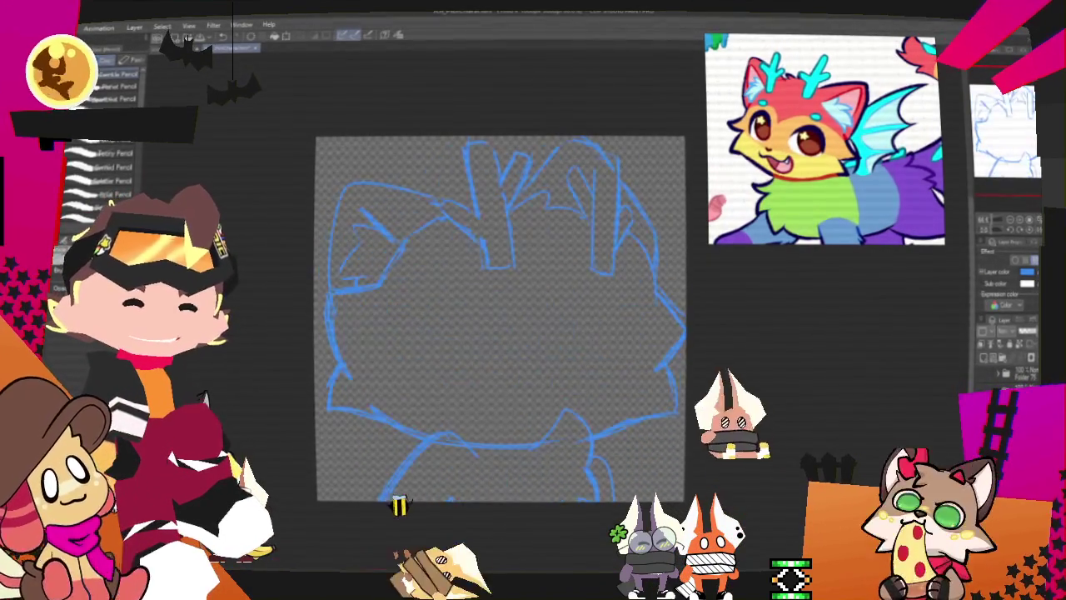
{"action": "left_click_drag", "start_coordinate": [500, 317], "coordinate": [474, 326]}
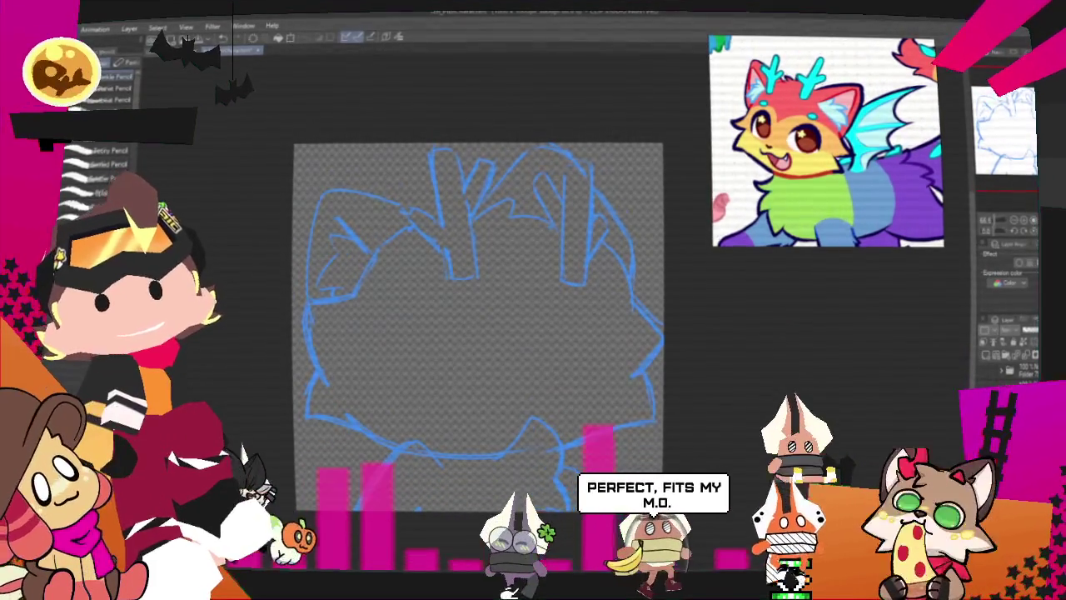
{"action": "key", "text": "p"}
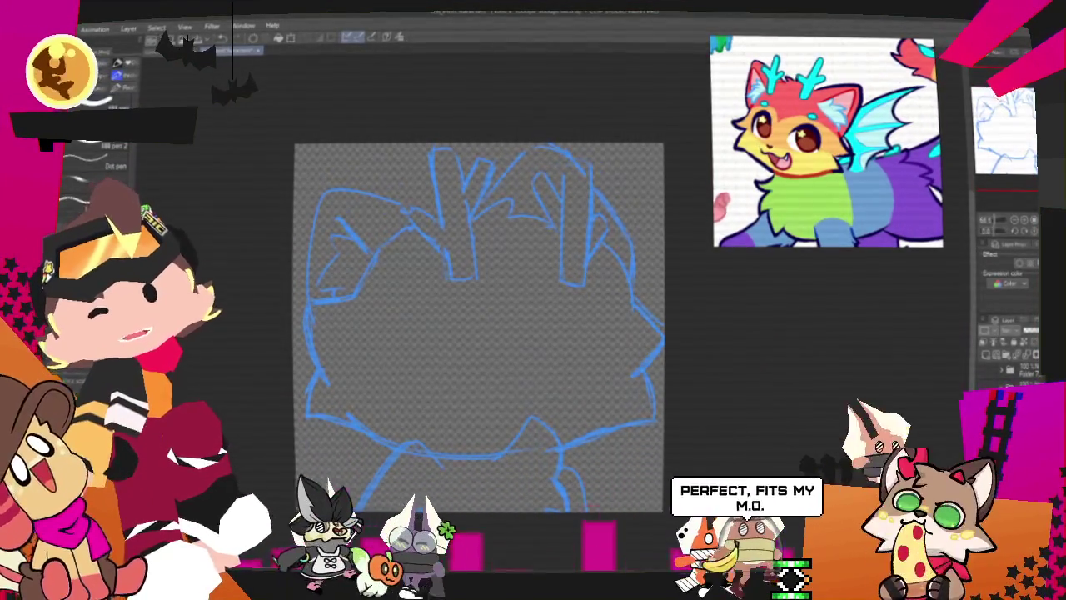
Switch to the G-pen set, draw a test ink stroke, and bring up the Twitch page
{"action": "key", "text": "p"}
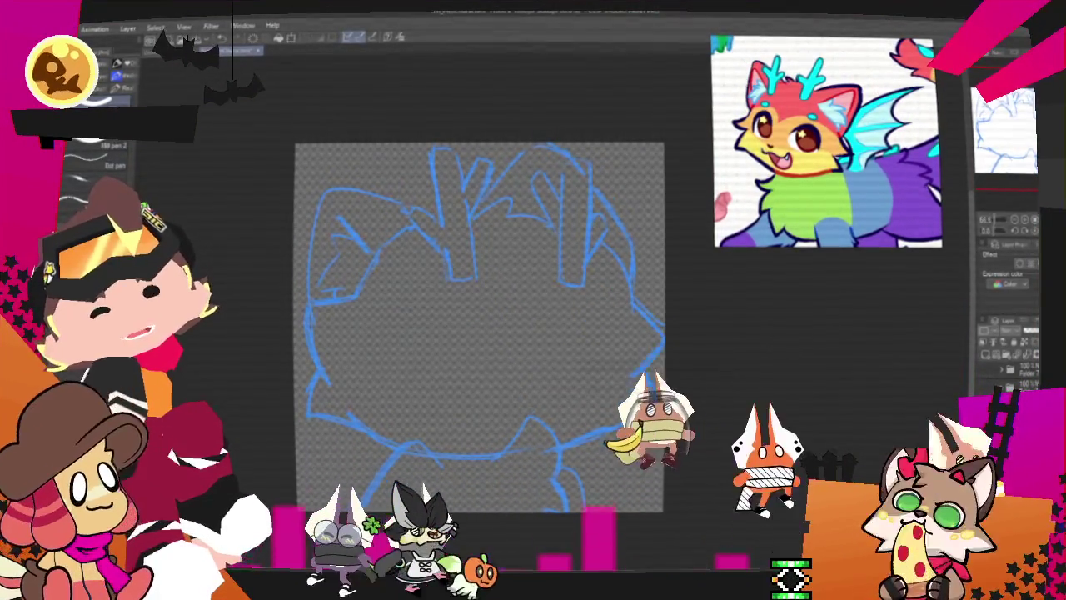
{"action": "mouse_move", "coordinate": [417, 356]}
{"action": "left_mouse_down"}
{"action": "mouse_move", "coordinate": [621, 450]}
{"action": "mouse_move", "coordinate": [629, 500]}
{"action": "left_mouse_up"}
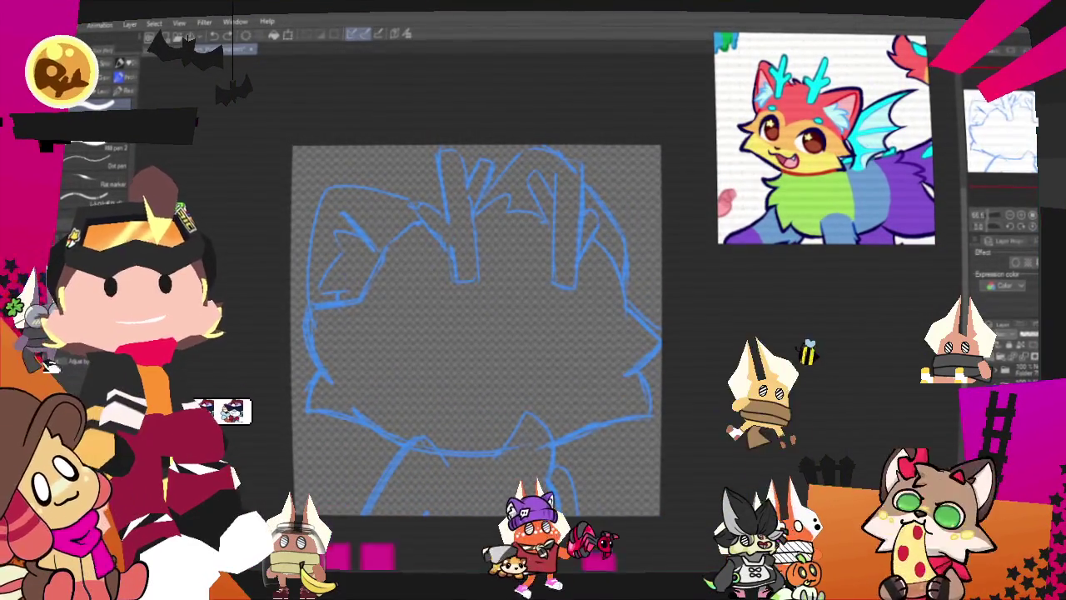
{"action": "key", "text": "alt+Tab"}
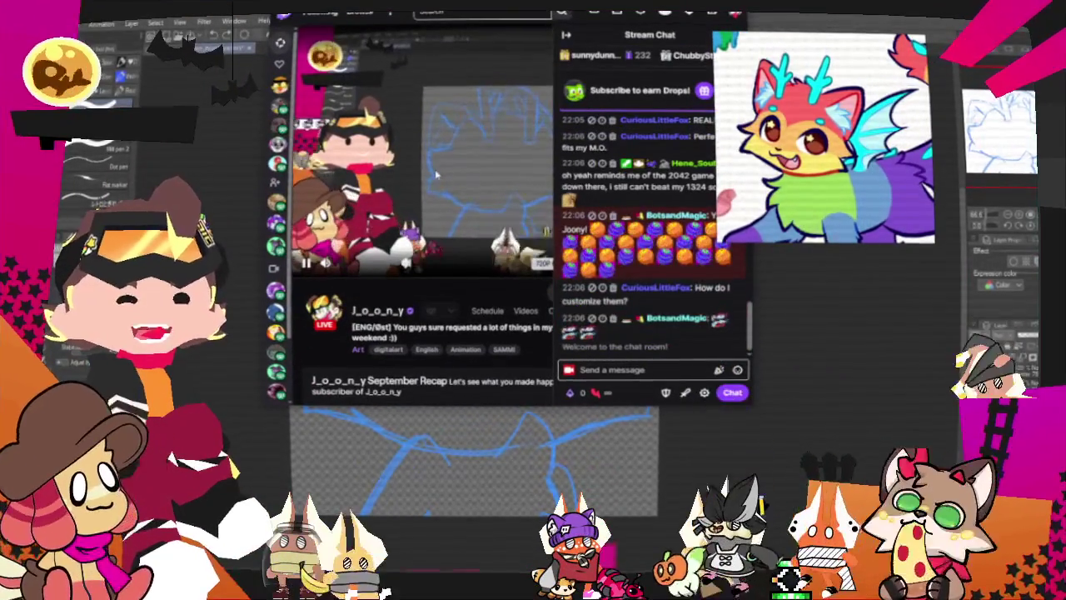
Scroll down the Twitch page and page through the Stream Avatars hats items
{"action": "scroll", "coordinate": [375, 237], "scroll_direction": "down", "scroll_amount": 5}
{"action": "scroll", "coordinate": [392, 242], "scroll_direction": "down", "scroll_amount": 3}
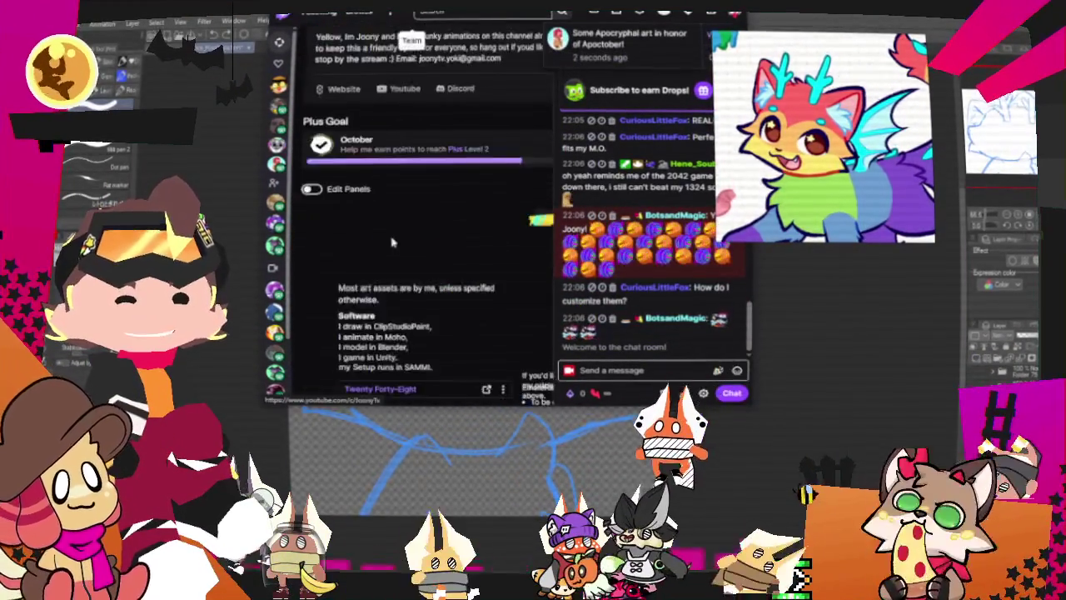
{"action": "scroll", "coordinate": [392, 242], "scroll_direction": "down", "scroll_amount": 3}
{"action": "scroll", "coordinate": [417, 242], "scroll_direction": "down", "scroll_amount": 3}
{"action": "scroll", "coordinate": [476, 242], "scroll_direction": "down", "scroll_amount": 2}
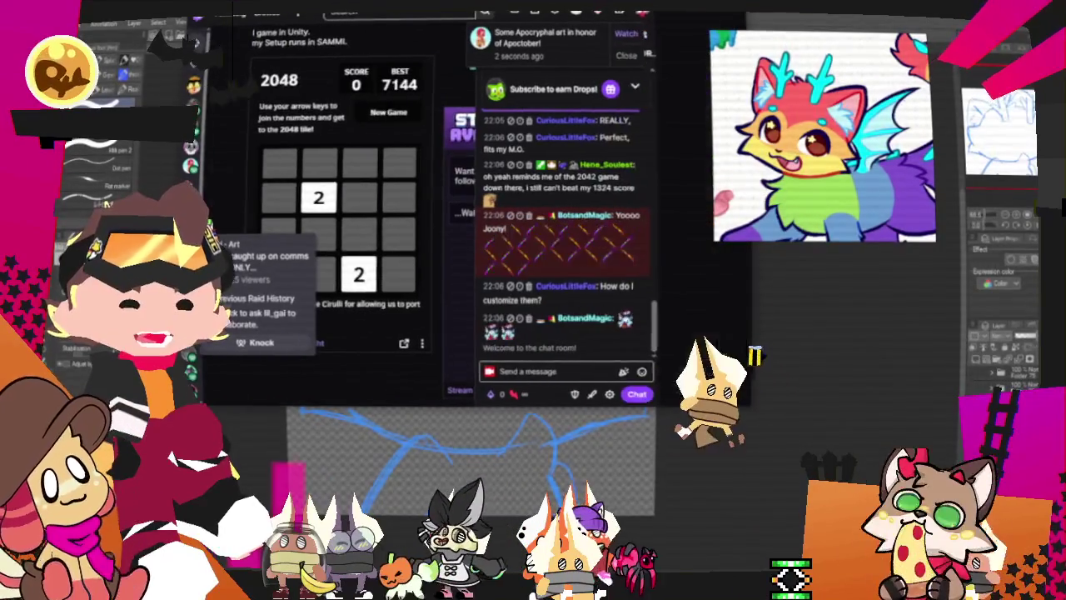
{"action": "scroll", "coordinate": [452, 235], "scroll_direction": "down", "scroll_amount": 3}
{"action": "scroll", "coordinate": [451, 235], "scroll_direction": "down", "scroll_amount": 3}
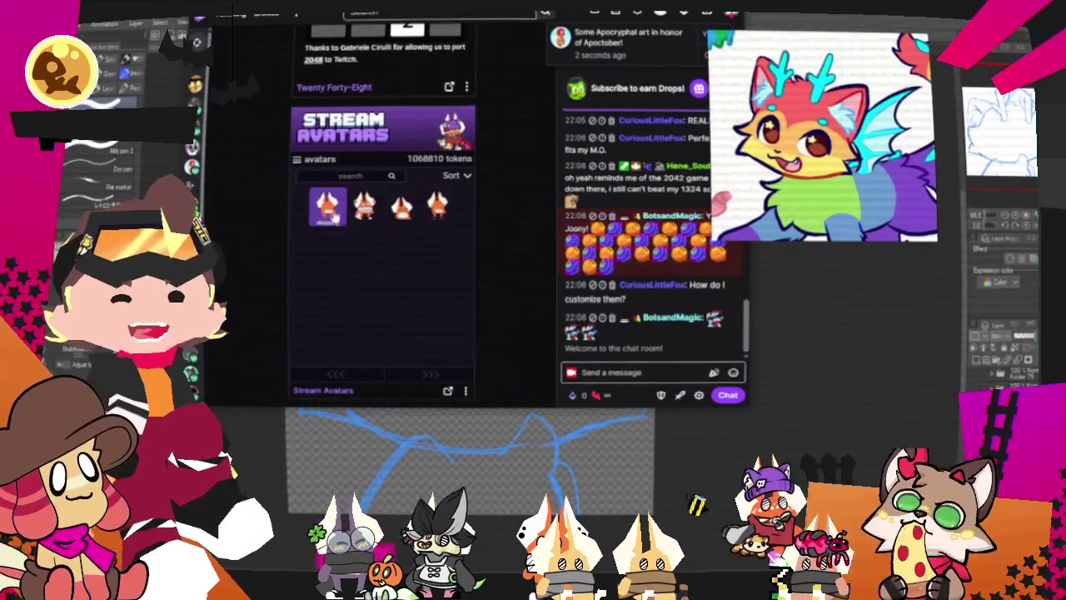
{"action": "left_click", "coordinate": [296, 160]}
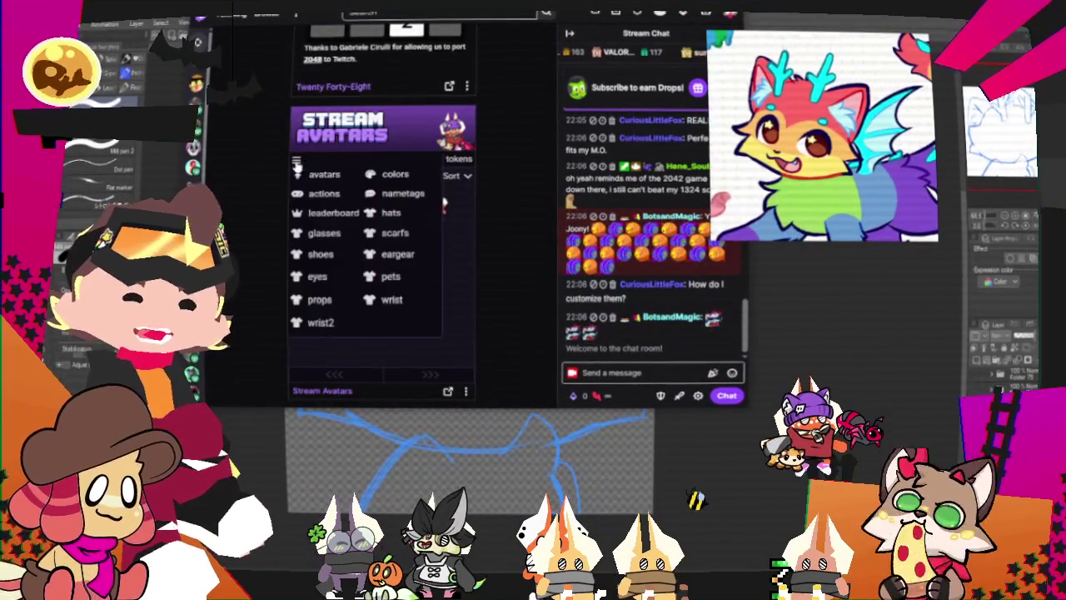
{"action": "left_click", "coordinate": [391, 214]}
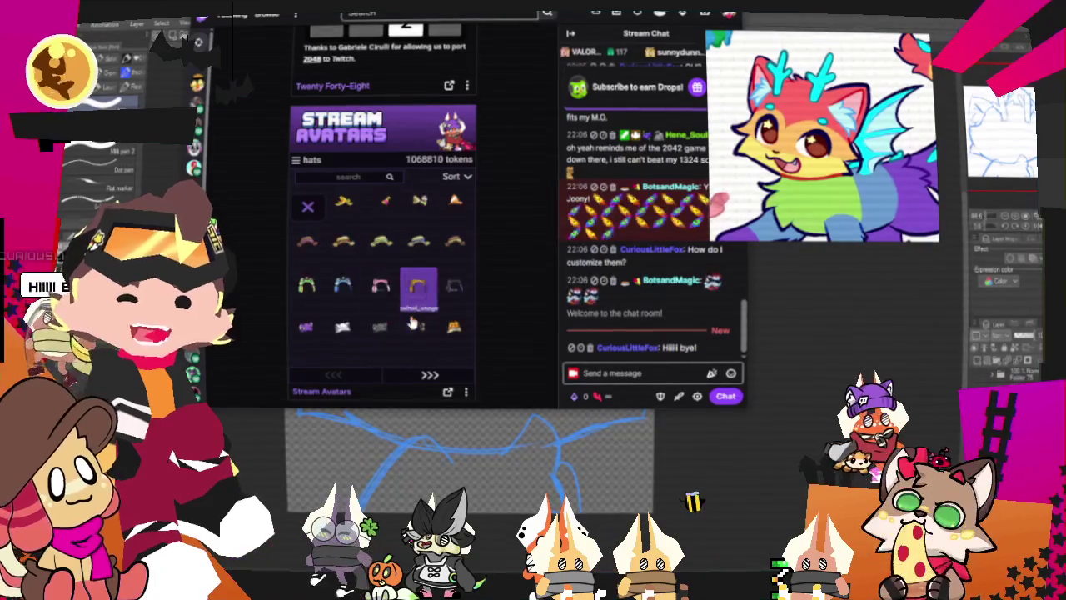
{"action": "left_click", "coordinate": [427, 375]}
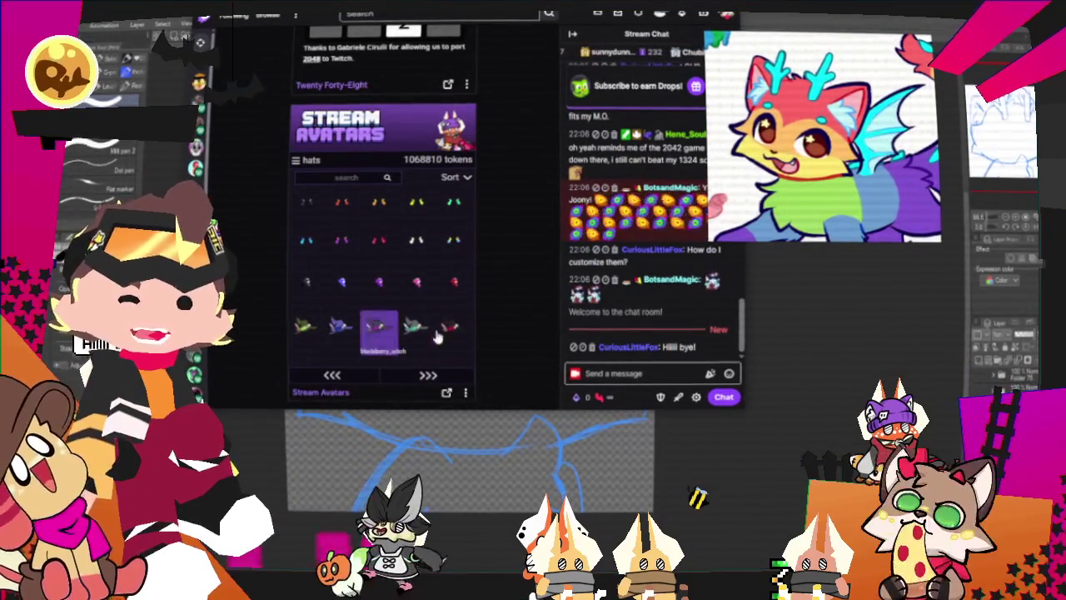
Browse the Stream Avatars scarfs pages, then return to the Clip Studio Paint canvas
{"action": "left_click", "coordinate": [301, 159]}
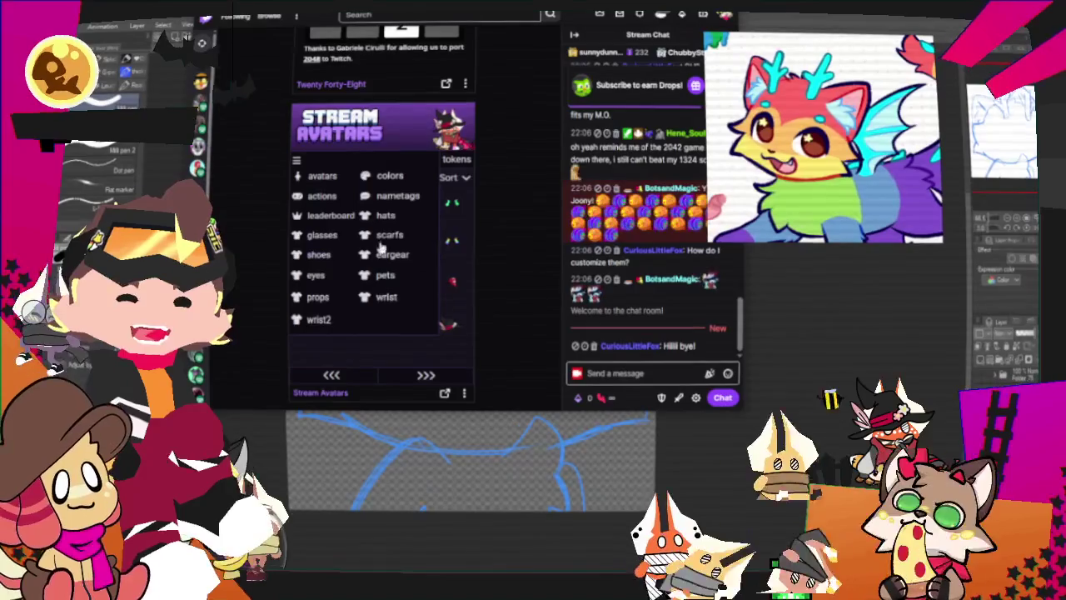
{"action": "left_click", "coordinate": [390, 235]}
{"action": "left_click", "coordinate": [405, 376]}
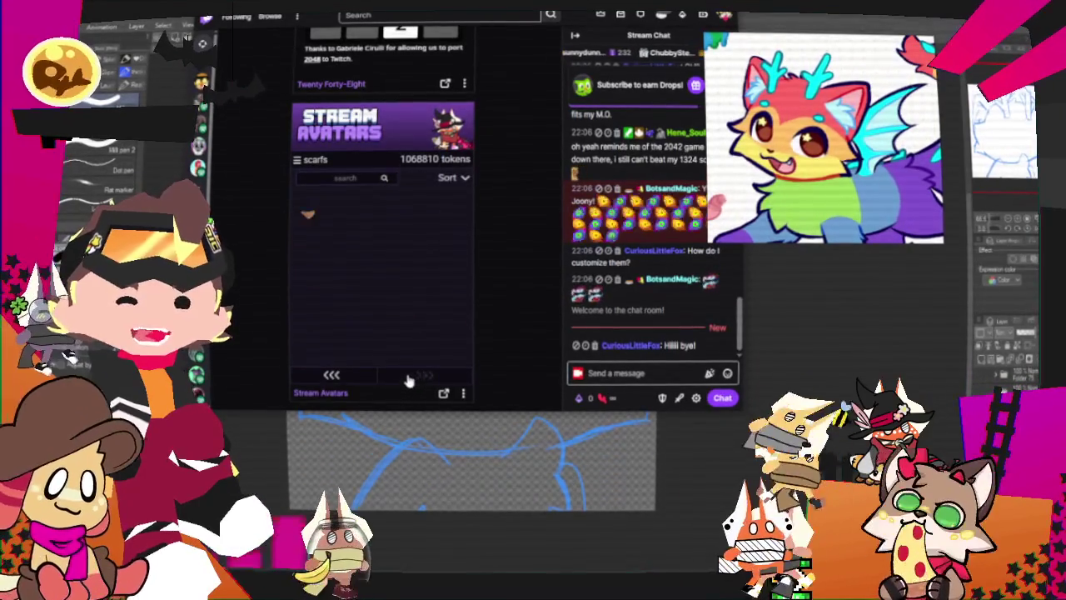
{"action": "left_click", "coordinate": [332, 375]}
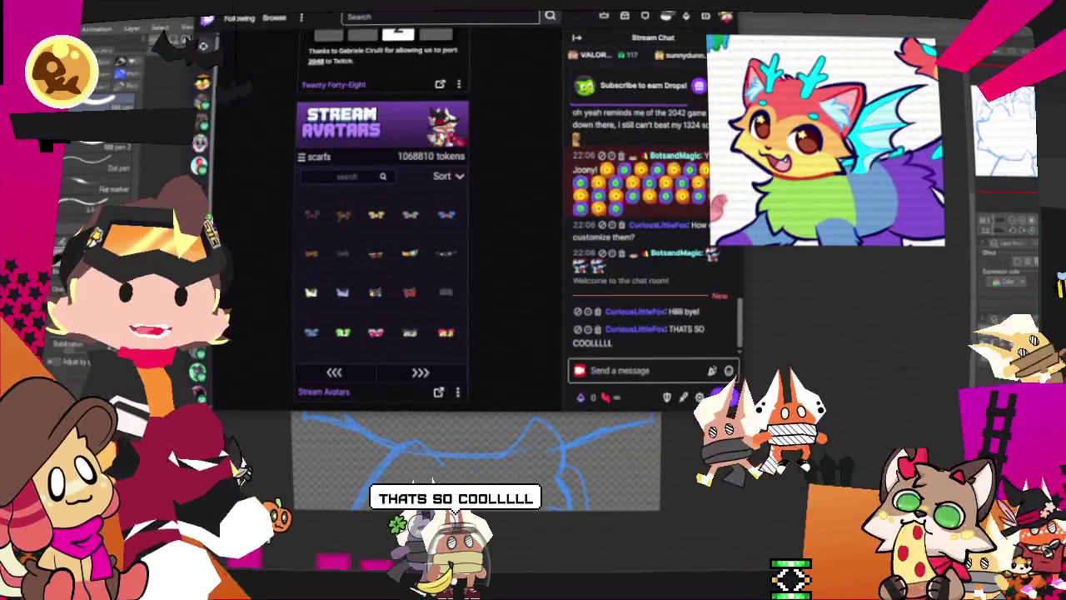
{"action": "key", "text": "alt+Tab"}
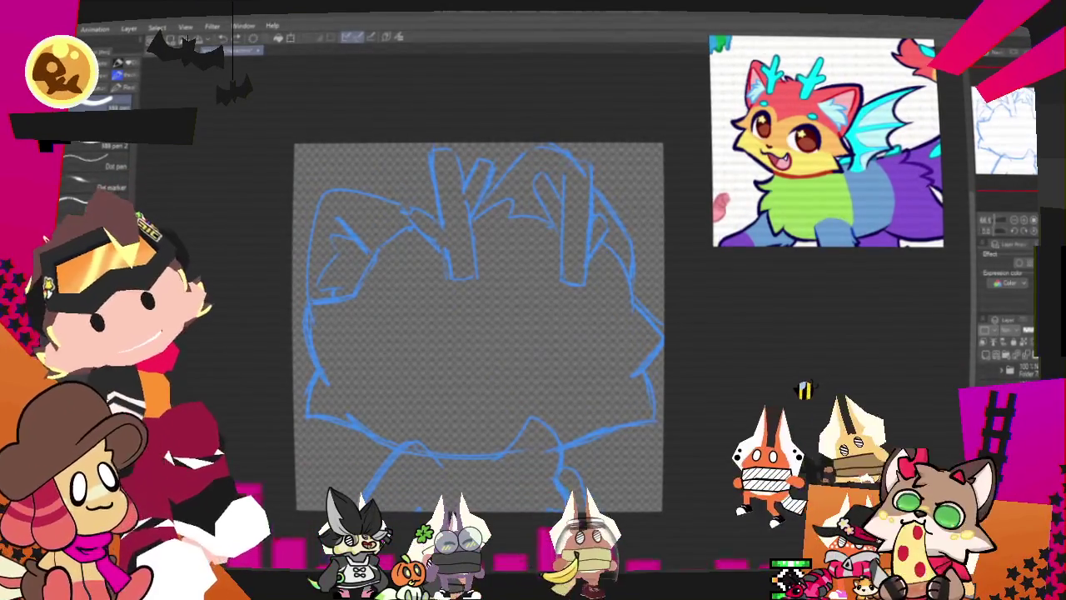
{"action": "mouse_move", "coordinate": [479, 324]}
{"action": "left_mouse_down"}
{"action": "mouse_move", "coordinate": [471, 353]}
{"action": "mouse_move", "coordinate": [484, 377]}
{"action": "mouse_move", "coordinate": [528, 360]}
{"action": "mouse_move", "coordinate": [531, 372]}
{"action": "mouse_move", "coordinate": [529, 330]}
{"action": "left_mouse_up"}
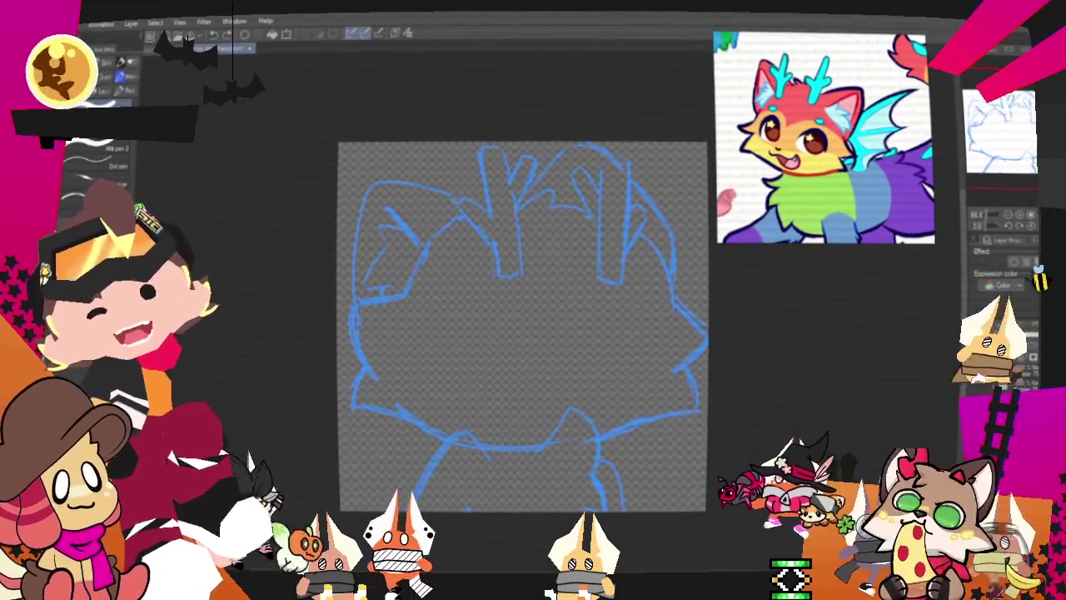
{"action": "scroll", "coordinate": [525, 316], "scroll_direction": "down", "scroll_amount": 1}
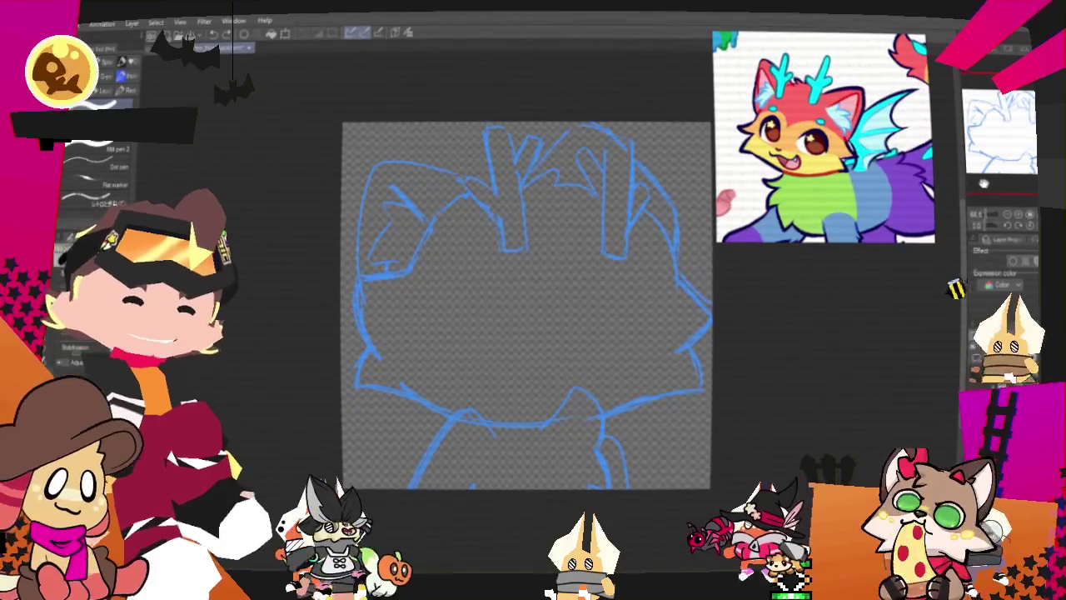
{"action": "mouse_move", "coordinate": [560, 428]}
{"action": "left_mouse_down"}
{"action": "mouse_move", "coordinate": [589, 369]}
{"action": "mouse_move", "coordinate": [624, 357]}
{"action": "left_mouse_up"}
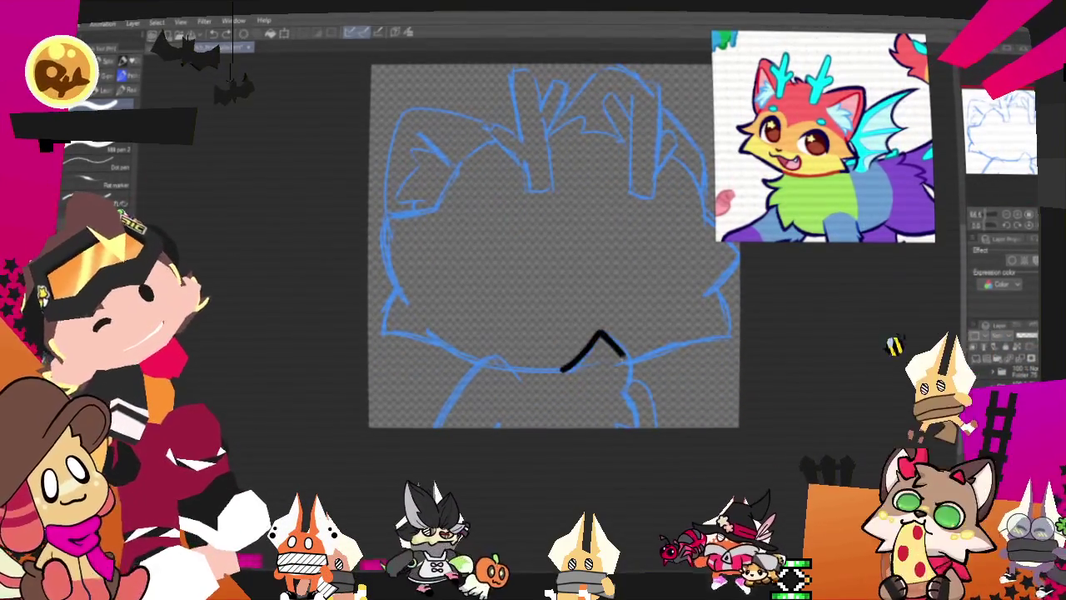
Undo the misplaced stroke, add a caret stroke at the chin and a red arrow to the square
{"action": "key", "text": "ctrl+z"}
{"action": "mouse_move", "coordinate": [565, 375]}
{"action": "left_mouse_down"}
{"action": "mouse_move", "coordinate": [616, 392]}
{"action": "mouse_move", "coordinate": [623, 425]}
{"action": "left_mouse_up"}
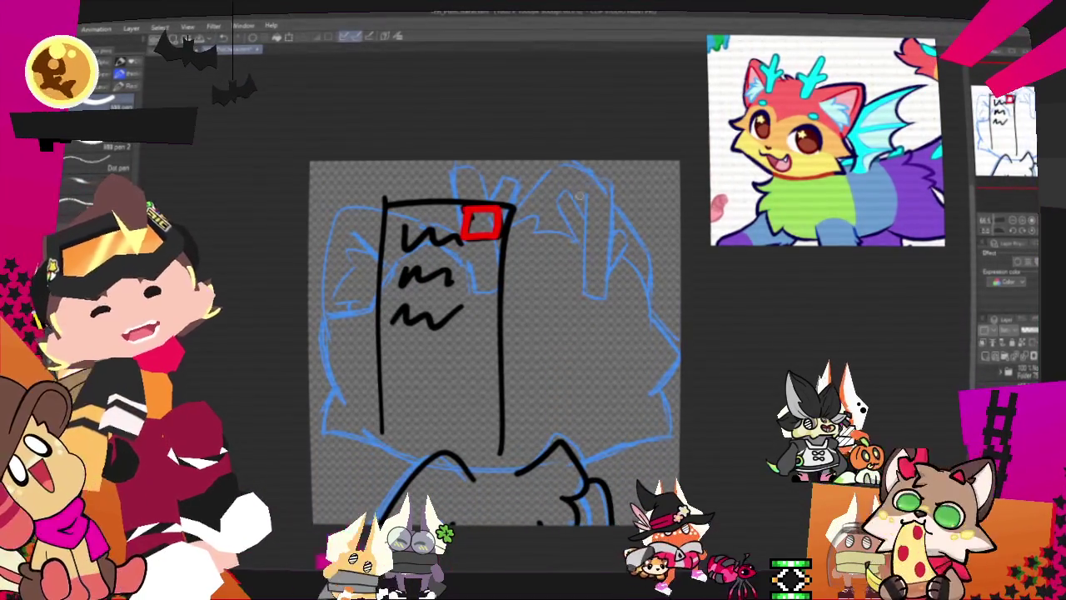
{"action": "mouse_move", "coordinate": [597, 191]}
{"action": "left_mouse_down"}
{"action": "mouse_move", "coordinate": [524, 218]}
{"action": "mouse_move", "coordinate": [575, 228]}
{"action": "left_mouse_up"}
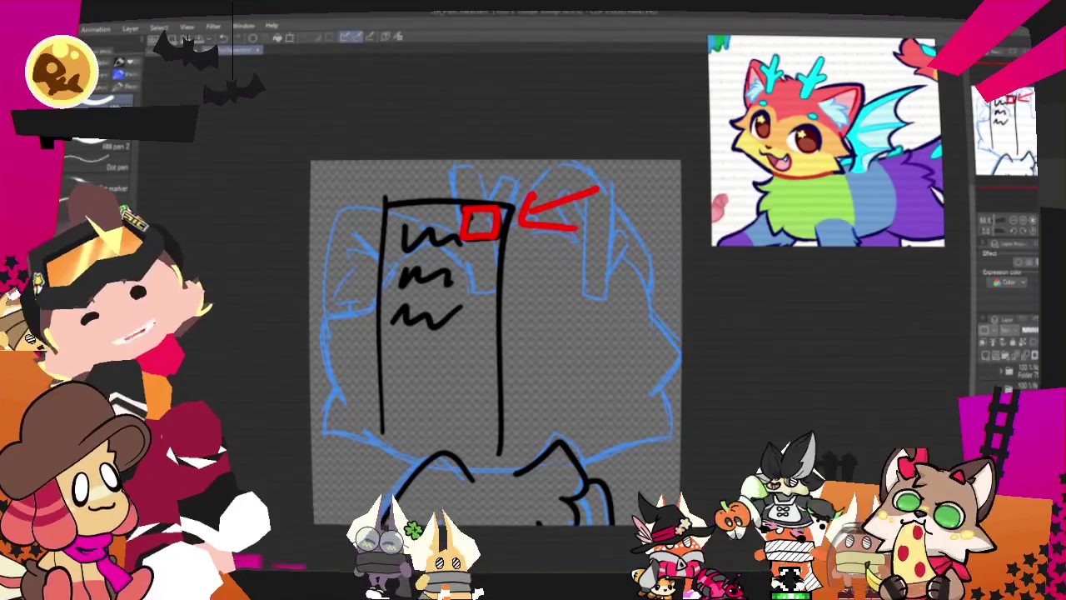
Doodle a purple S and white spiral, then delete the arrow and S and undo the vertical stroke
{"action": "mouse_move", "coordinate": [590, 271]}
{"action": "left_mouse_down"}
{"action": "mouse_move", "coordinate": [526, 331]}
{"action": "mouse_move", "coordinate": [630, 318]}
{"action": "mouse_move", "coordinate": [620, 308]}
{"action": "left_mouse_up"}
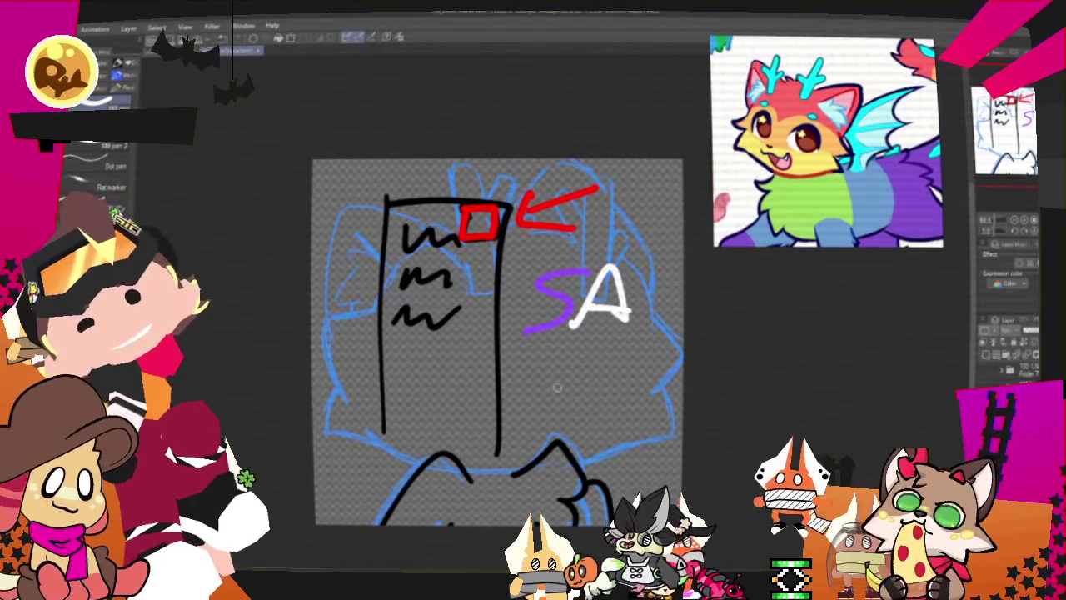
{"action": "mouse_move", "coordinate": [471, 190]}
{"action": "left_mouse_down"}
{"action": "mouse_move", "coordinate": [467, 166]}
{"action": "mouse_move", "coordinate": [516, 199]}
{"action": "mouse_move", "coordinate": [488, 258]}
{"action": "left_mouse_up"}
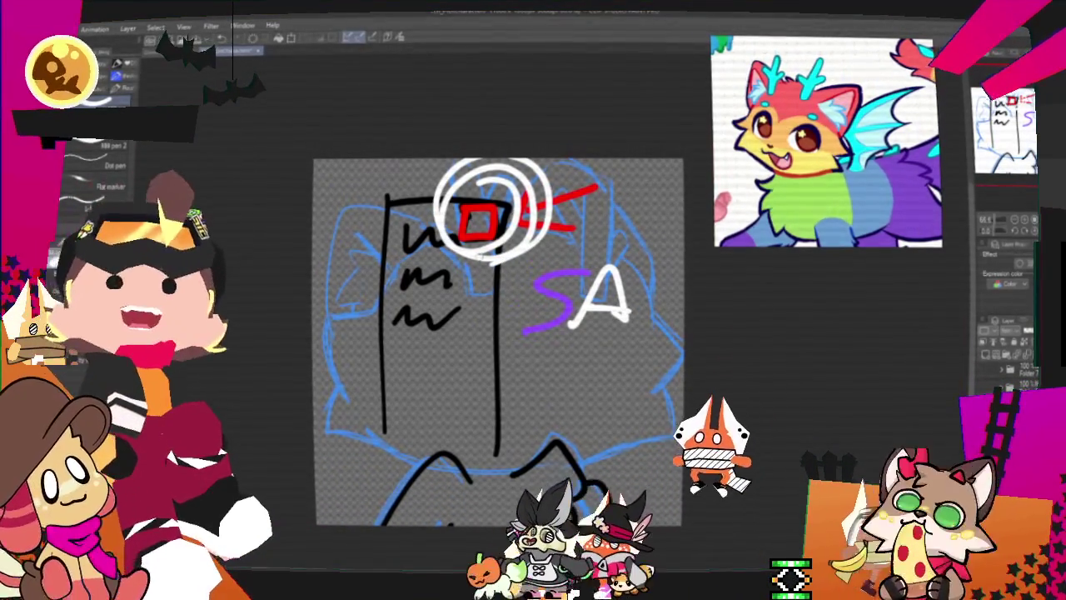
{"action": "key", "text": "Delete"}
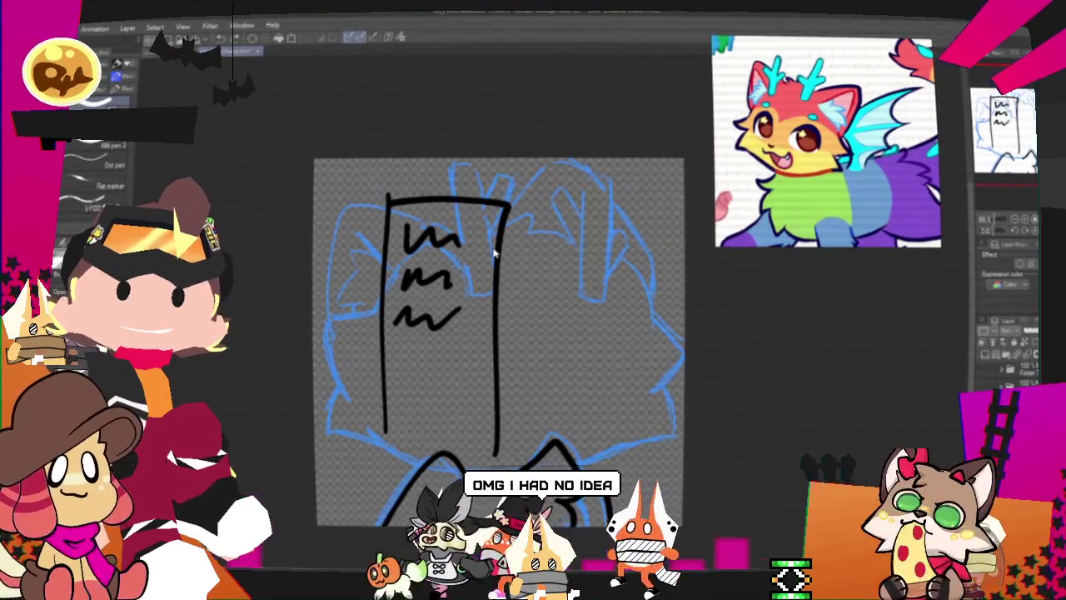
{"action": "key", "text": "ctrl+z"}
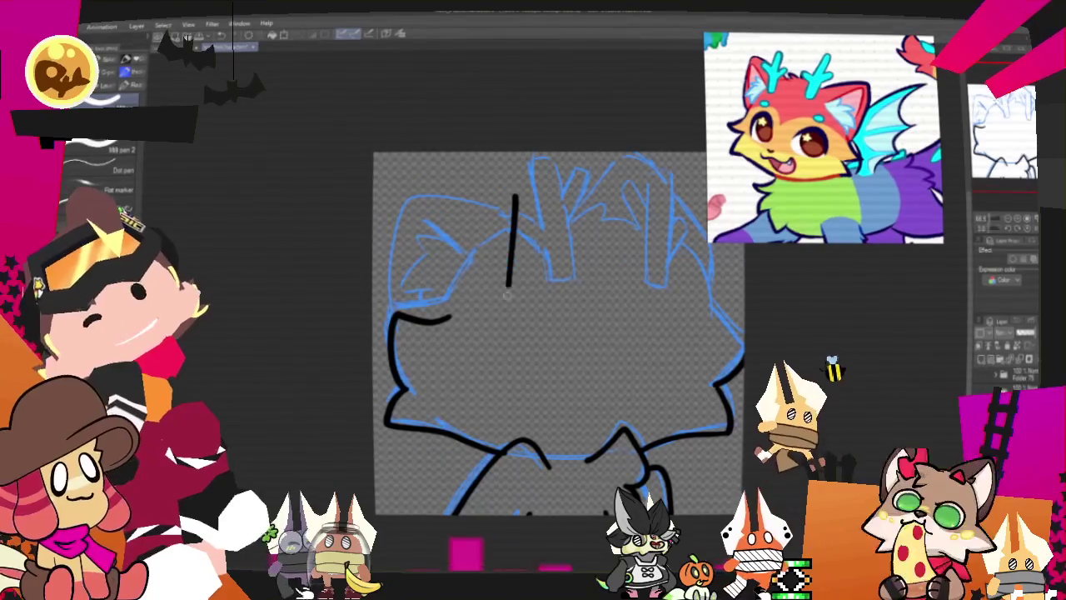
Complete the black and red rectangles and add a purple S, white A and white arrow
{"action": "left_click_drag", "start_coordinate": [514, 192], "coordinate": [617, 177]}
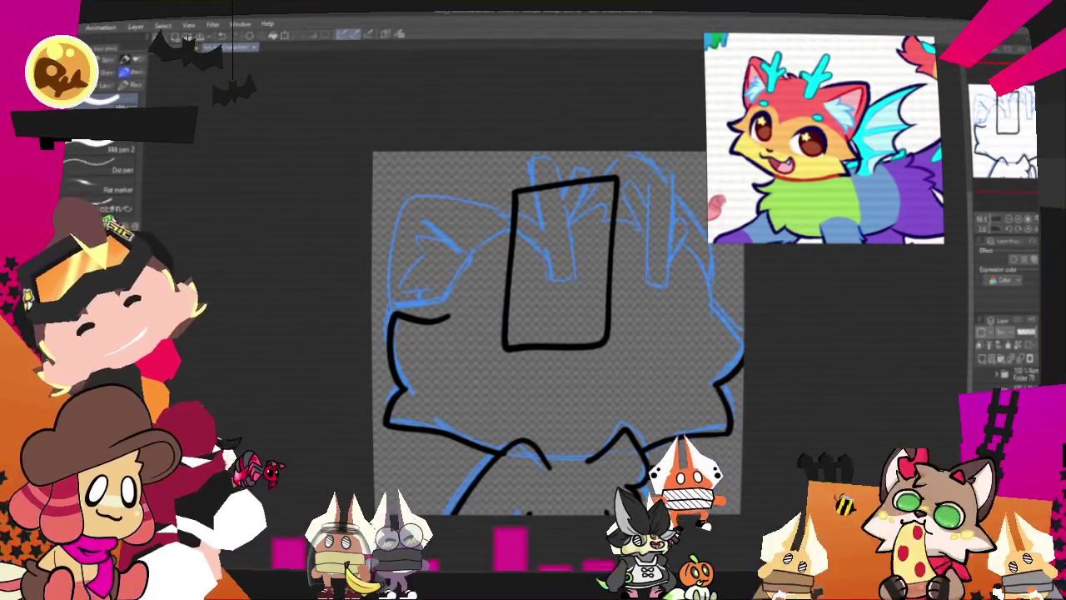
{"action": "left_click_drag", "start_coordinate": [587, 228], "coordinate": [586, 190]}
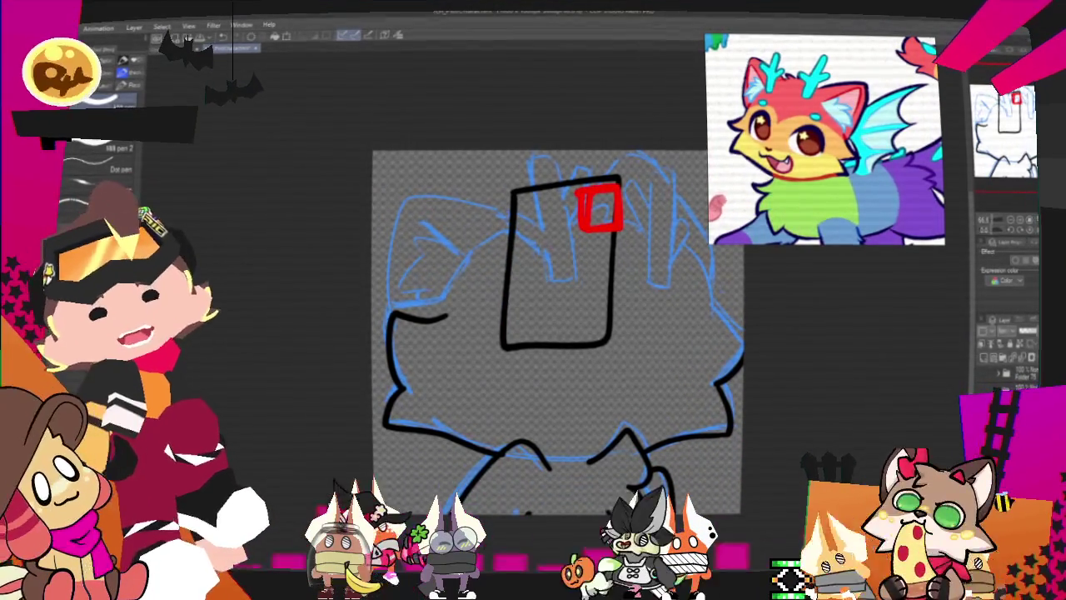
{"action": "left_click_drag", "start_coordinate": [512, 370], "coordinate": [459, 417]}
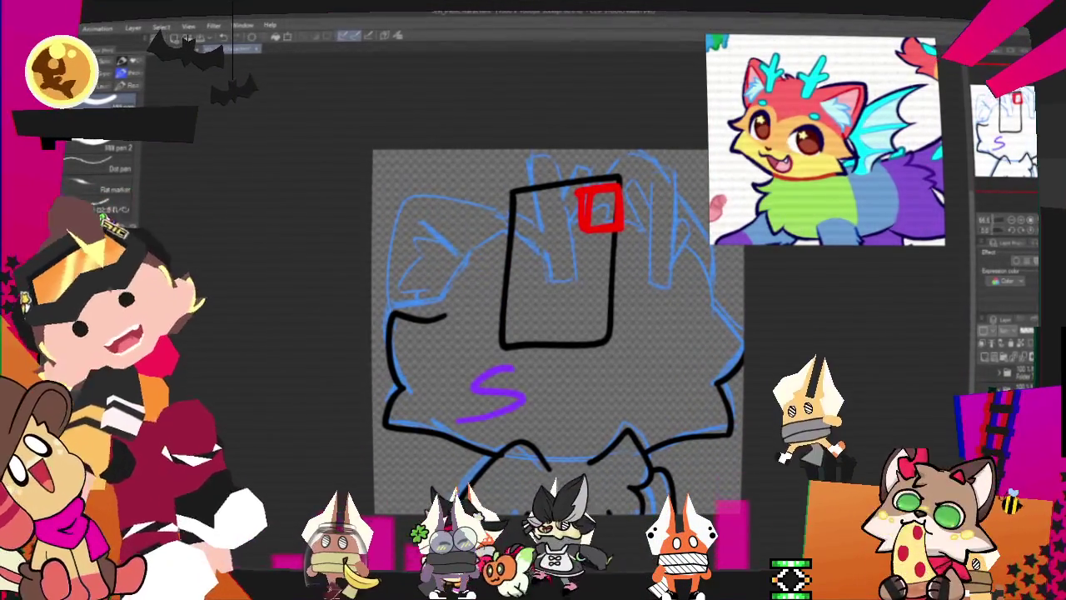
{"action": "mouse_move", "coordinate": [530, 408]}
{"action": "left_mouse_down"}
{"action": "mouse_move", "coordinate": [552, 363]}
{"action": "mouse_move", "coordinate": [579, 408]}
{"action": "left_mouse_up"}
{"action": "left_click_drag", "start_coordinate": [538, 392], "coordinate": [570, 391]}
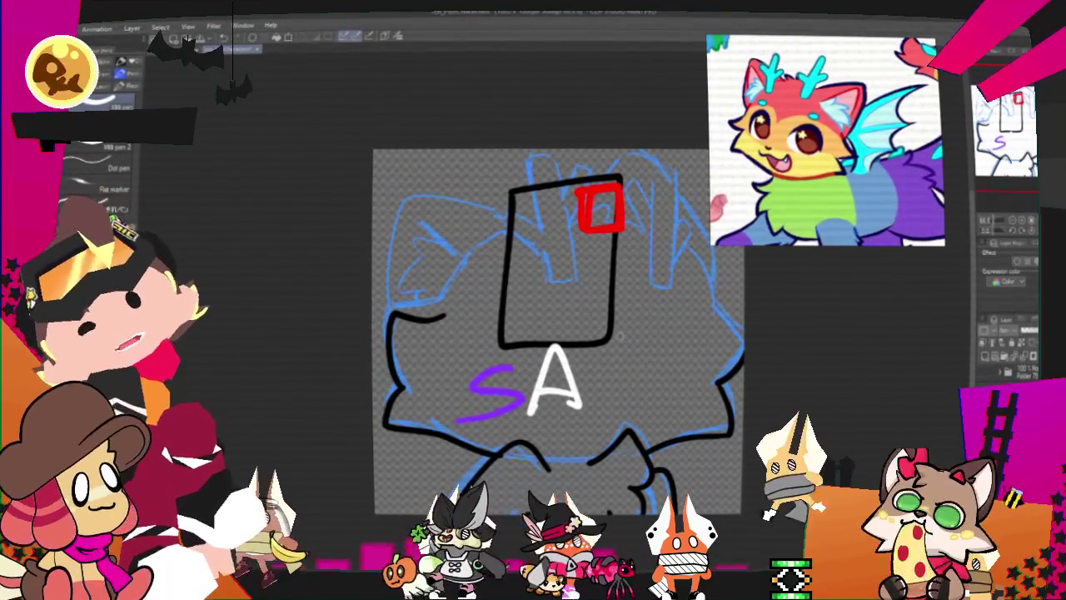
{"action": "left_click_drag", "start_coordinate": [620, 225], "coordinate": [612, 381]}
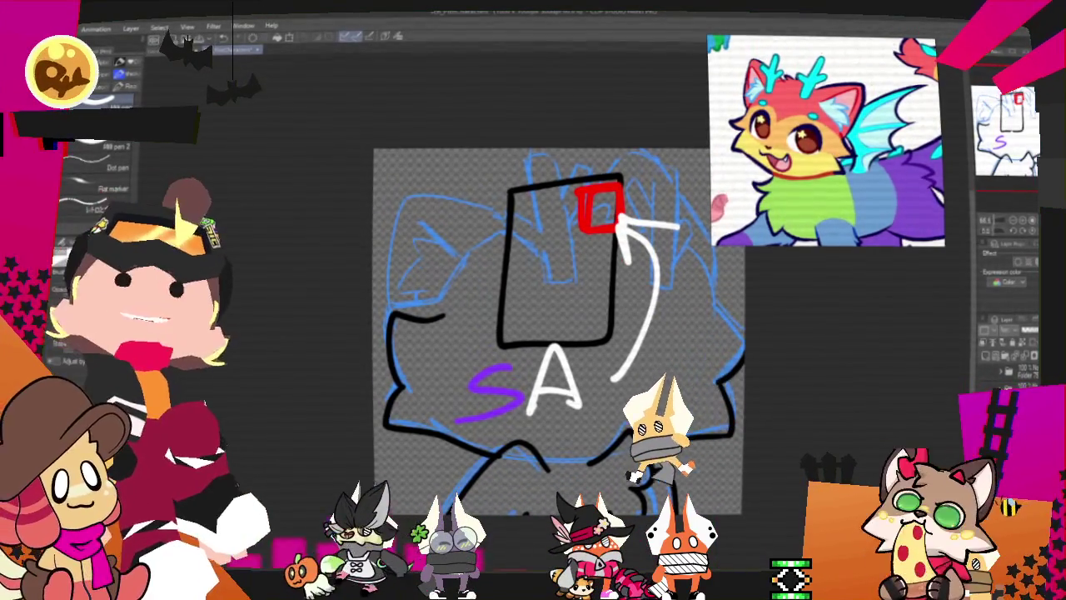
Undo the arrow, letters and rectangles, then ink an outline stroke at the head's upper right
{"action": "key", "text": "ctrl+z"}
{"action": "key", "text": "ctrl+z"}
{"action": "key", "text": "ctrl+z"}
{"action": "key", "text": "ctrl+z"}
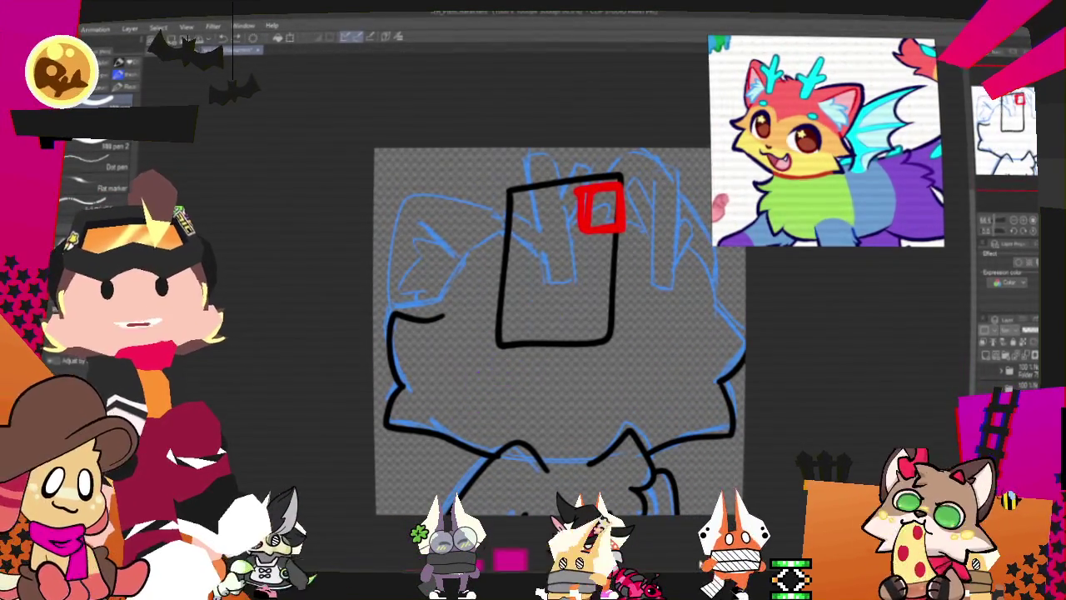
{"action": "key", "text": "ctrl+z"}
{"action": "key", "text": "ctrl+z"}
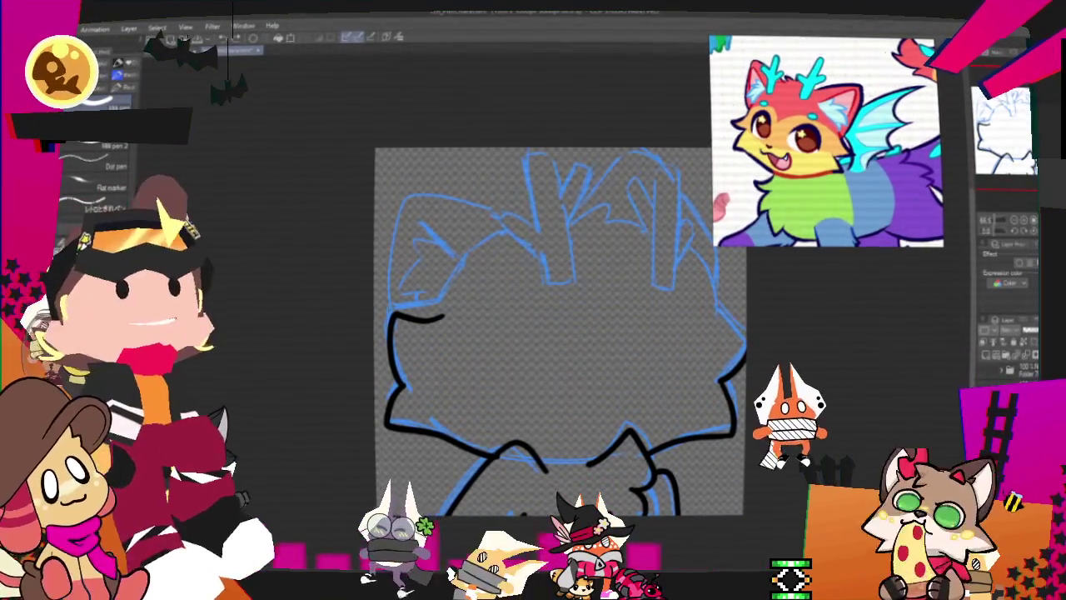
{"action": "left_click_drag", "start_coordinate": [715, 290], "coordinate": [745, 341]}
Redo the head's right-side outline, inking down the right edge and extending it upward
{"action": "key", "text": "ctrl+z"}
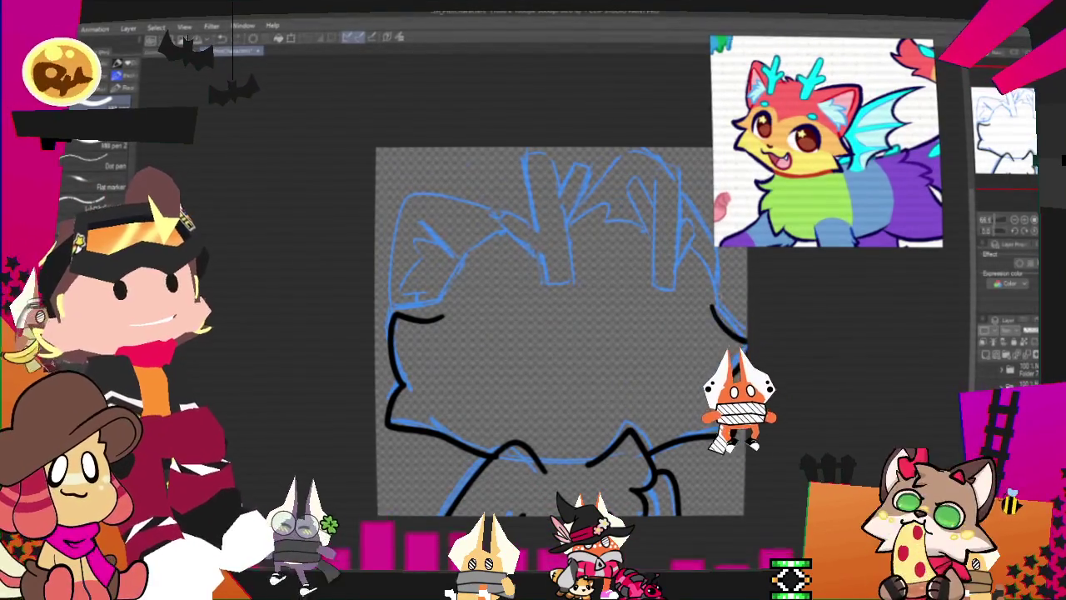
{"action": "left_click_drag", "start_coordinate": [733, 429], "coordinate": [750, 338]}
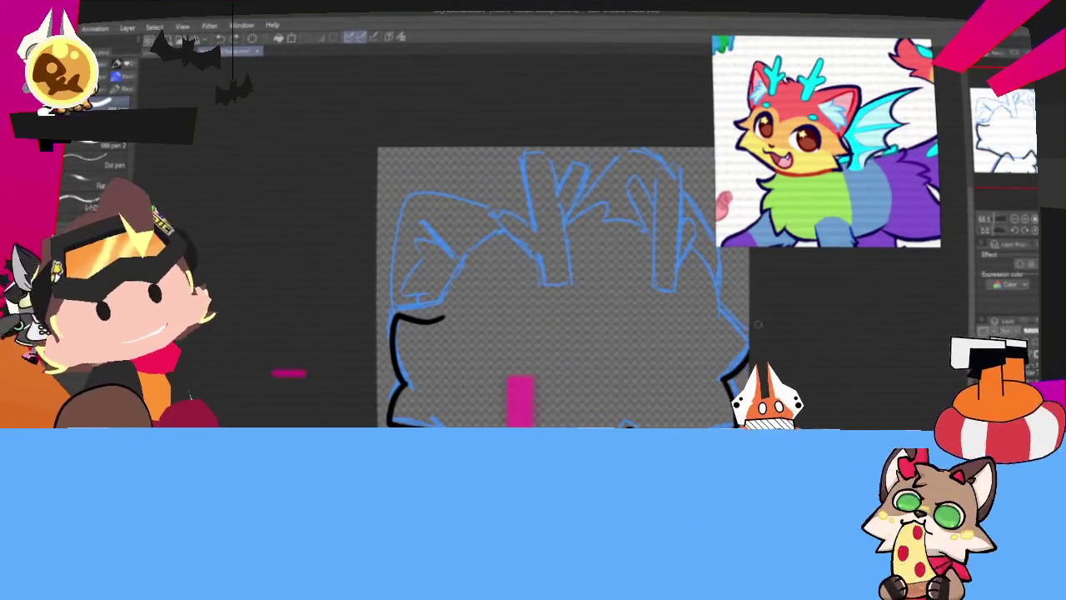
{"action": "left_click_drag", "start_coordinate": [696, 247], "coordinate": [726, 292]}
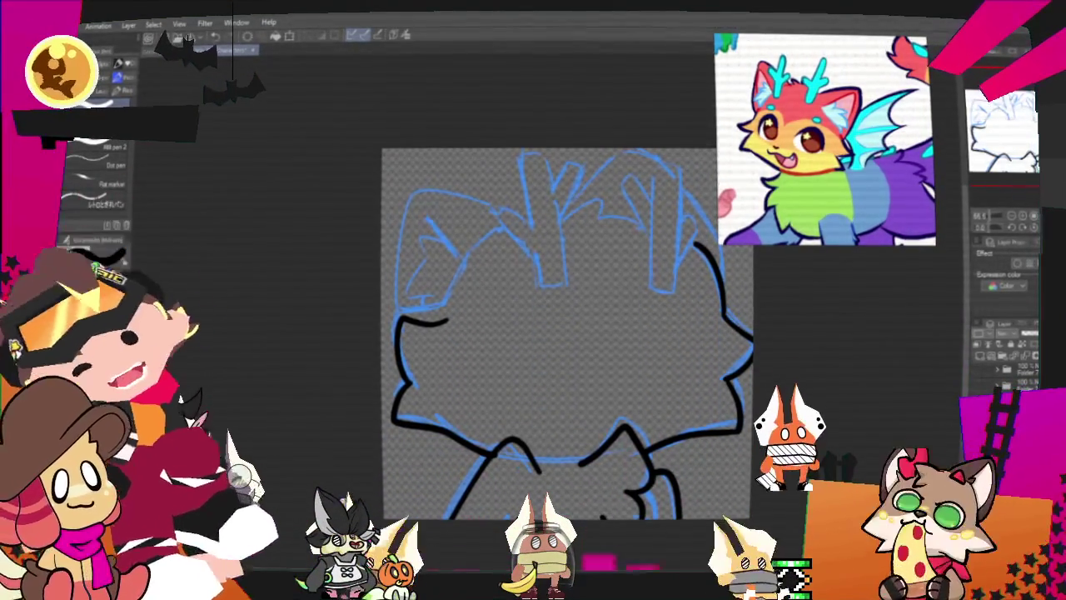
Hand-letter a large 'BRB' across the middle of the canvas, redrawing the final B
{"action": "left_click_drag", "start_coordinate": [517, 304], "coordinate": [510, 382]}
{"action": "mouse_move", "coordinate": [567, 315]}
{"action": "left_mouse_down"}
{"action": "mouse_move", "coordinate": [572, 358]}
{"action": "mouse_move", "coordinate": [640, 375]}
{"action": "left_mouse_up"}
{"action": "left_click_drag", "start_coordinate": [648, 305], "coordinate": [646, 379]}
{"action": "key", "text": "ctrl+z"}
{"action": "key", "text": "ctrl+z"}
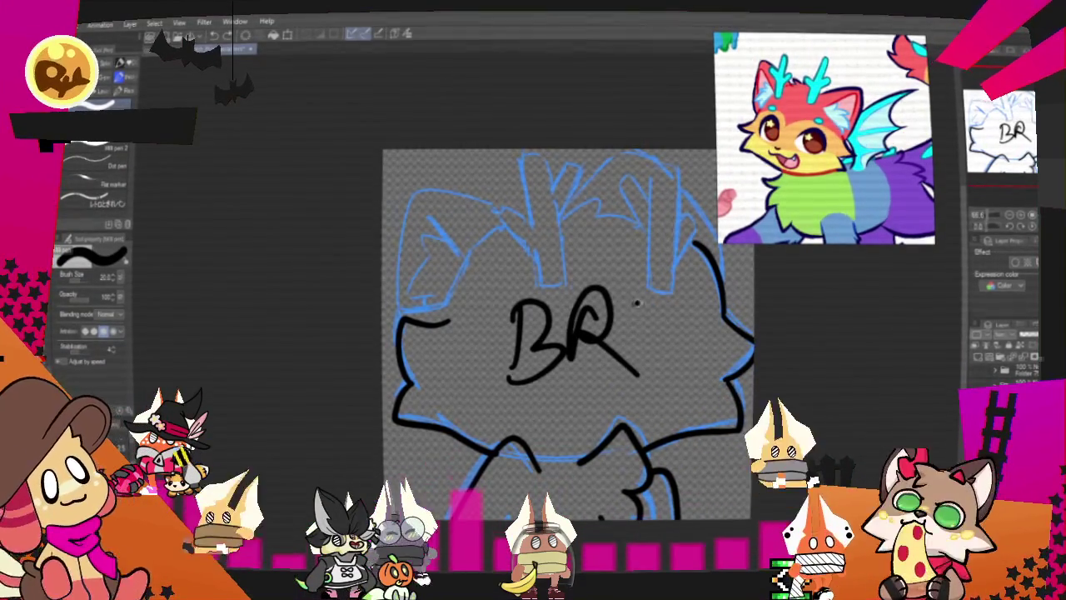
{"action": "left_click_drag", "start_coordinate": [648, 300], "coordinate": [643, 384]}
{"action": "left_click_drag", "start_coordinate": [645, 292], "coordinate": [646, 383]}
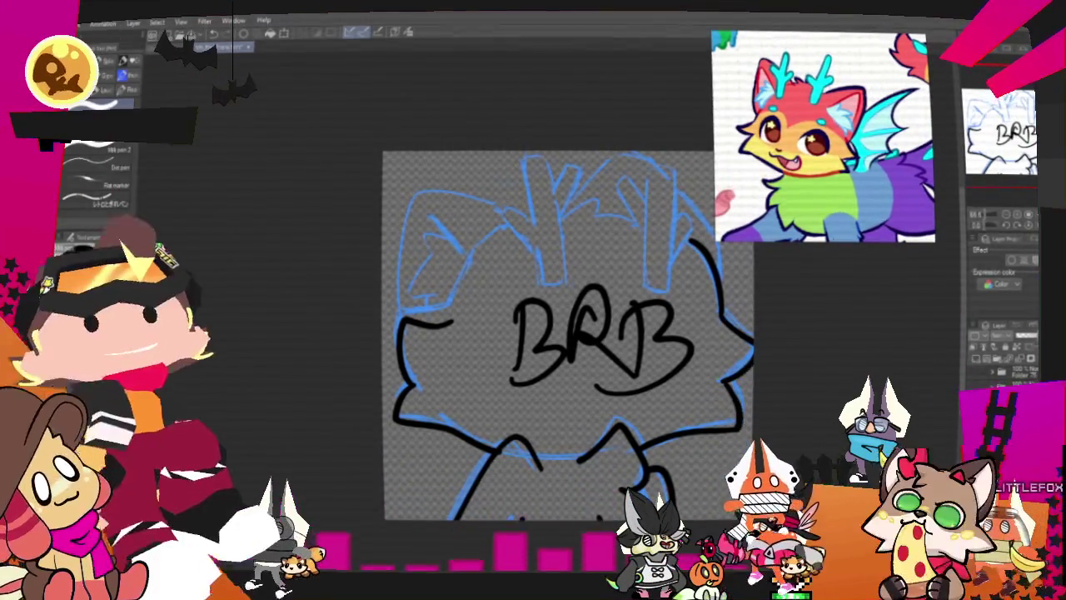
Zoom the canvas out and back in around the cat's antlers
{"action": "scroll", "coordinate": [637, 407], "scroll_direction": "down", "scroll_amount": 2}
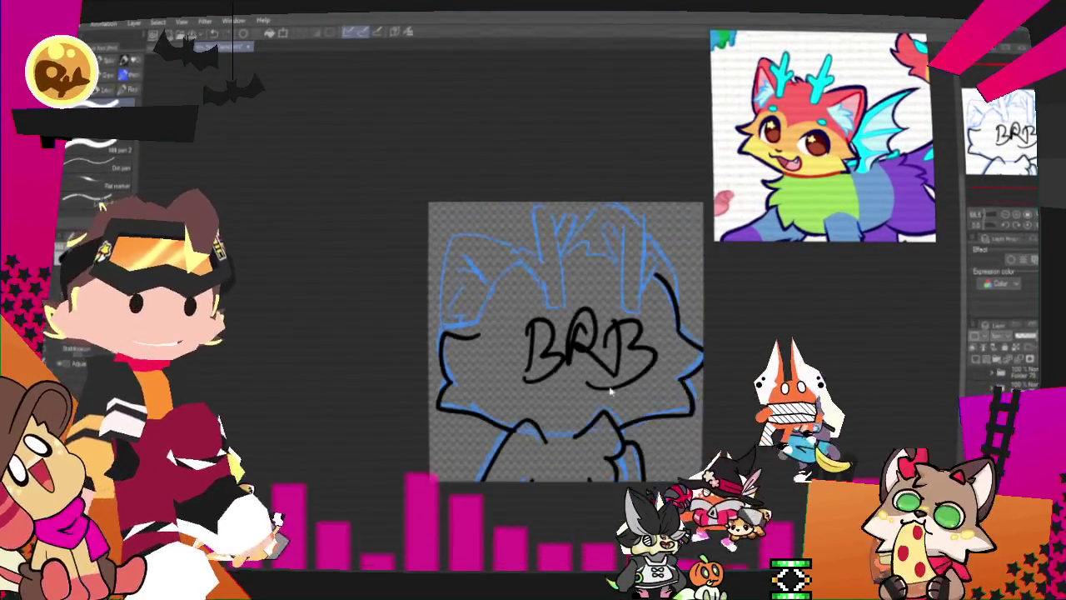
{"action": "scroll", "coordinate": [637, 406], "scroll_direction": "up", "scroll_amount": 4}
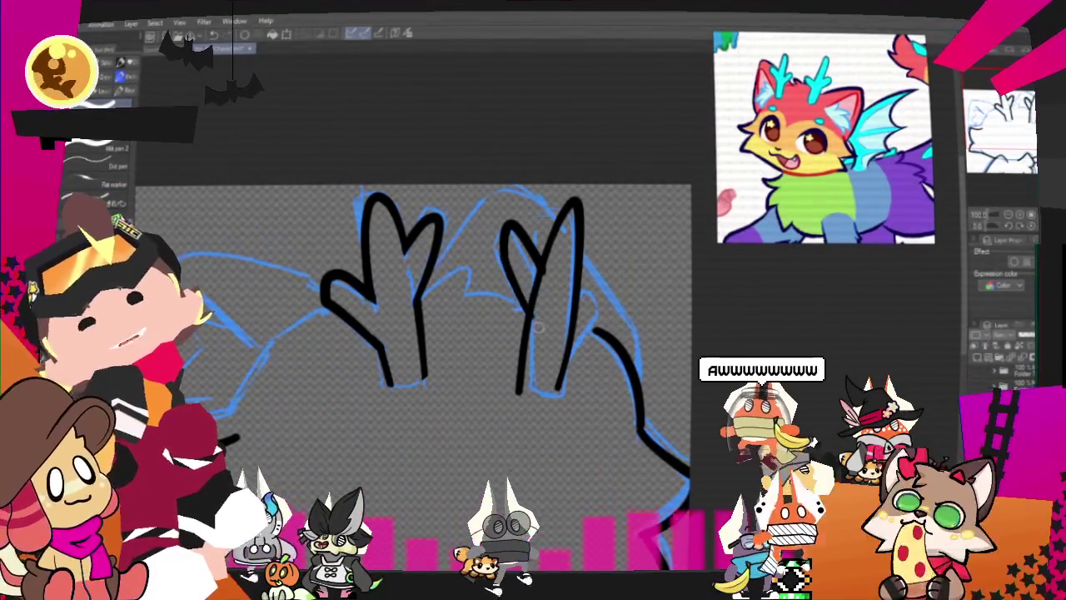
Add a side stroke and a diagonal branch to the right antler, then pan to the head's left outline
{"action": "left_click_drag", "start_coordinate": [573, 310], "coordinate": [604, 313]}
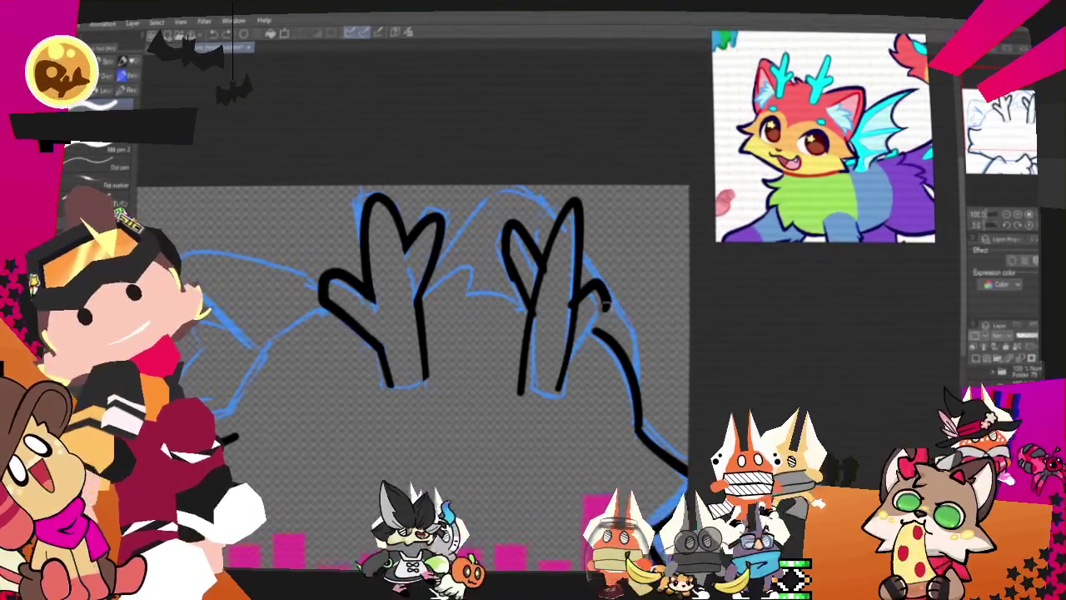
{"action": "left_click_drag", "start_coordinate": [563, 348], "coordinate": [605, 299]}
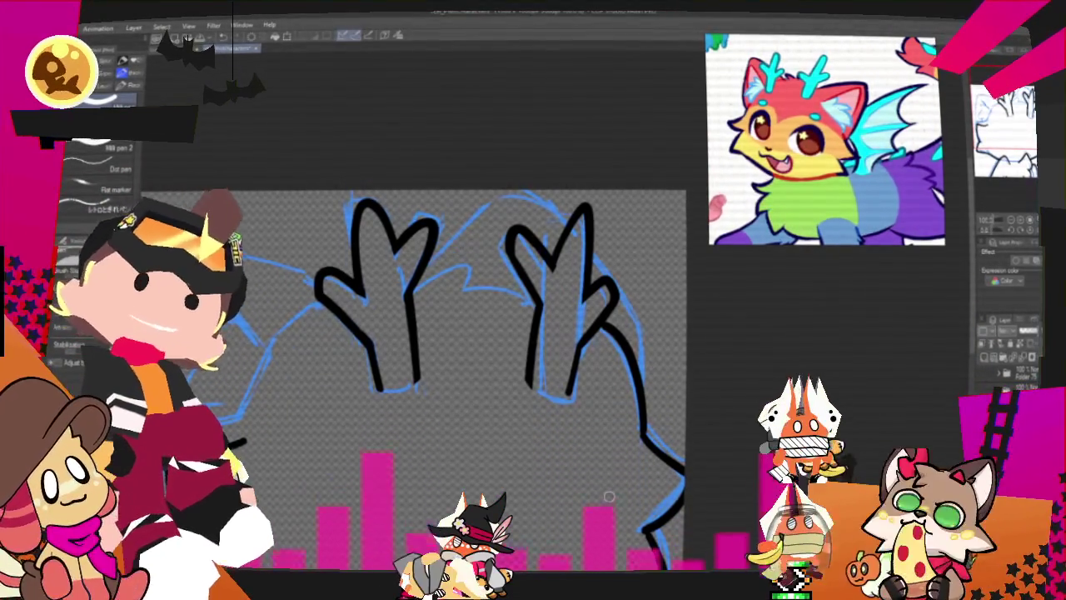
{"action": "left_click_drag", "start_coordinate": [609, 496], "coordinate": [685, 404]}
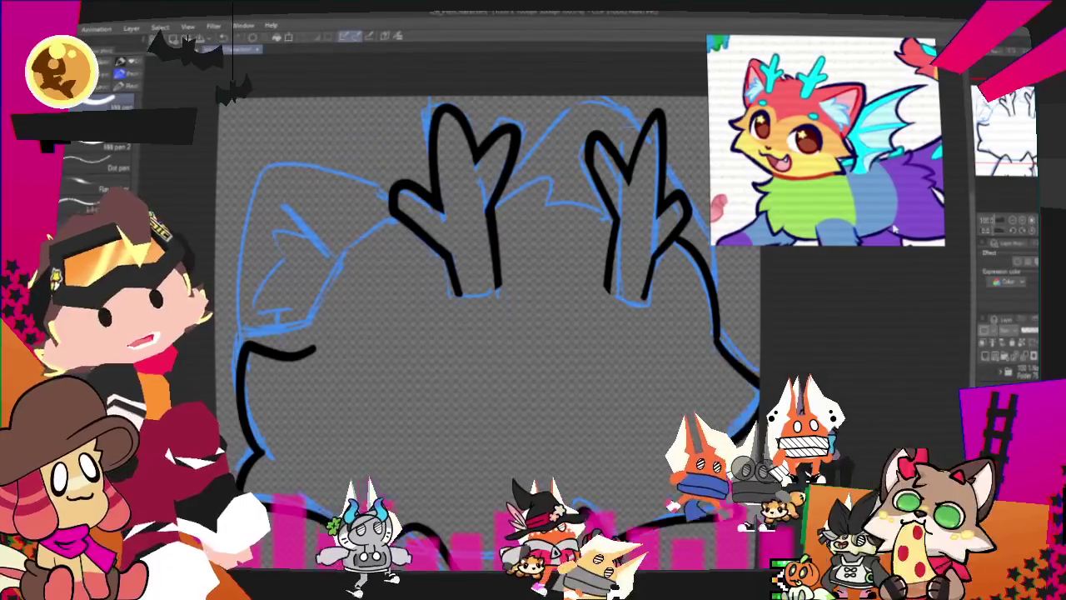
{"action": "left_click_drag", "start_coordinate": [541, 207], "coordinate": [663, 204]}
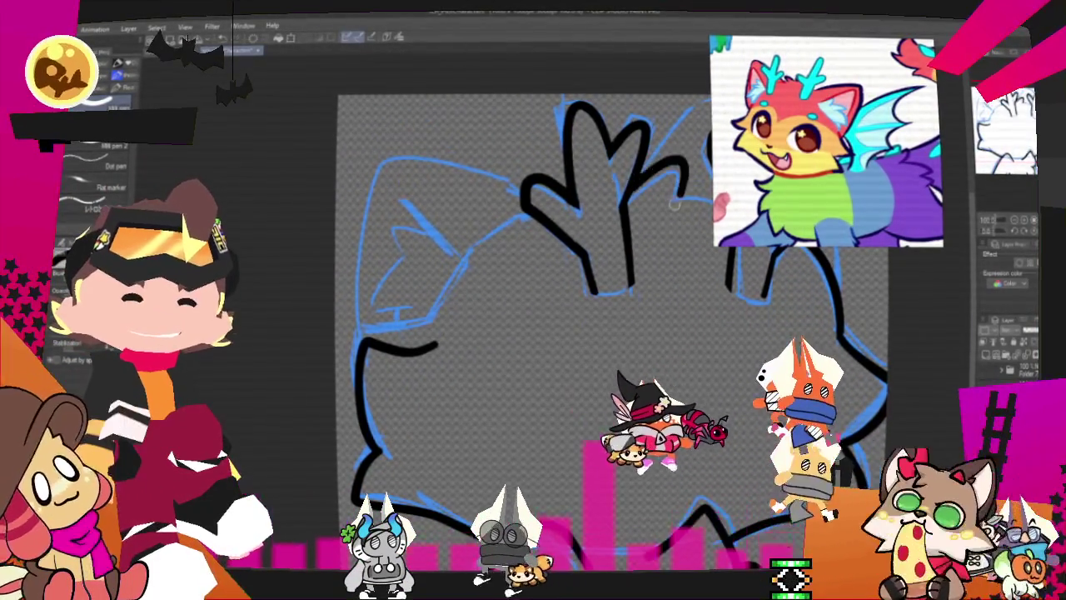
{"action": "left_click_drag", "start_coordinate": [807, 225], "coordinate": [674, 225]}
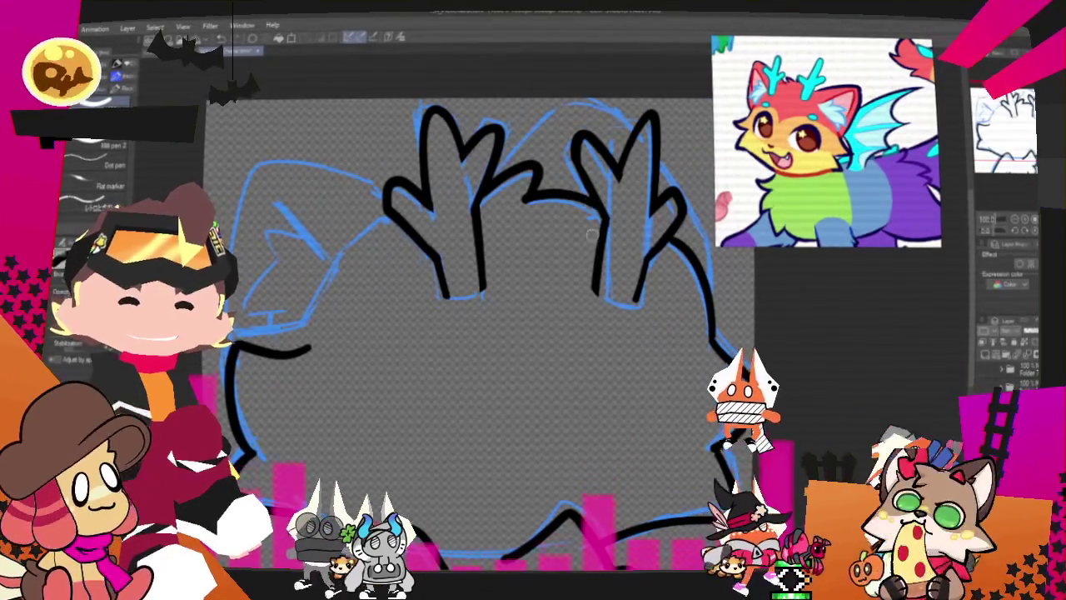
{"action": "left_click_drag", "start_coordinate": [528, 197], "coordinate": [624, 213]}
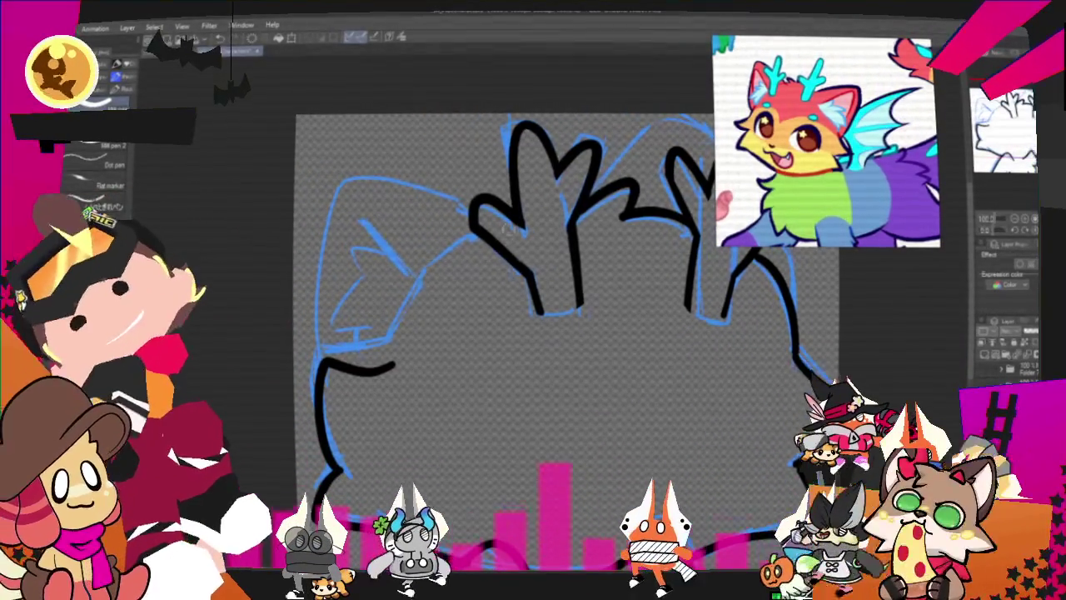
Ink a short stroke of the upper left head outline from the antler base, redoing it once
{"action": "left_click_drag", "start_coordinate": [470, 204], "coordinate": [315, 350]}
{"action": "key", "text": "ctrl+z"}
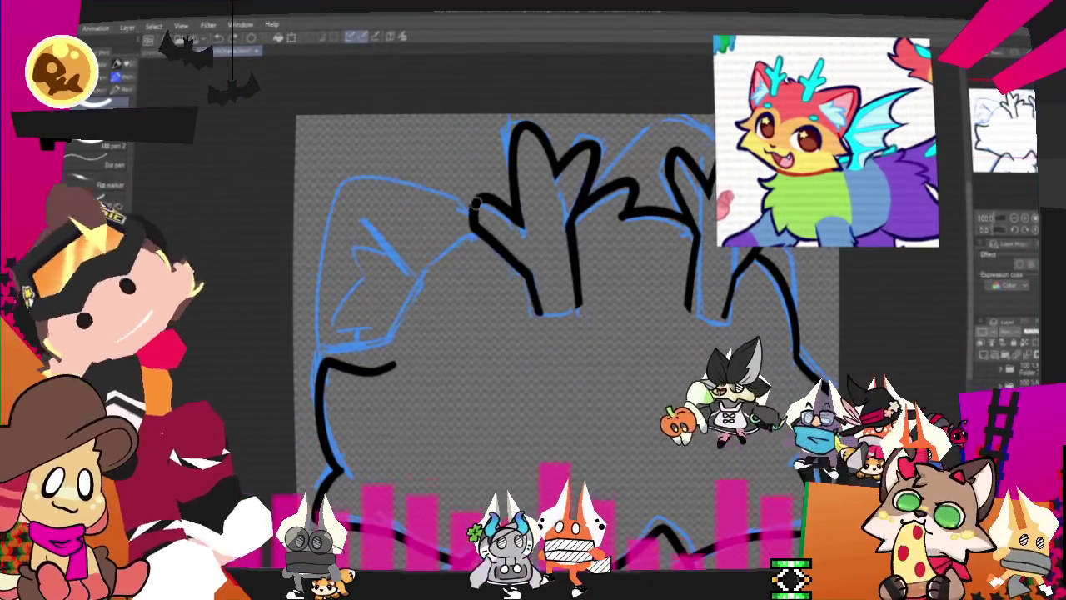
{"action": "left_click_drag", "start_coordinate": [471, 204], "coordinate": [354, 177]}
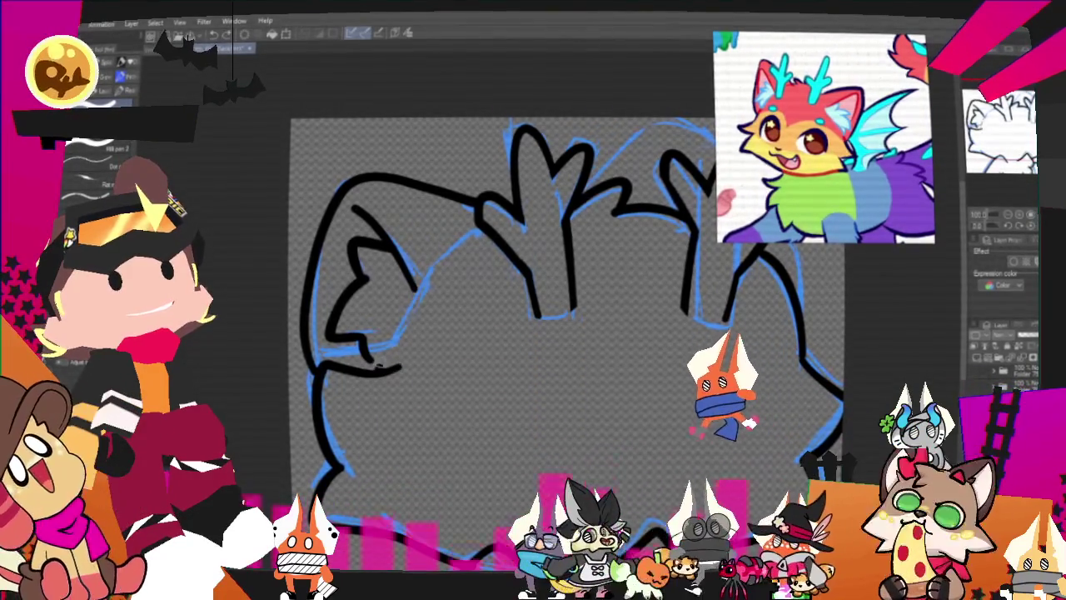
Ink the left side contour below the ear and reframe the view on the antlers
{"action": "left_click_drag", "start_coordinate": [379, 388], "coordinate": [427, 279]}
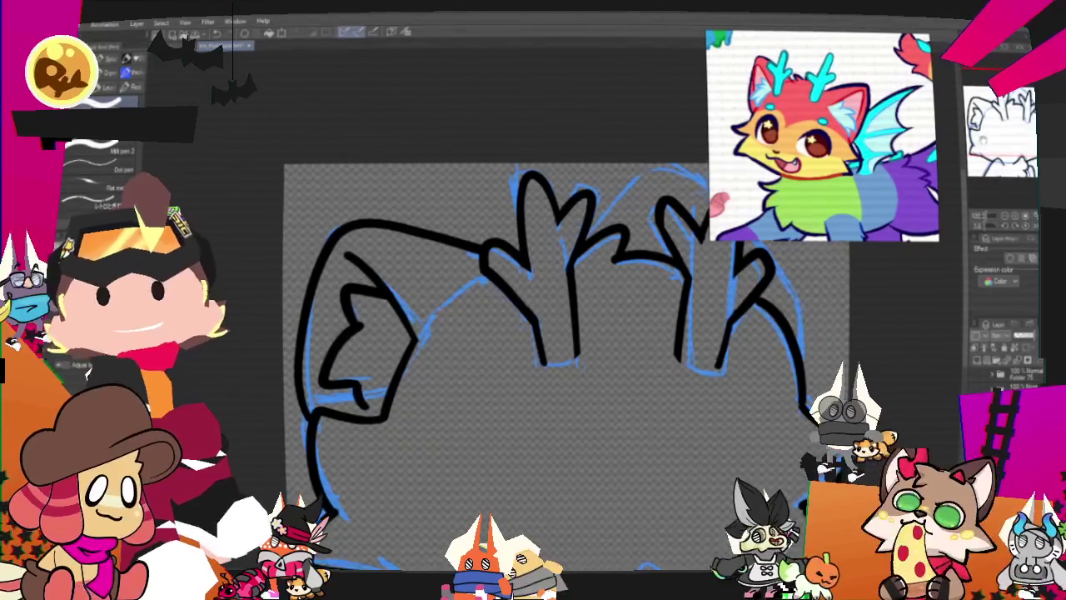
{"action": "scroll", "coordinate": [583, 350], "scroll_direction": "up", "scroll_amount": 1}
{"action": "mouse_move", "coordinate": [583, 349]}
{"action": "left_mouse_down"}
{"action": "mouse_move", "coordinate": [633, 329]}
{"action": "mouse_move", "coordinate": [594, 336]}
{"action": "mouse_move", "coordinate": [604, 329]}
{"action": "left_mouse_up"}
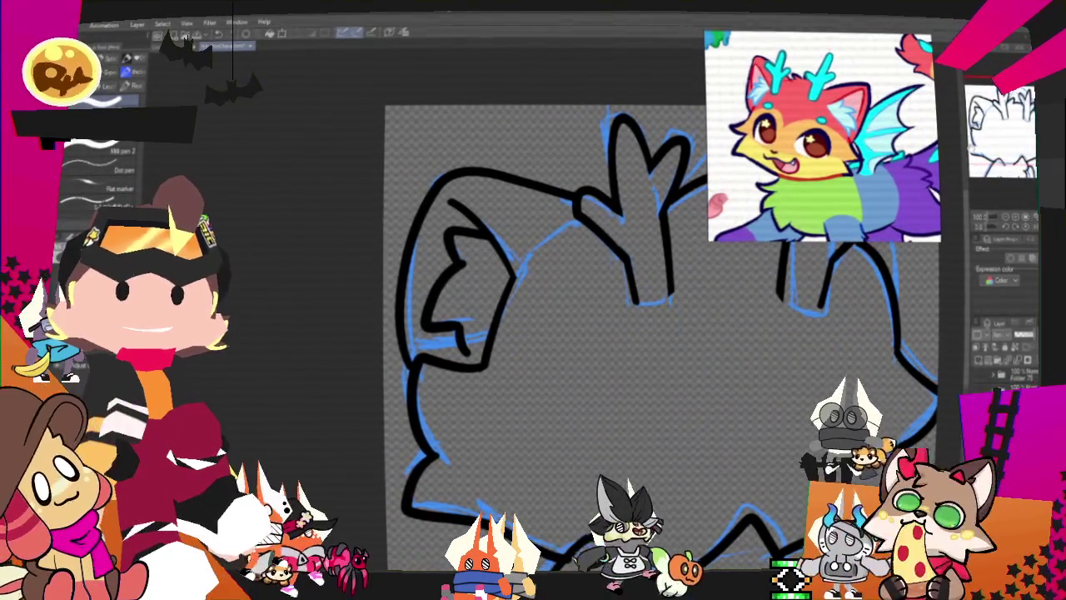
{"action": "left_click_drag", "start_coordinate": [488, 286], "coordinate": [498, 297]}
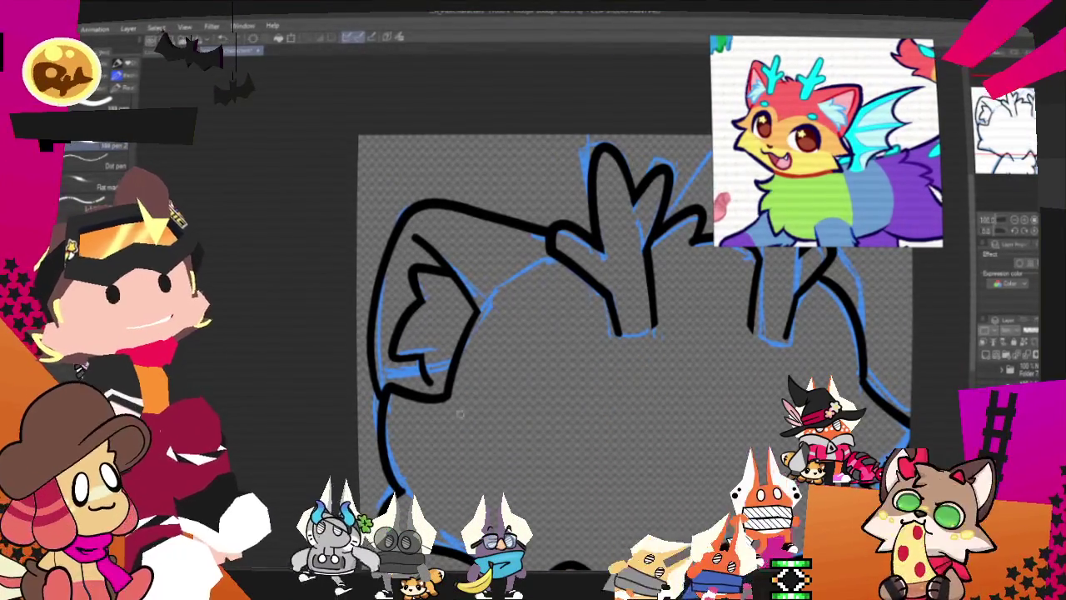
{"action": "left_click_drag", "start_coordinate": [474, 439], "coordinate": [429, 367]}
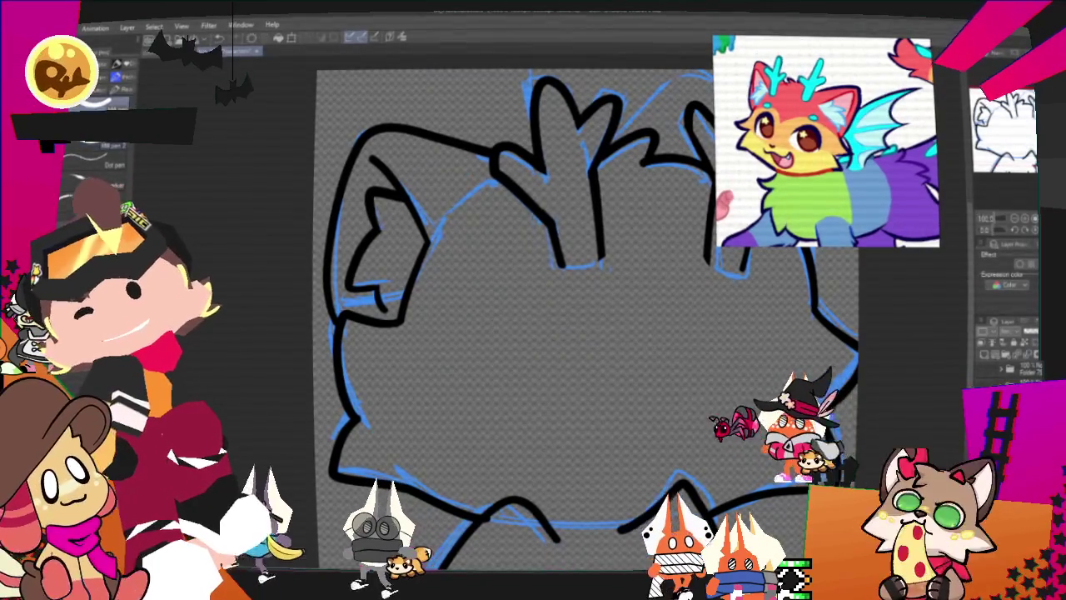
{"action": "left_click_drag", "start_coordinate": [583, 333], "coordinate": [400, 412]}
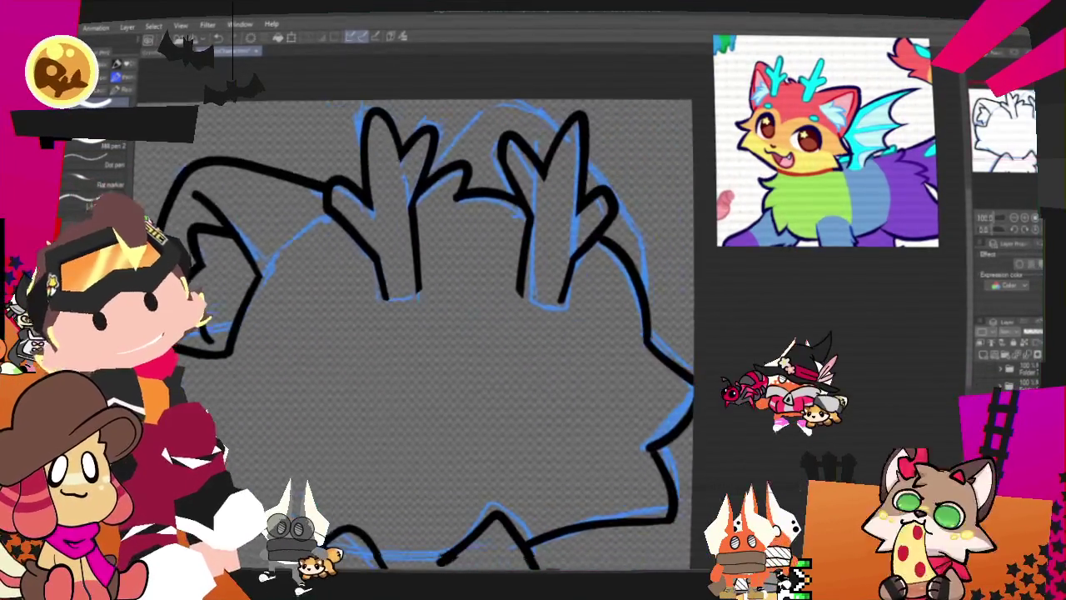
Try several arcs for the head top between the antlers, undoing each attempt
{"action": "left_click_drag", "start_coordinate": [417, 196], "coordinate": [510, 181]}
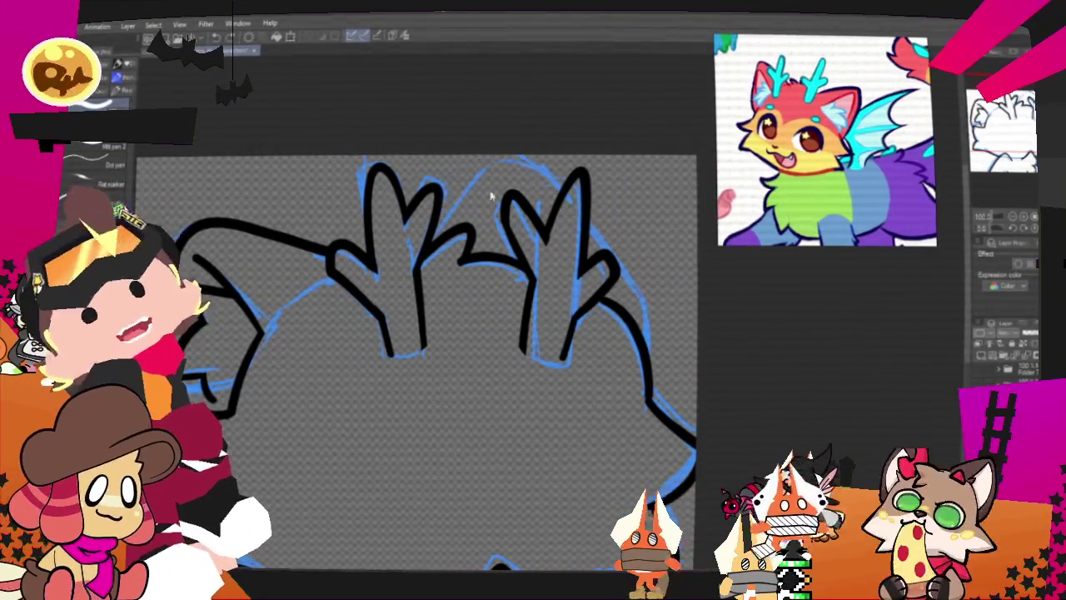
{"action": "left_click_drag", "start_coordinate": [500, 159], "coordinate": [554, 200]}
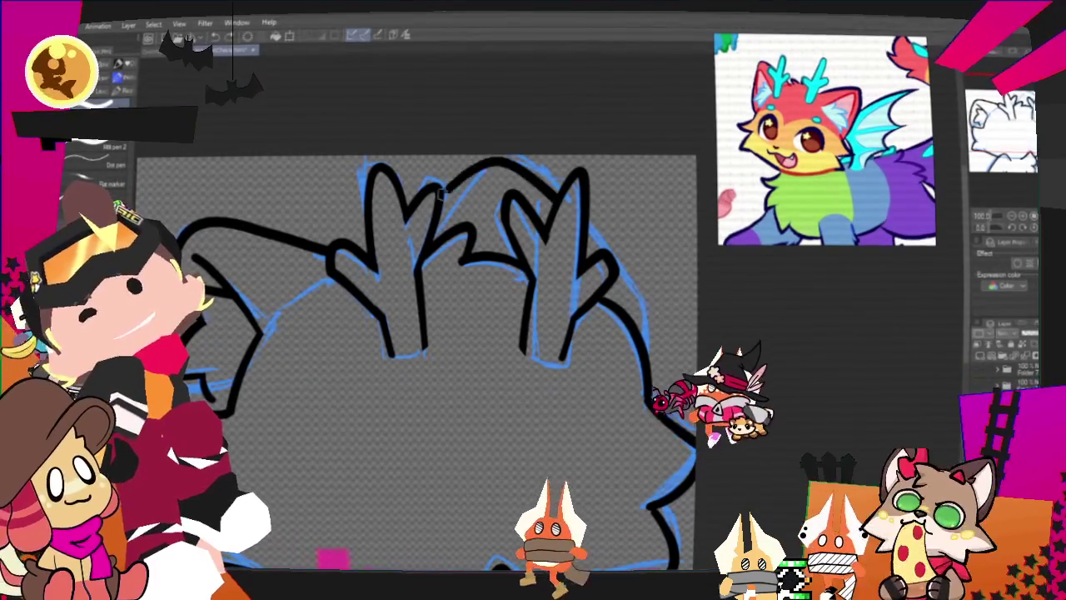
{"action": "key", "text": "ctrl+z"}
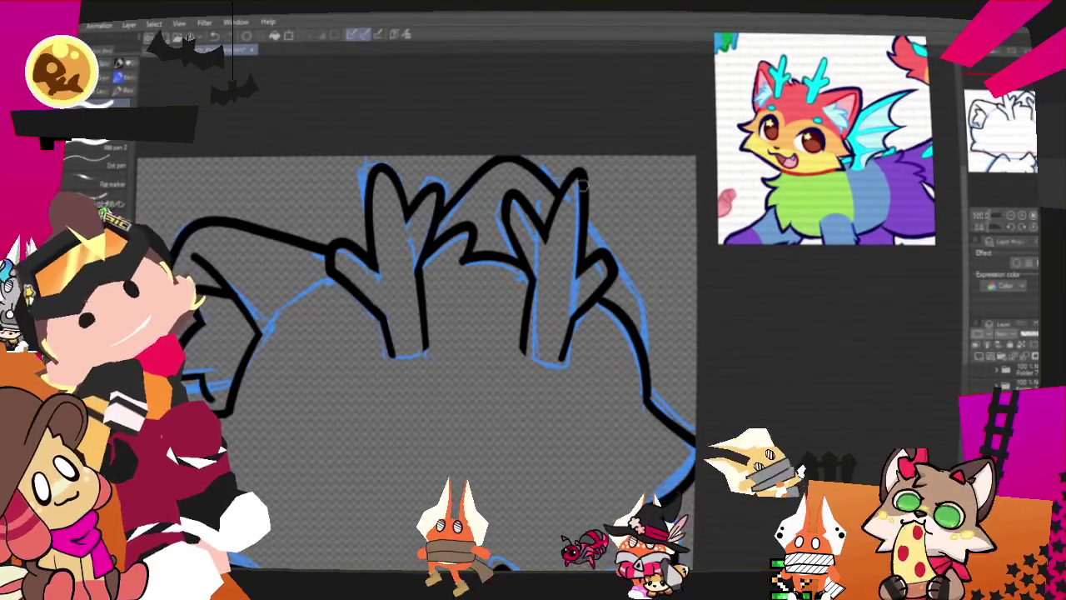
{"action": "left_click_drag", "start_coordinate": [549, 188], "coordinate": [501, 162]}
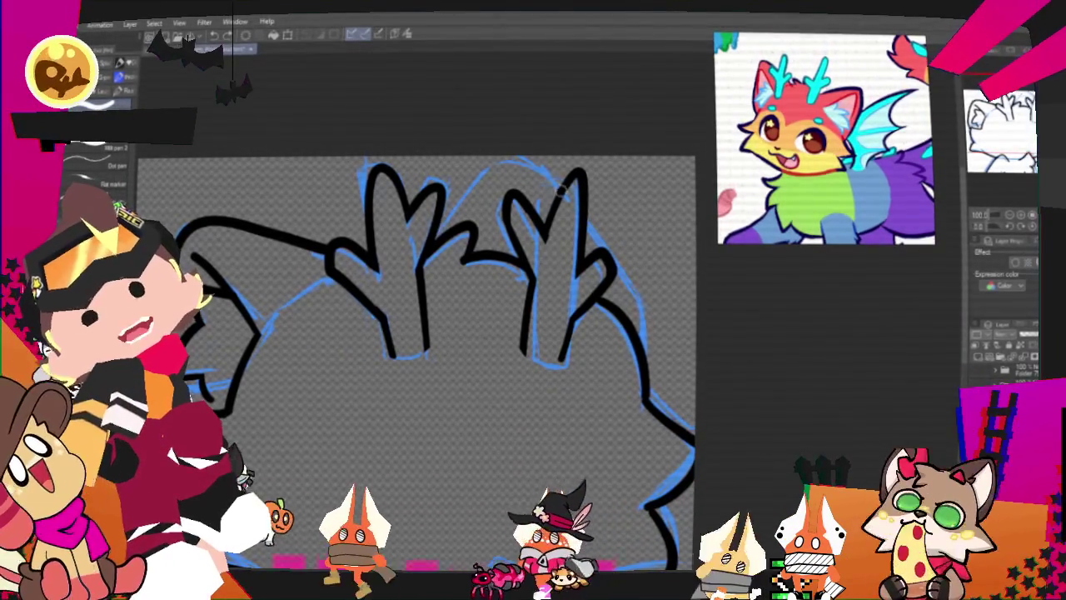
{"action": "left_click_drag", "start_coordinate": [434, 200], "coordinate": [575, 187]}
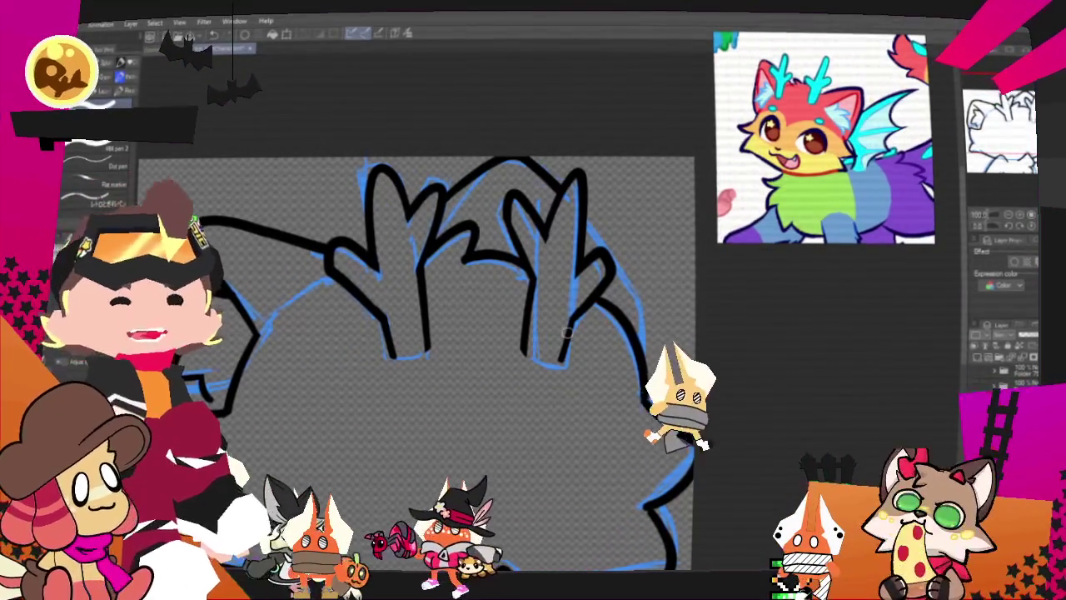
{"action": "key", "text": "ctrl+z"}
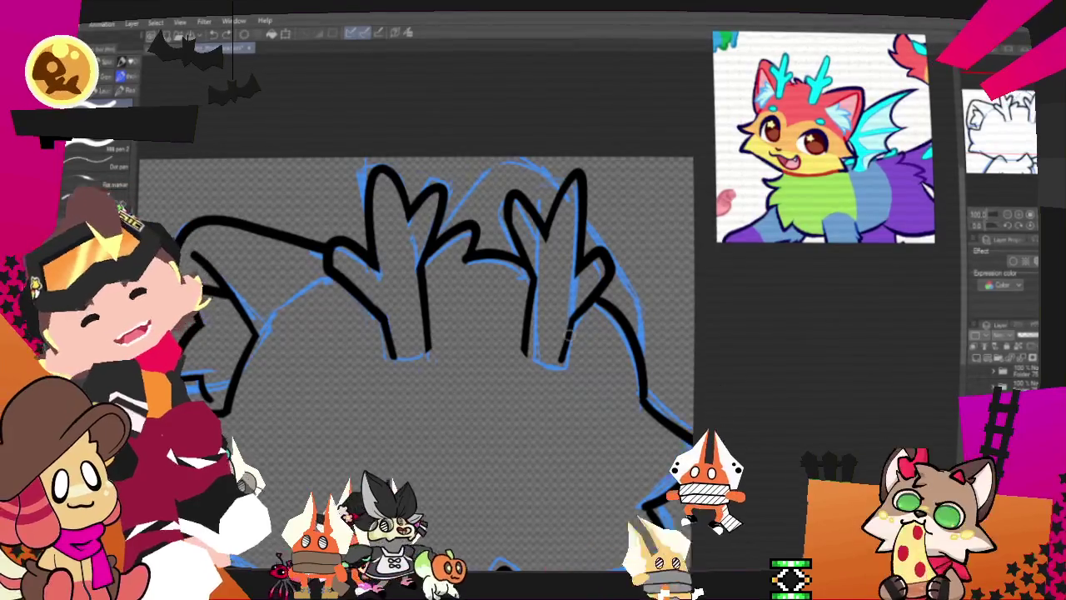
{"action": "key", "text": "ctrl+z"}
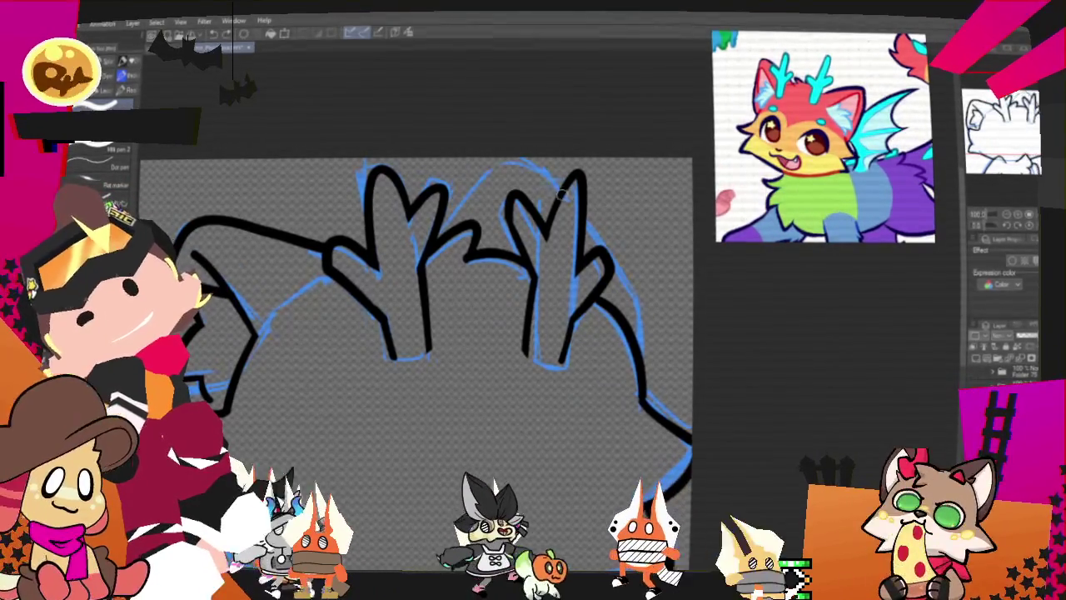
{"action": "left_click_drag", "start_coordinate": [454, 213], "coordinate": [566, 197]}
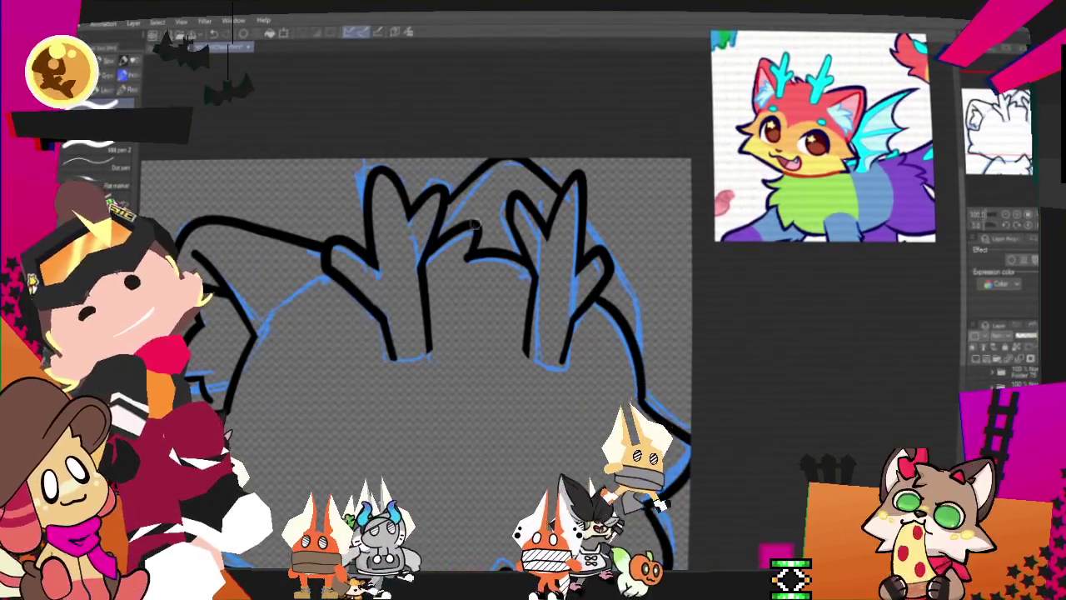
{"action": "key", "text": "ctrl+z"}
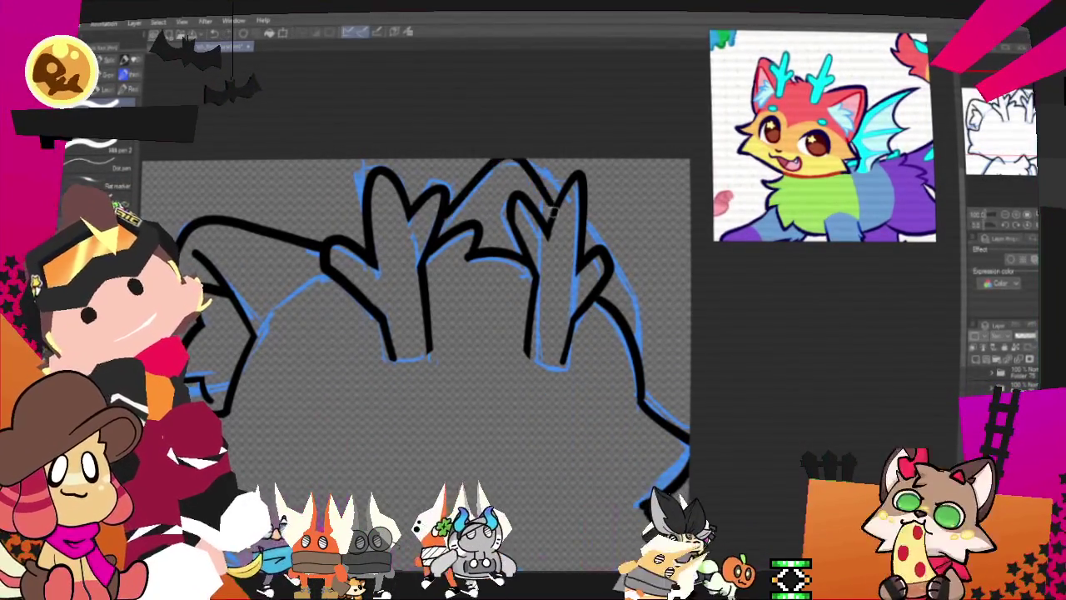
{"action": "mouse_move", "coordinate": [567, 193]}
{"action": "left_mouse_down"}
{"action": "mouse_move", "coordinate": [507, 158]}
{"action": "mouse_move", "coordinate": [454, 213]}
{"action": "left_mouse_up"}
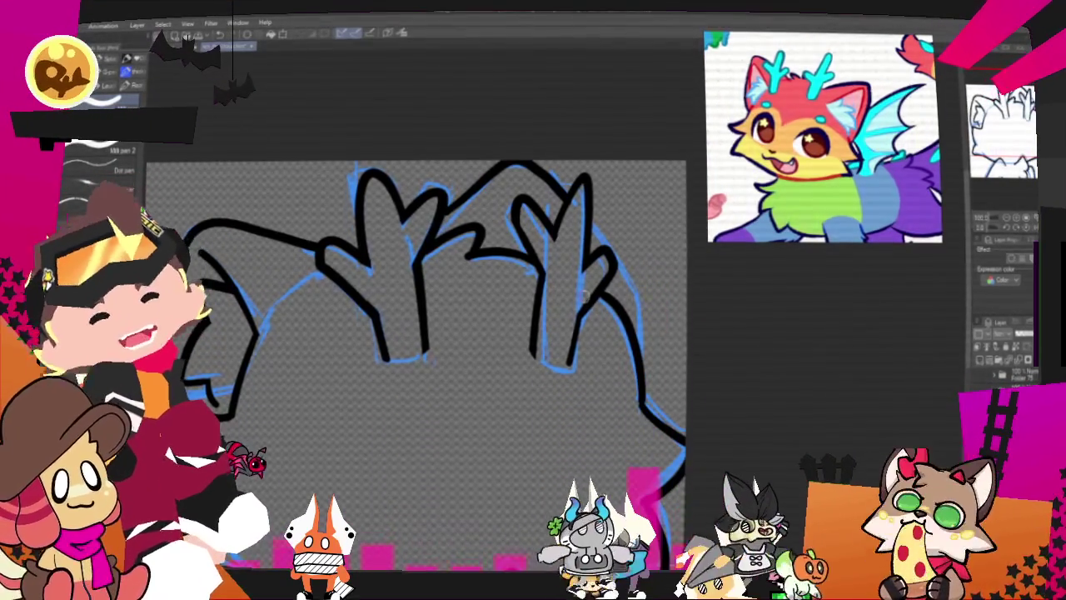
{"action": "key", "text": "ctrl+z"}
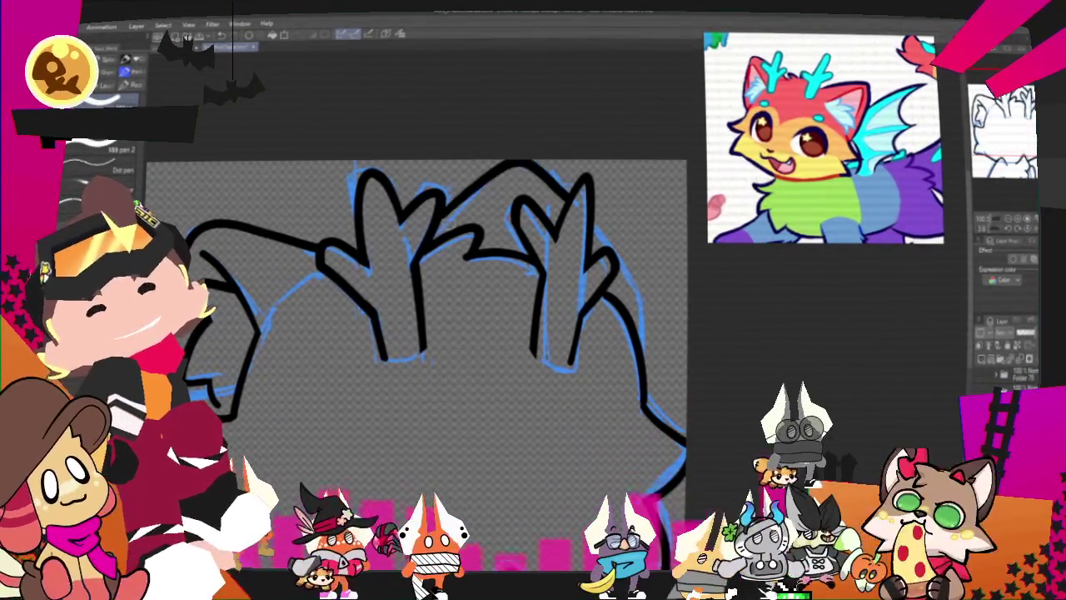
Ink the final head-top arch and the right side below the right antler, then start a new canvas
{"action": "left_click_drag", "start_coordinate": [441, 218], "coordinate": [588, 190]}
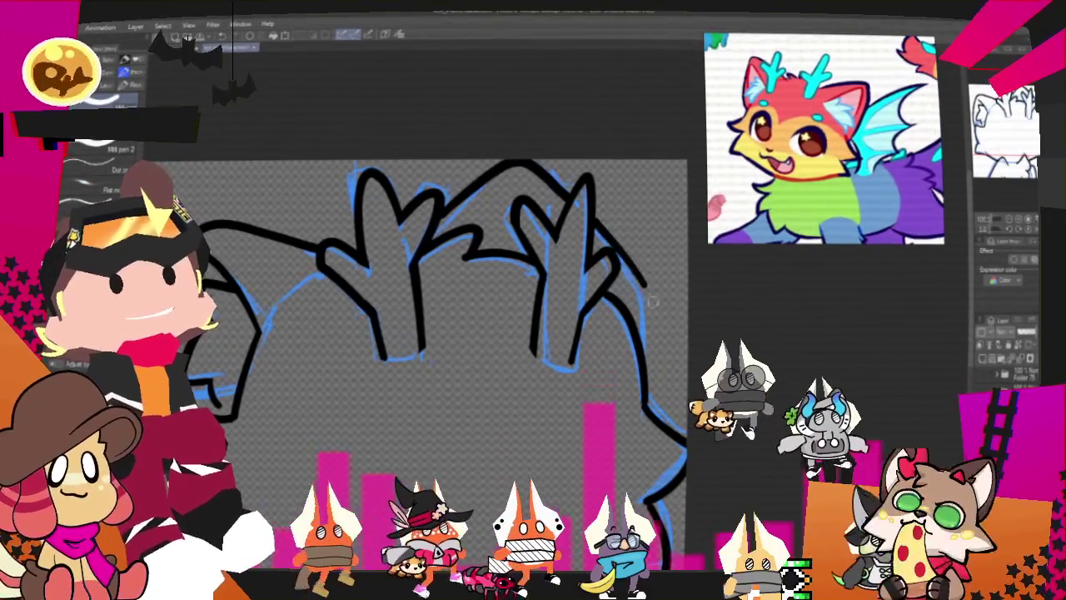
{"action": "left_click_drag", "start_coordinate": [593, 239], "coordinate": [647, 289]}
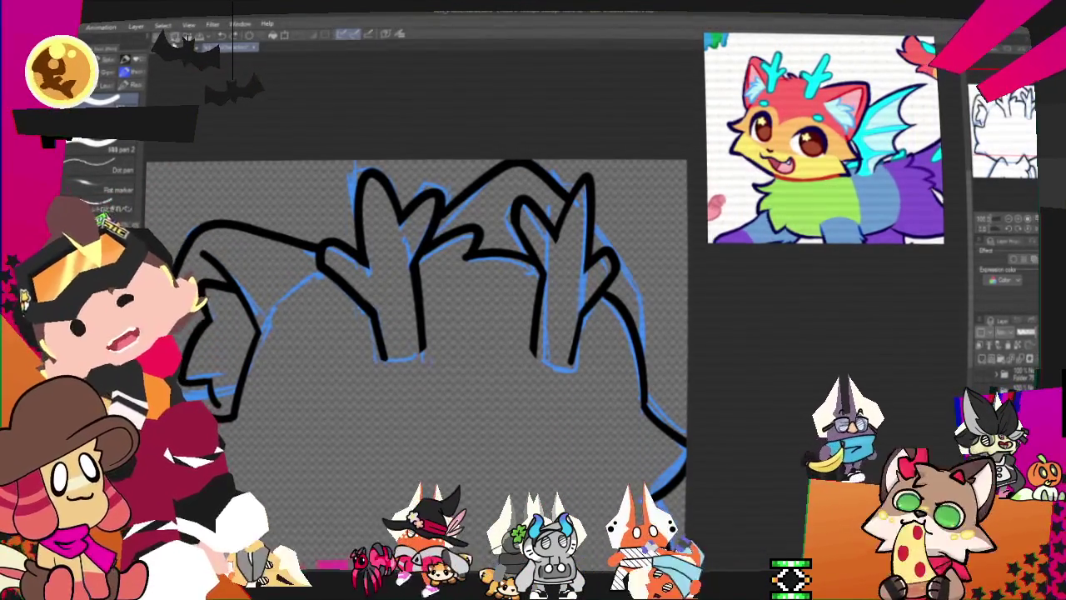
{"action": "key", "text": "ctrl+n"}
Create the blank canvas and sketch a purple box, a black box and two orange figures
{"action": "left_click", "coordinate": [688, 148]}
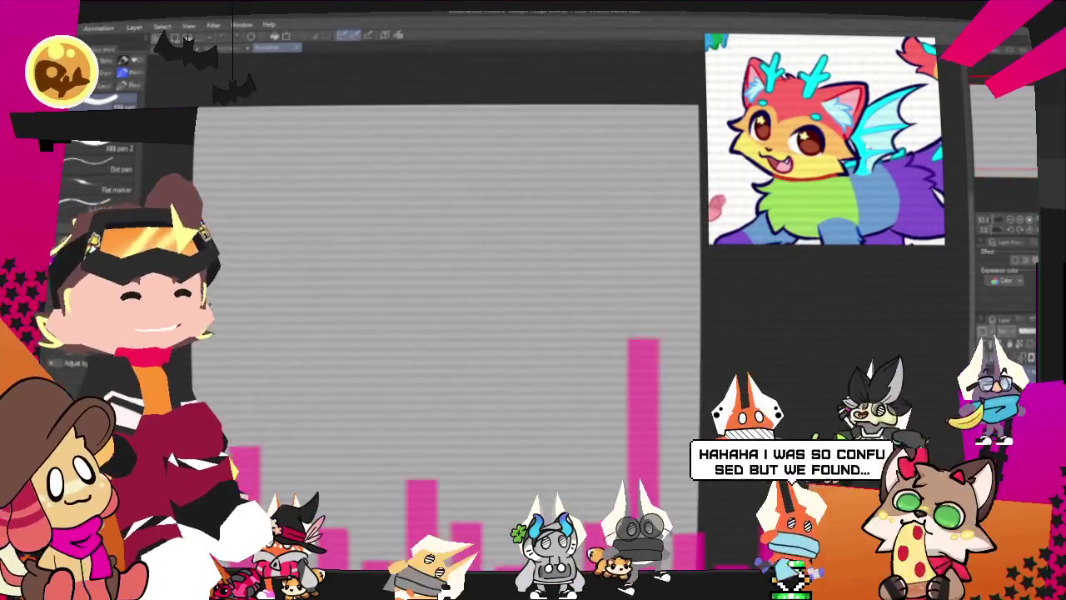
{"action": "mouse_move", "coordinate": [255, 150]}
{"action": "left_mouse_down"}
{"action": "mouse_move", "coordinate": [367, 131]}
{"action": "mouse_move", "coordinate": [267, 192]}
{"action": "mouse_move", "coordinate": [392, 158]}
{"action": "mouse_move", "coordinate": [648, 162]}
{"action": "left_mouse_up"}
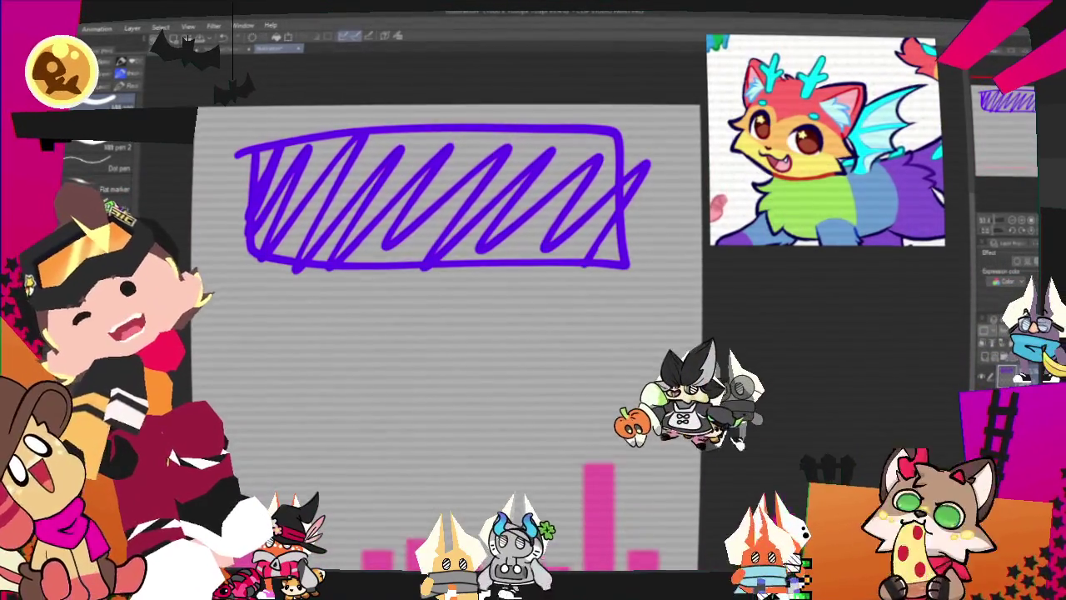
{"action": "left_click_drag", "start_coordinate": [273, 316], "coordinate": [624, 488]}
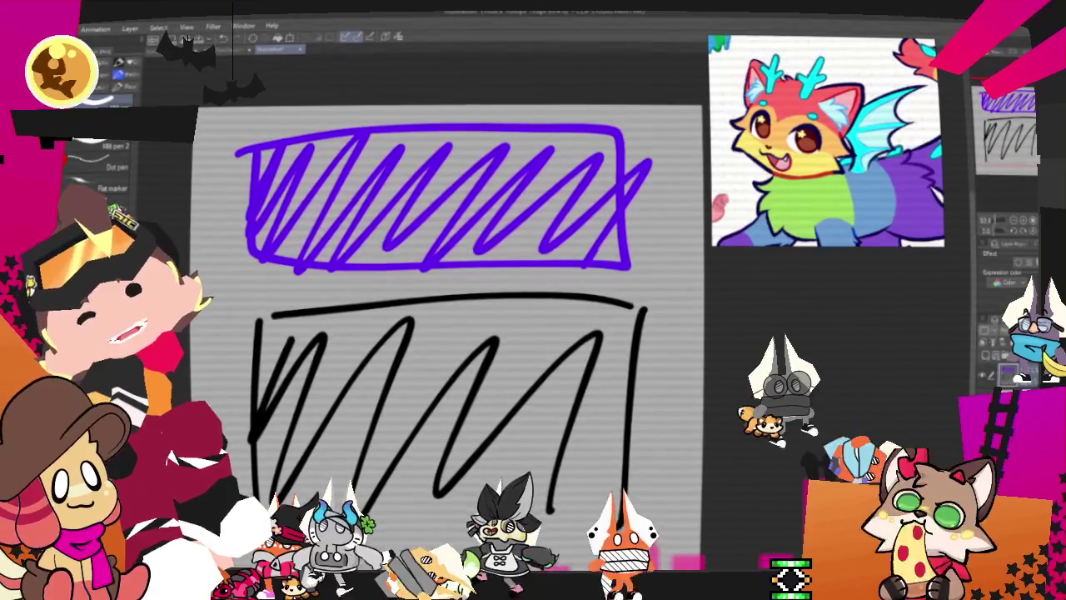
{"action": "left_click_drag", "start_coordinate": [325, 356], "coordinate": [318, 424]}
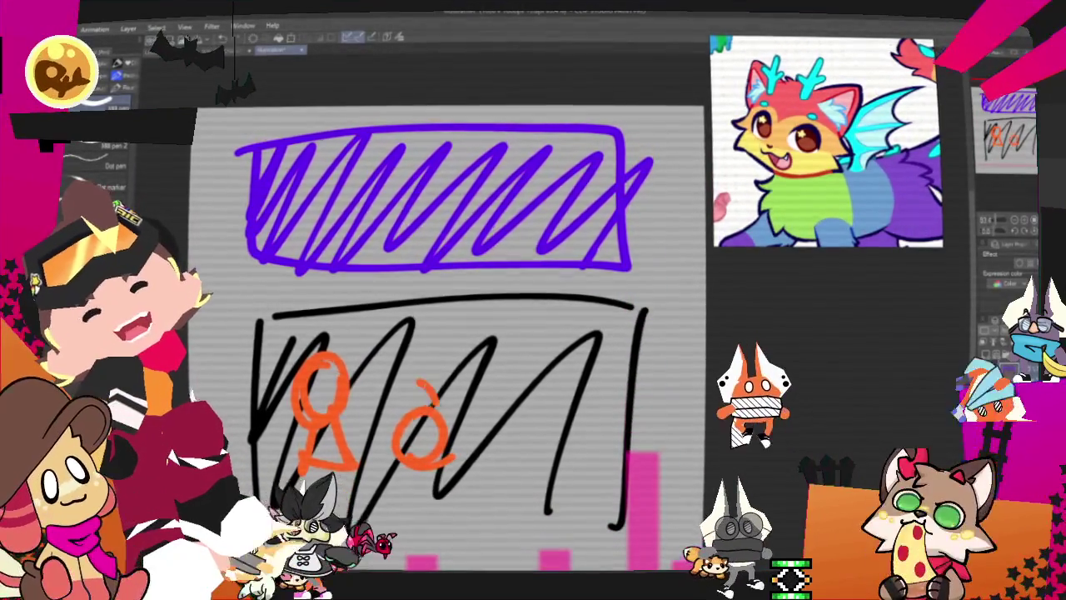
{"action": "left_click_drag", "start_coordinate": [421, 373], "coordinate": [410, 412]}
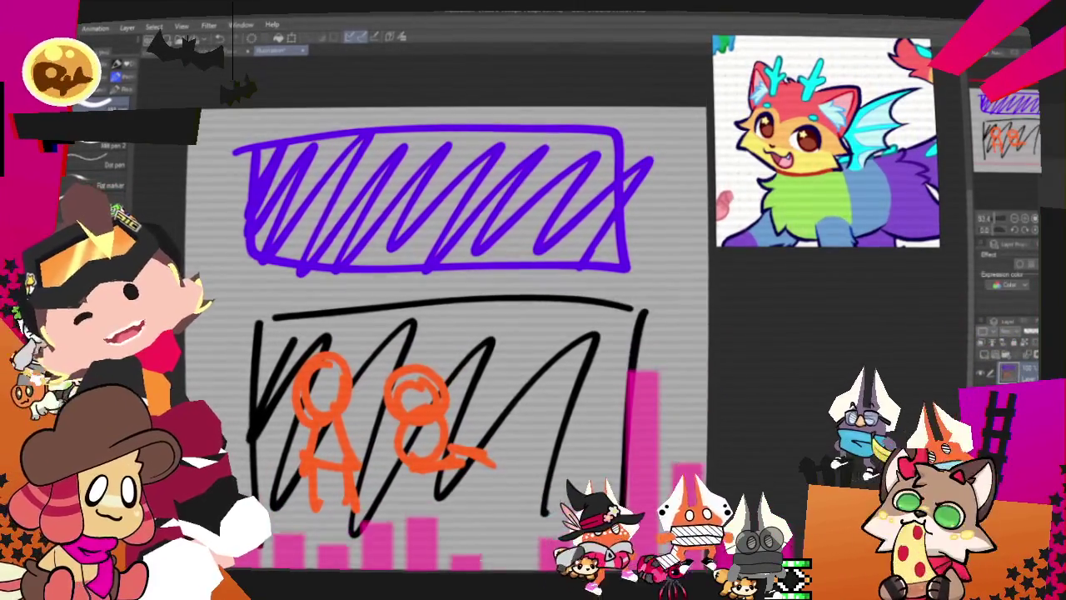
Write red AVATARS lettering, circle it, and close the illustration
{"action": "left_click_drag", "start_coordinate": [249, 279], "coordinate": [304, 272]}
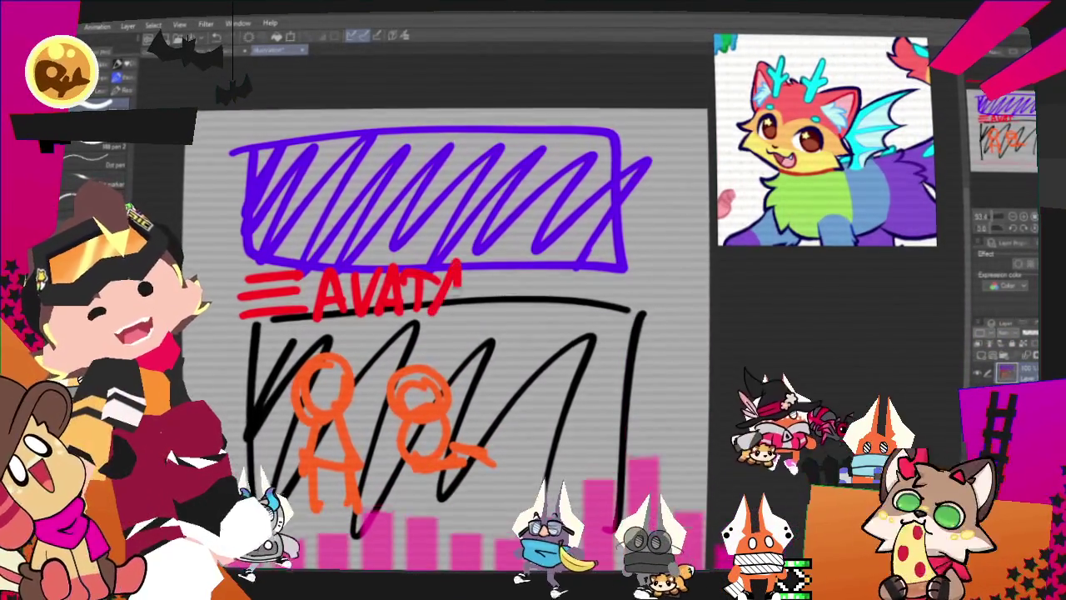
{"action": "mouse_move", "coordinate": [457, 268]}
{"action": "left_mouse_down"}
{"action": "mouse_move", "coordinate": [467, 317]}
{"action": "mouse_move", "coordinate": [479, 265]}
{"action": "left_mouse_up"}
{"action": "left_click_drag", "start_coordinate": [479, 265], "coordinate": [516, 316]}
{"action": "left_click_drag", "start_coordinate": [296, 242], "coordinate": [594, 317]}
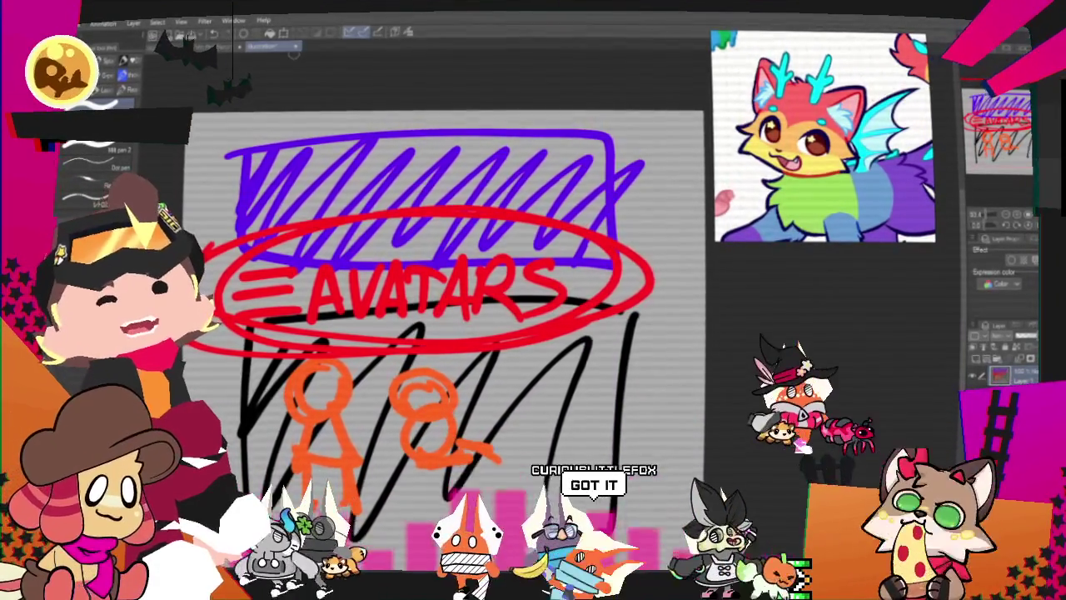
{"action": "key", "text": "ctrl+w"}
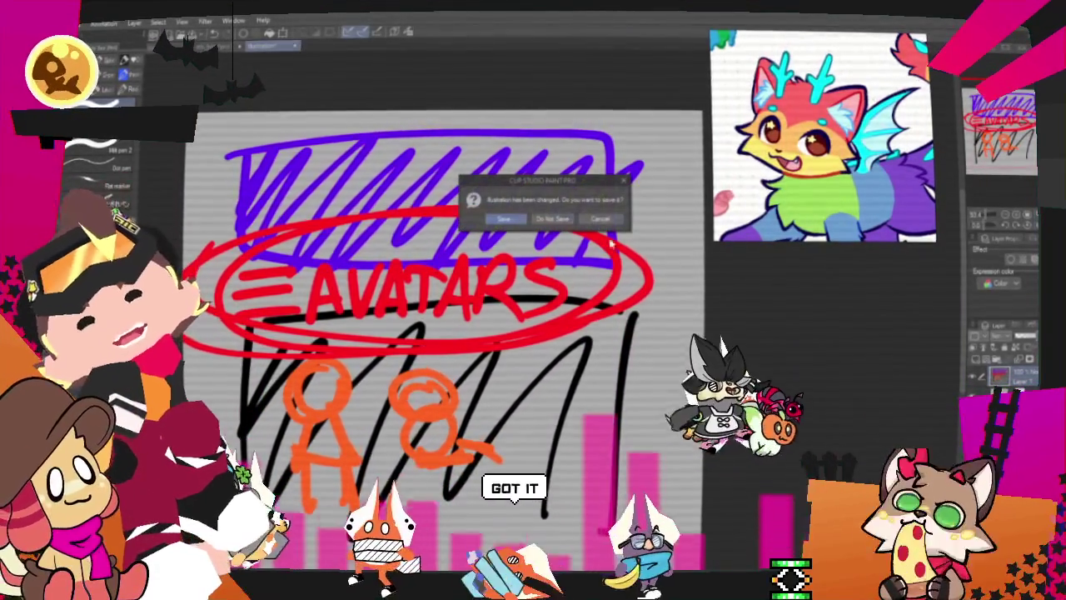
Answer the save prompt to close AVATARS and zoom in on the cat line art
{"action": "left_click", "coordinate": [553, 218]}
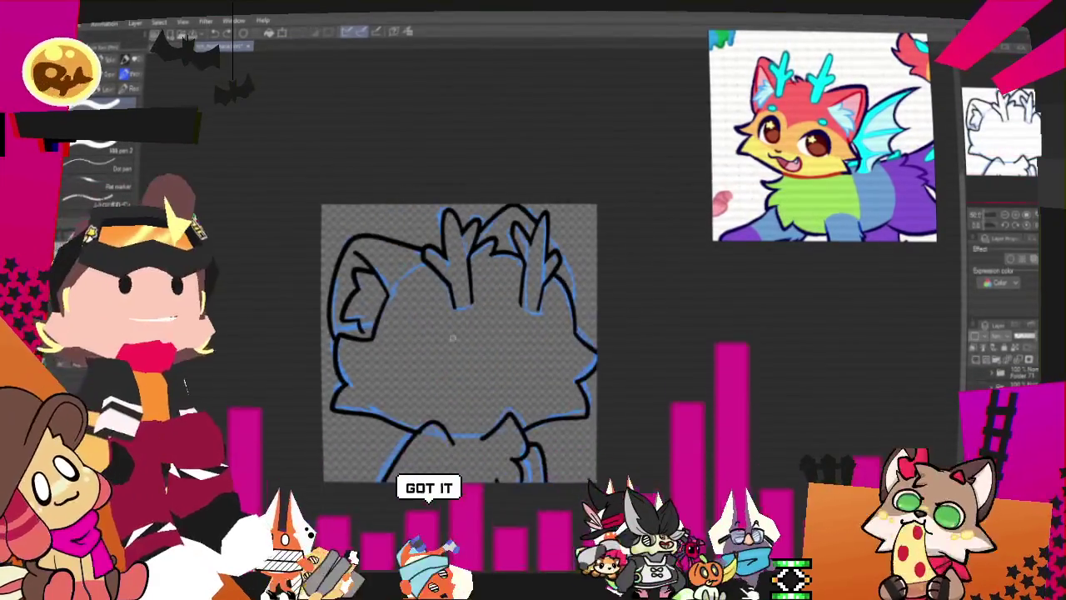
{"action": "scroll", "coordinate": [452, 338], "scroll_direction": "up", "scroll_amount": 3}
{"action": "scroll", "coordinate": [429, 383], "scroll_direction": "up", "scroll_amount": 1}
{"action": "scroll", "coordinate": [400, 450], "scroll_direction": "up", "scroll_amount": 2}
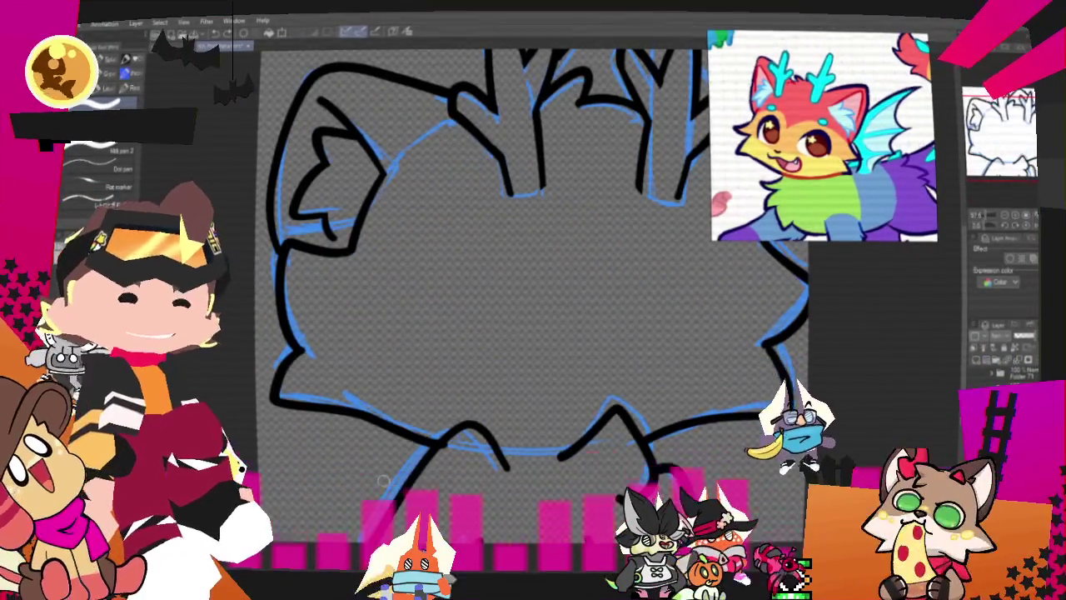
{"action": "scroll", "coordinate": [400, 458], "scroll_direction": "down", "scroll_amount": 2}
{"action": "scroll", "coordinate": [425, 434], "scroll_direction": "down", "scroll_amount": 2}
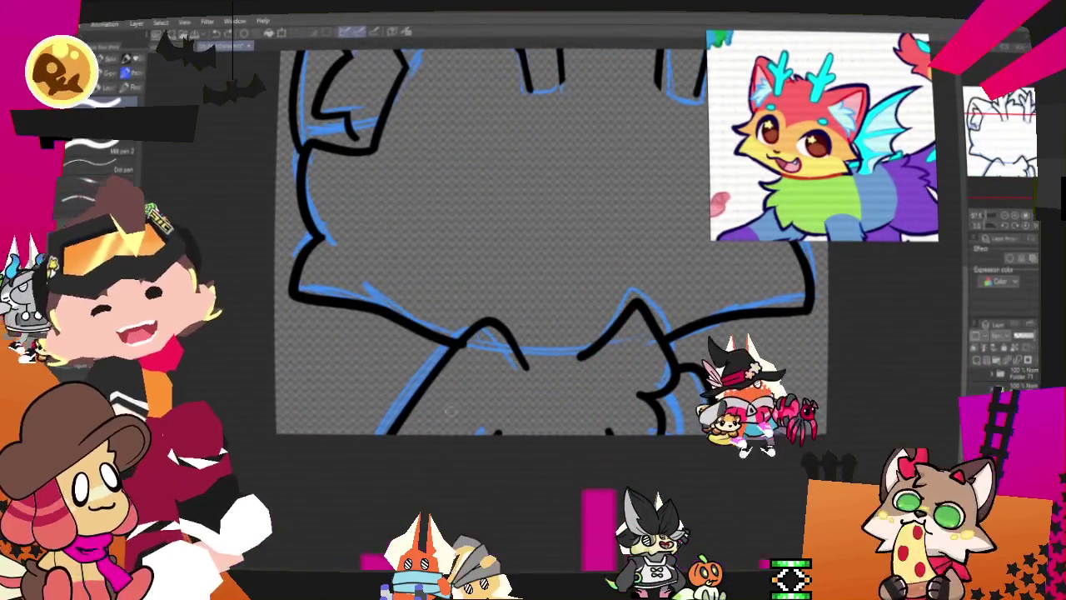
{"action": "scroll", "coordinate": [499, 350], "scroll_direction": "down", "scroll_amount": 2}
{"action": "scroll", "coordinate": [566, 292], "scroll_direction": "left", "scroll_amount": 2}
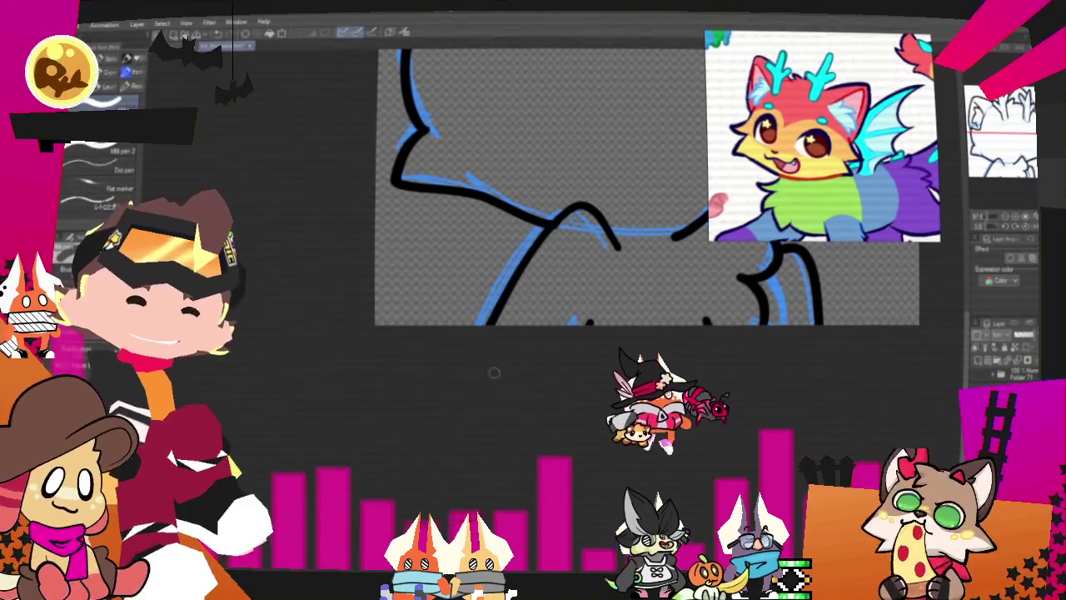
{"action": "scroll", "coordinate": [534, 250], "scroll_direction": "up", "scroll_amount": 3}
{"action": "scroll", "coordinate": [533, 250], "scroll_direction": "right", "scroll_amount": 2}
{"action": "scroll", "coordinate": [500, 275], "scroll_direction": "up", "scroll_amount": 3}
{"action": "scroll", "coordinate": [500, 292], "scroll_direction": "up", "scroll_amount": 2}
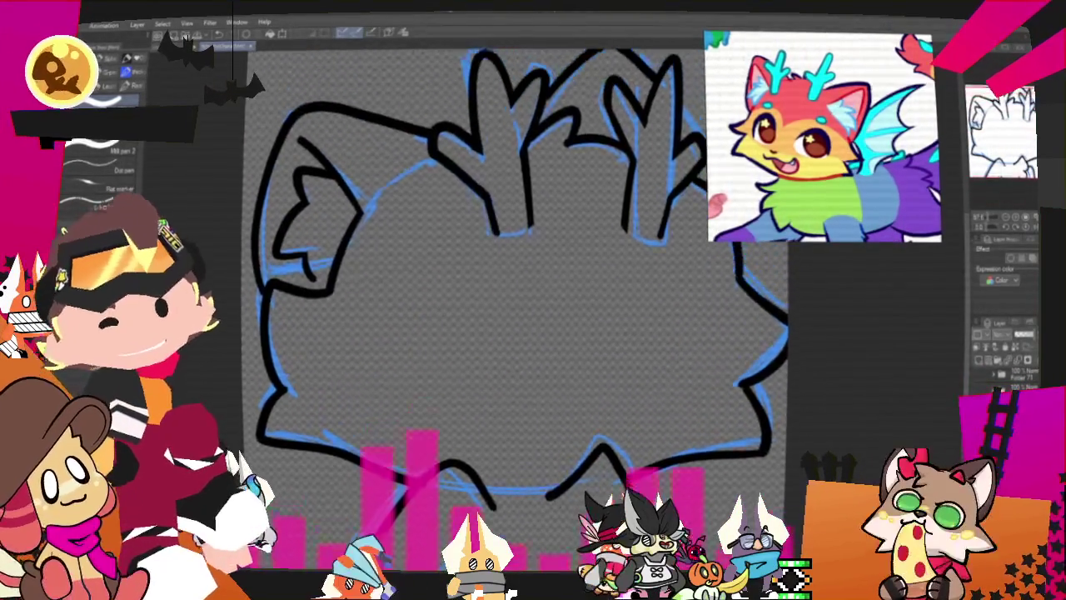
{"action": "scroll", "coordinate": [500, 292], "scroll_direction": "up", "scroll_amount": 2}
{"action": "scroll", "coordinate": [484, 317], "scroll_direction": "down", "scroll_amount": 2}
{"action": "scroll", "coordinate": [483, 316], "scroll_direction": "right", "scroll_amount": 1}
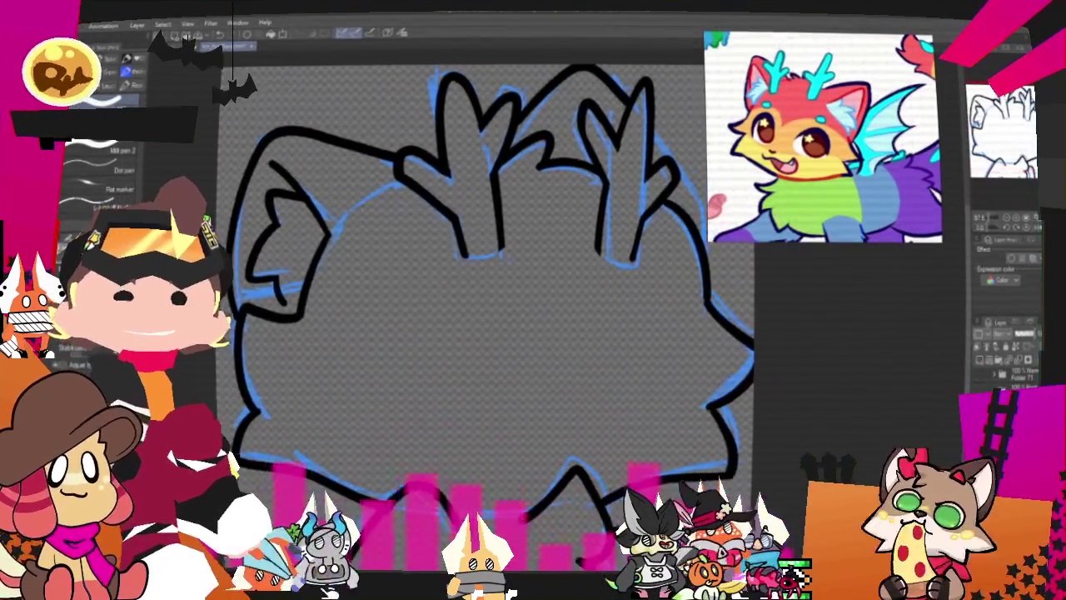
{"action": "scroll", "coordinate": [458, 292], "scroll_direction": "down", "scroll_amount": 1}
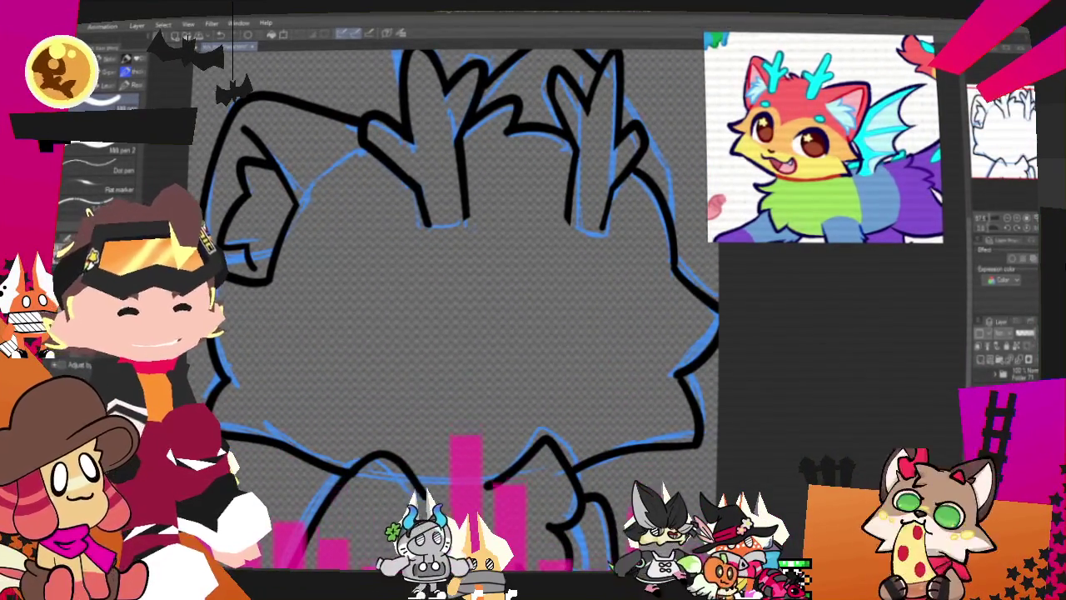
Hide the blue sketch layer so only the black lines remain
{"action": "left_click", "coordinate": [981, 363]}
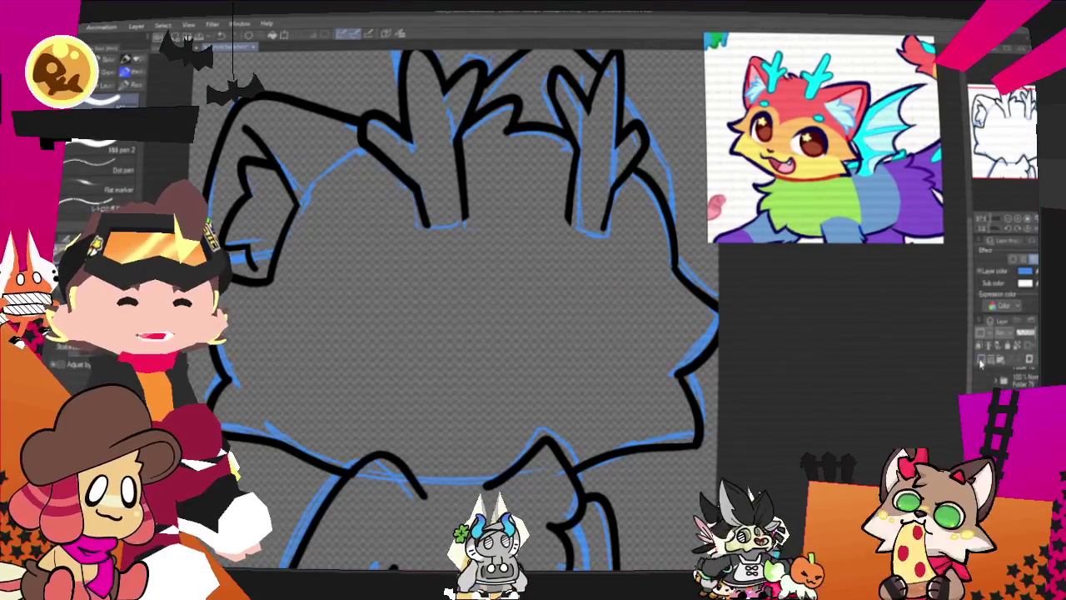
{"action": "left_click", "coordinate": [981, 362]}
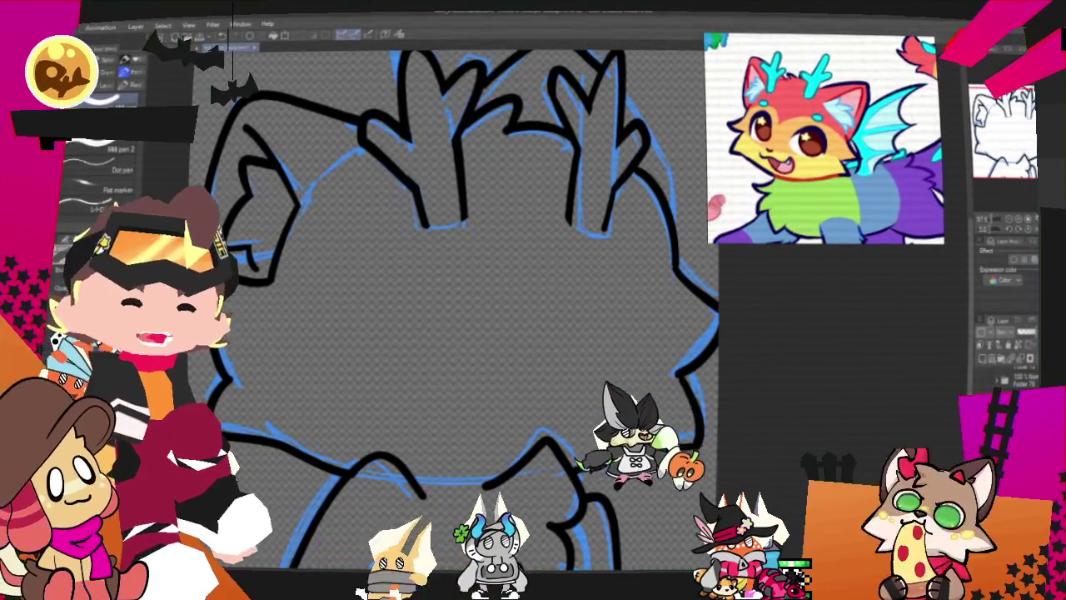
{"action": "left_click", "coordinate": [980, 350]}
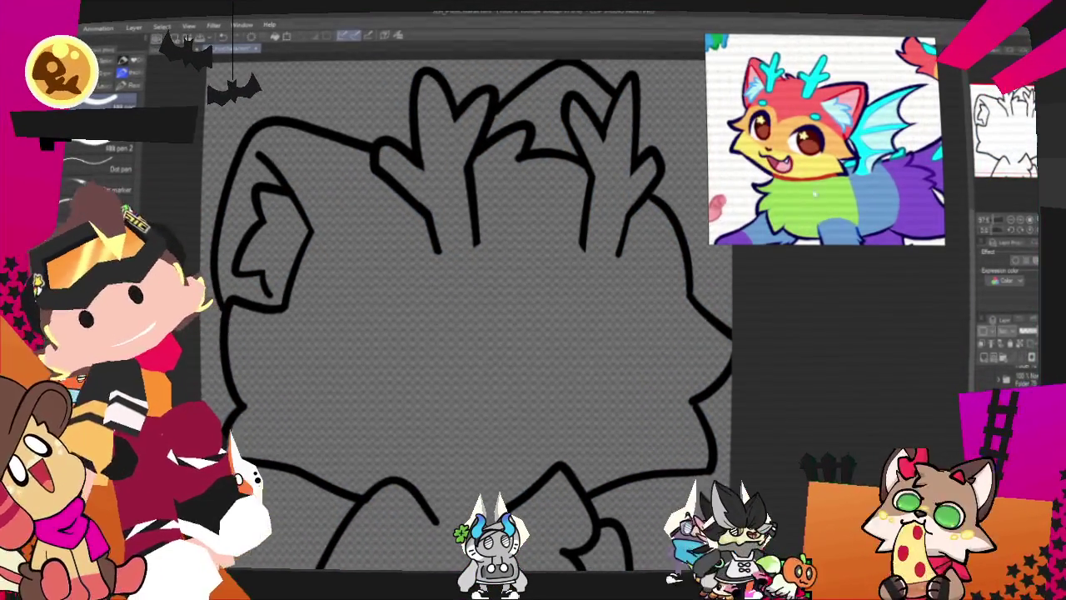
Fill the cat's head pink-red with the Fill tool and add a short line beside the right antler
{"action": "key", "text": "g"}
{"action": "left_click", "coordinate": [541, 350]}
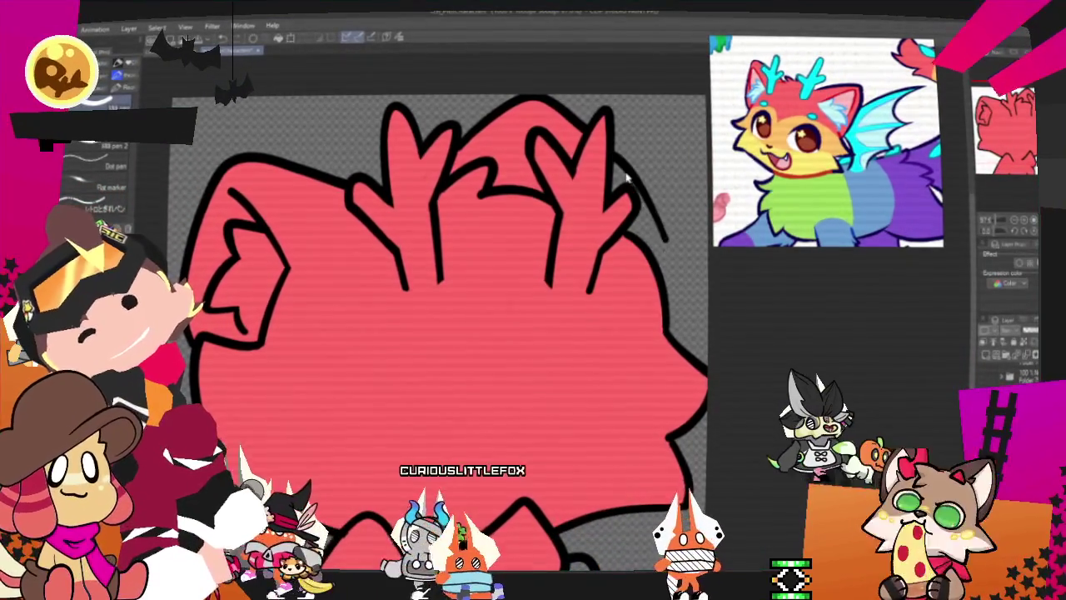
{"action": "left_click_drag", "start_coordinate": [617, 158], "coordinate": [660, 206]}
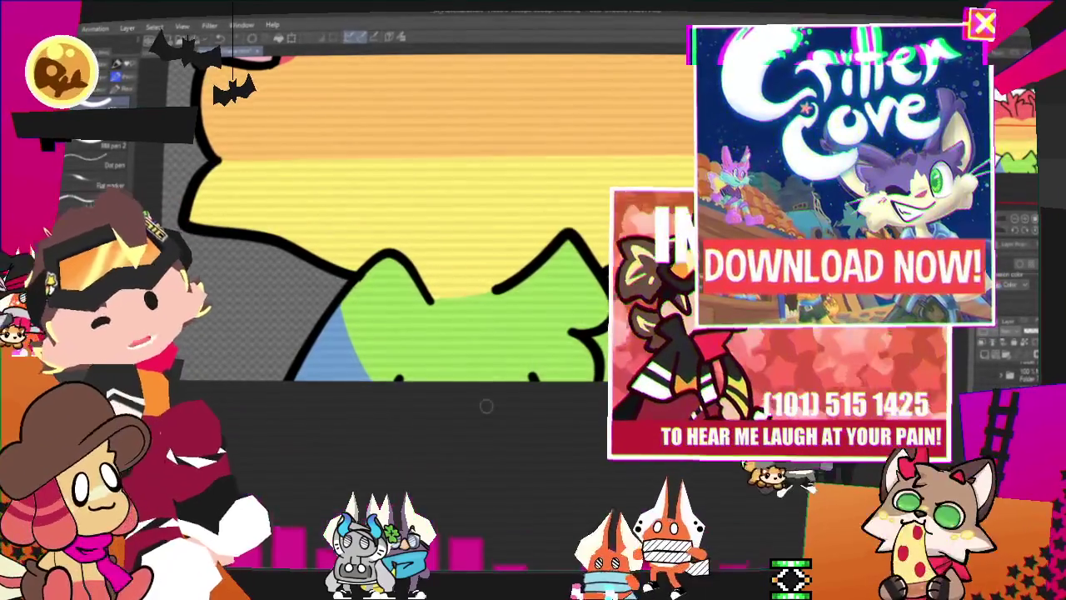
Recolour the left and right antlers cyan
{"action": "scroll", "coordinate": [486, 406], "scroll_direction": "down", "scroll_amount": 2}
{"action": "scroll", "coordinate": [517, 396], "scroll_direction": "down", "scroll_amount": 2}
{"action": "scroll", "coordinate": [586, 325], "scroll_direction": "up", "scroll_amount": 1}
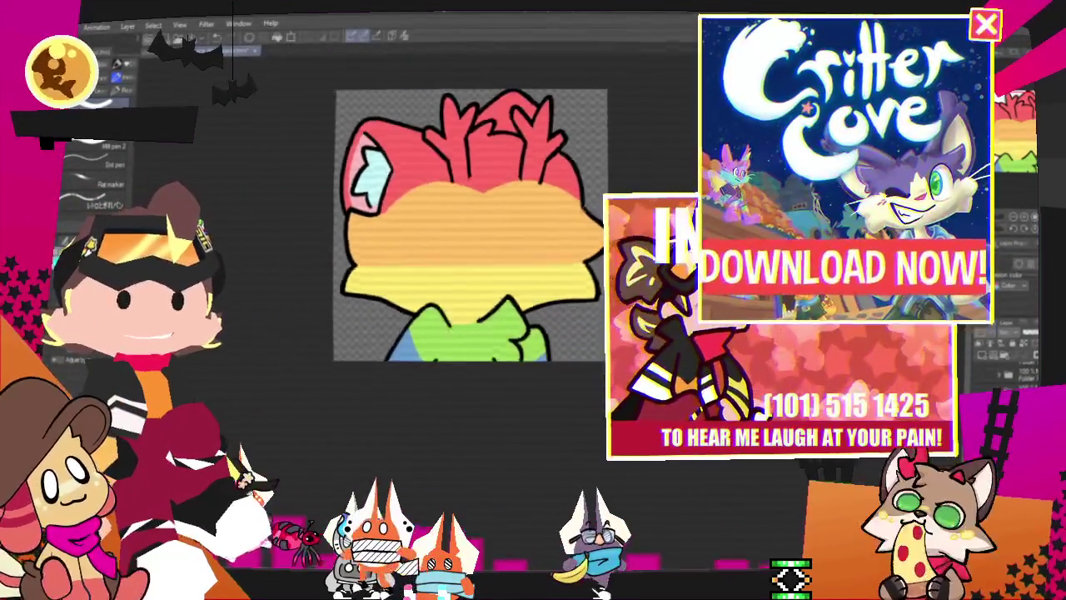
{"action": "scroll", "coordinate": [489, 87], "scroll_direction": "up", "scroll_amount": 1}
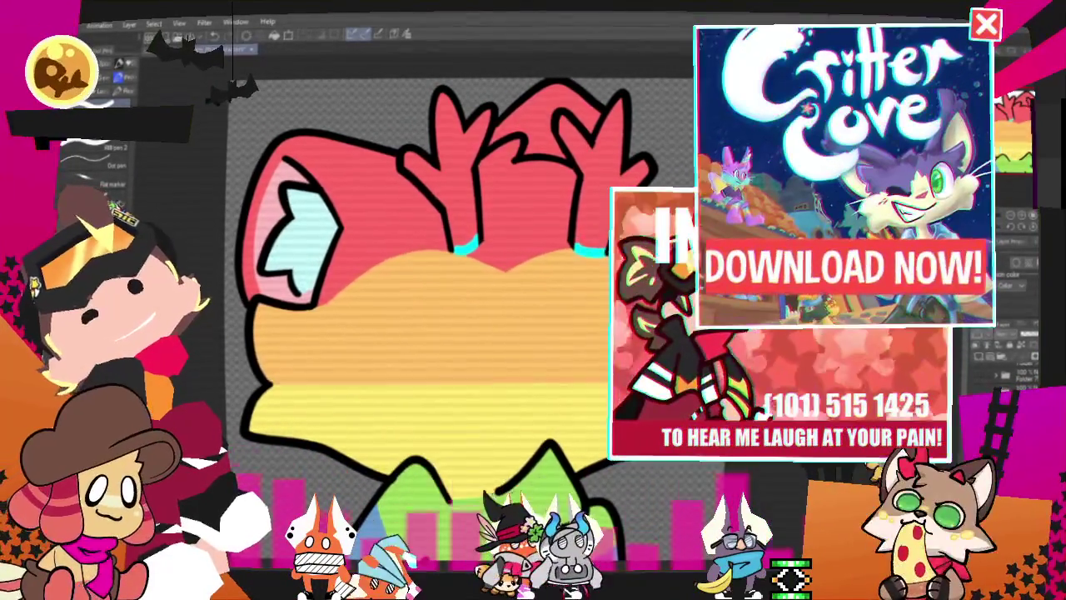
{"action": "left_click", "coordinate": [458, 167]}
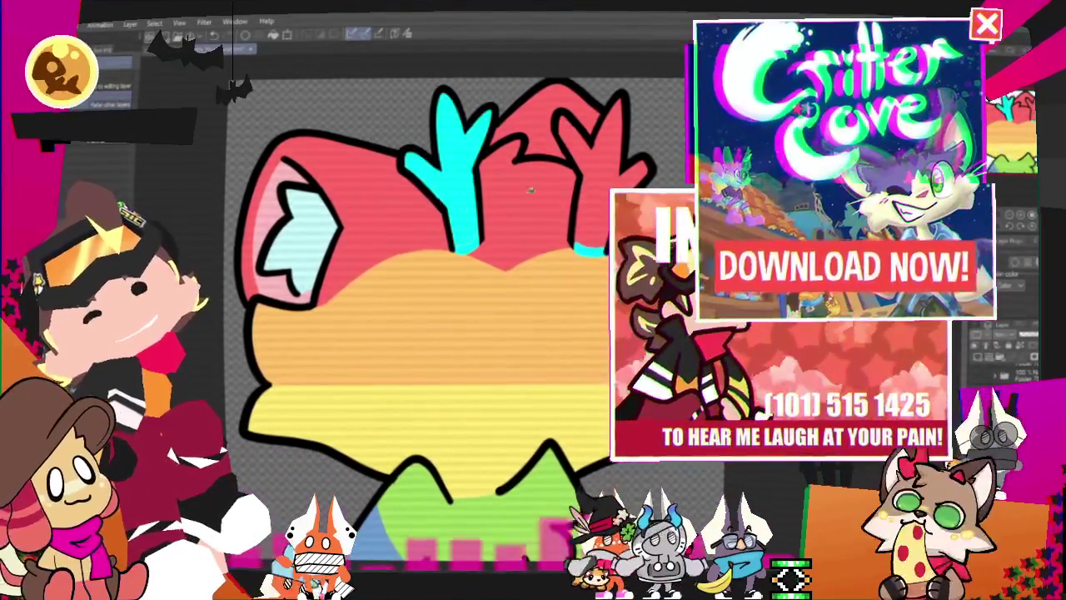
{"action": "left_click", "coordinate": [593, 166]}
{"action": "key", "text": "p"}
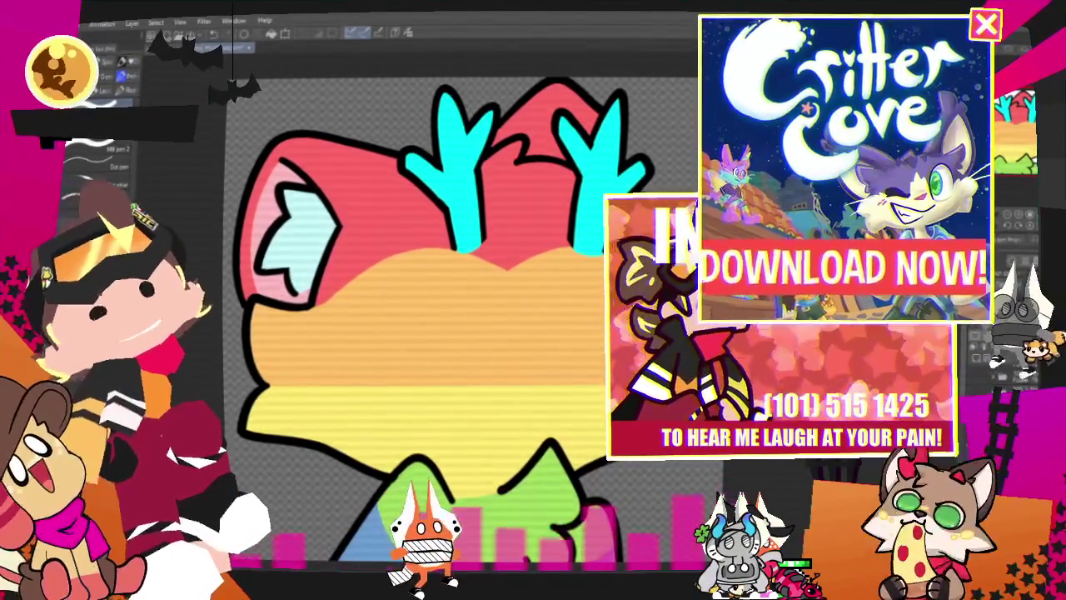
Export the coloured cat illustration as a single-layer PNG
{"action": "scroll", "coordinate": [474, 286], "scroll_direction": "down", "scroll_amount": 3}
{"action": "scroll", "coordinate": [473, 285], "scroll_direction": "down", "scroll_amount": 1}
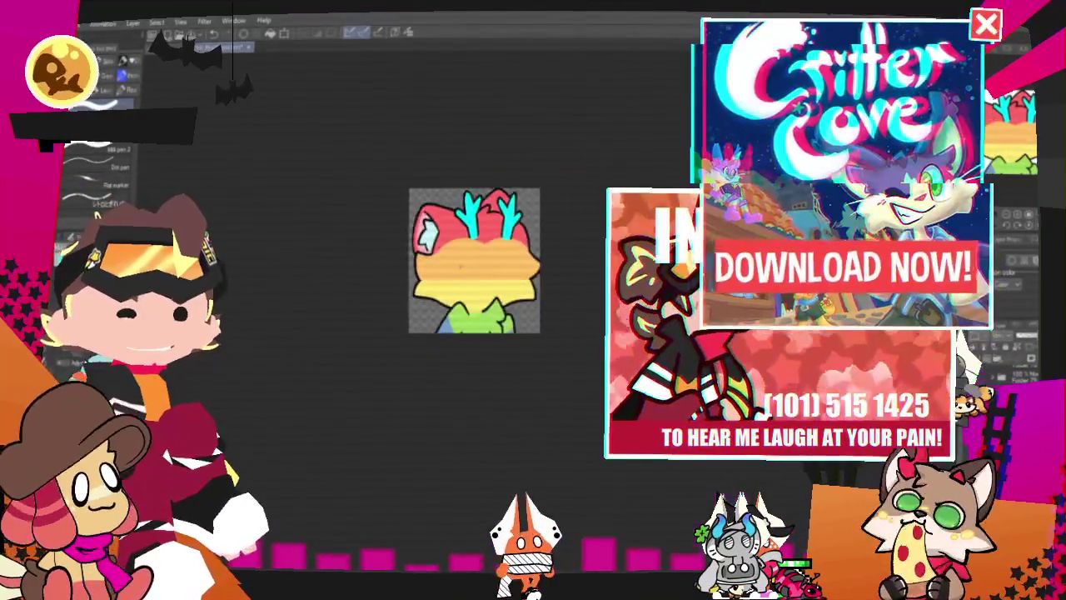
{"action": "scroll", "coordinate": [473, 285], "scroll_direction": "up", "scroll_amount": 1}
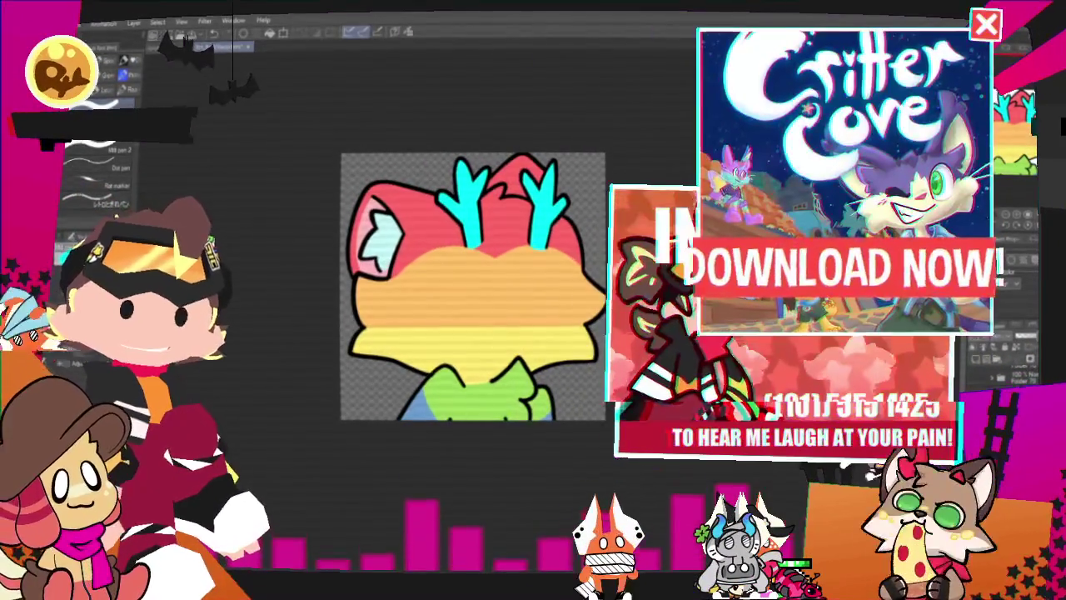
{"action": "left_click", "coordinate": [56, 22]}
{"action": "left_click", "coordinate": [271, 190]}
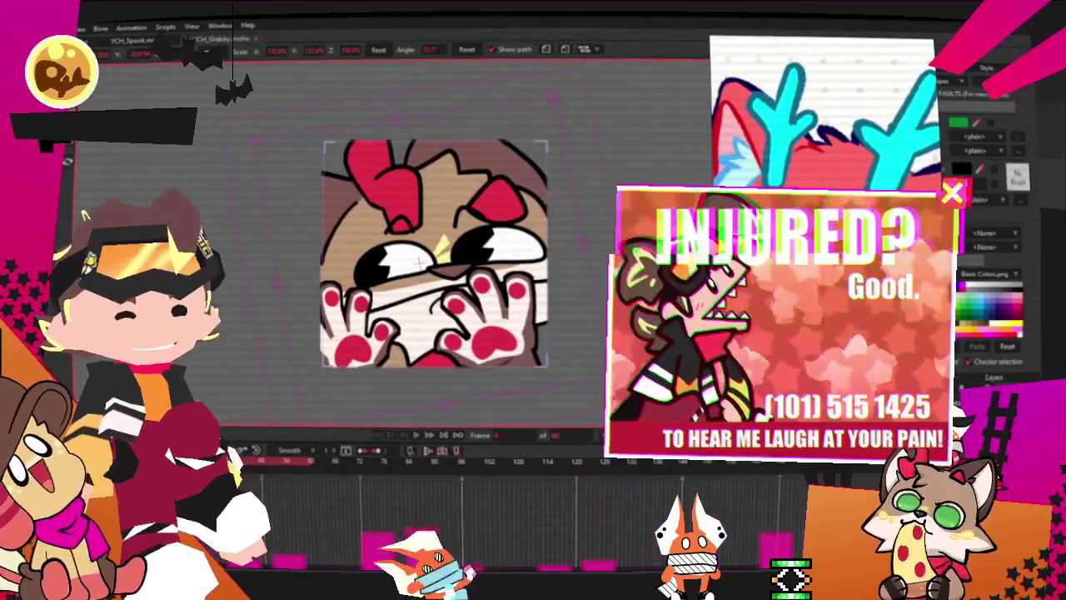
Set the image layer's source image to the newly exported cat PNG in Layer Settings
{"action": "double_click", "coordinate": [992, 392]}
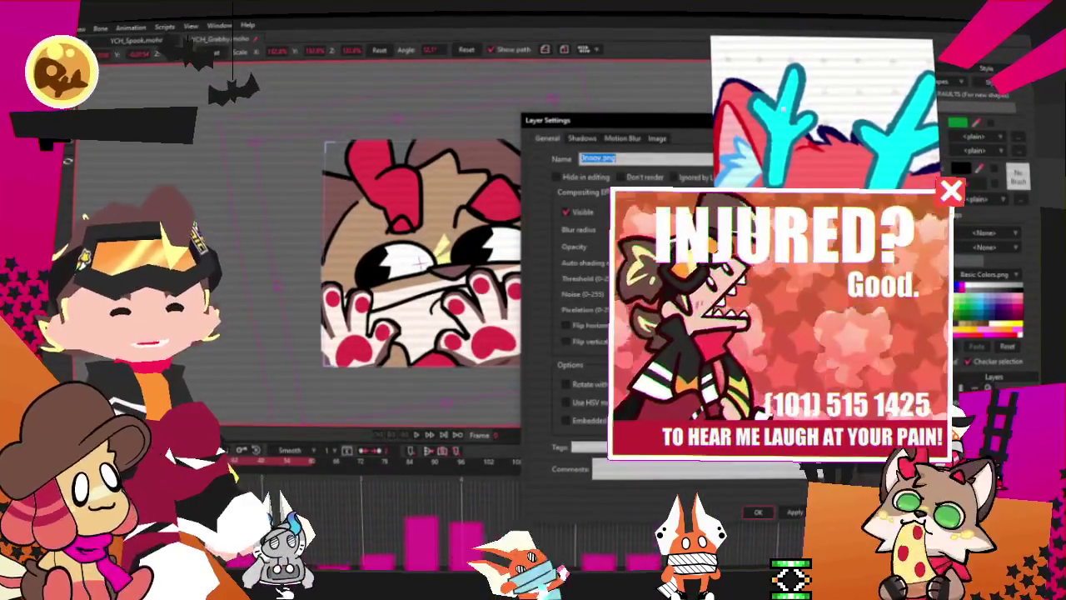
{"action": "left_click", "coordinate": [657, 138]}
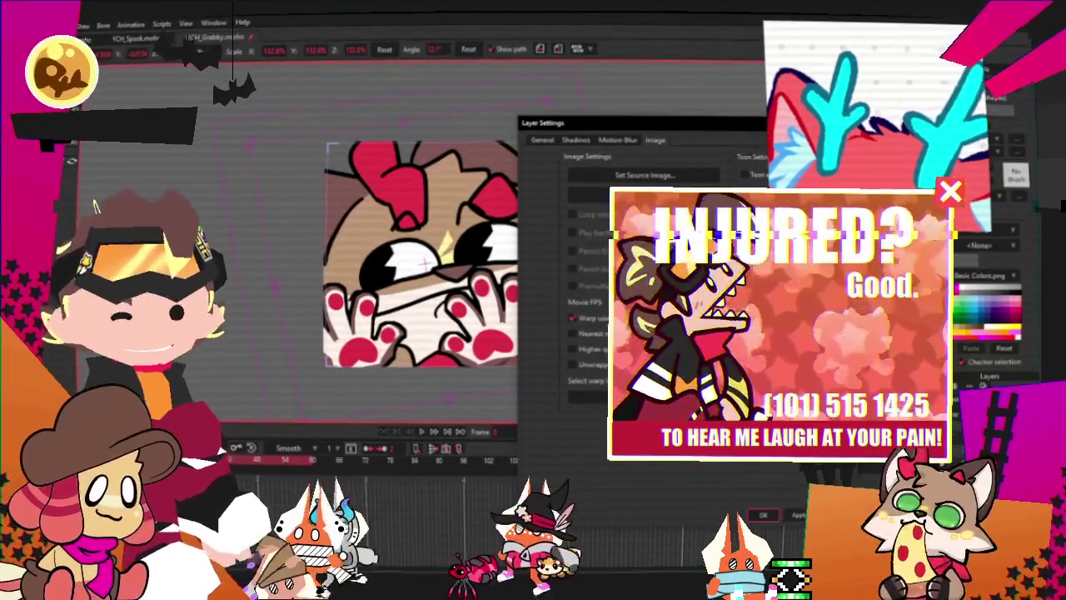
{"action": "left_click", "coordinate": [773, 514]}
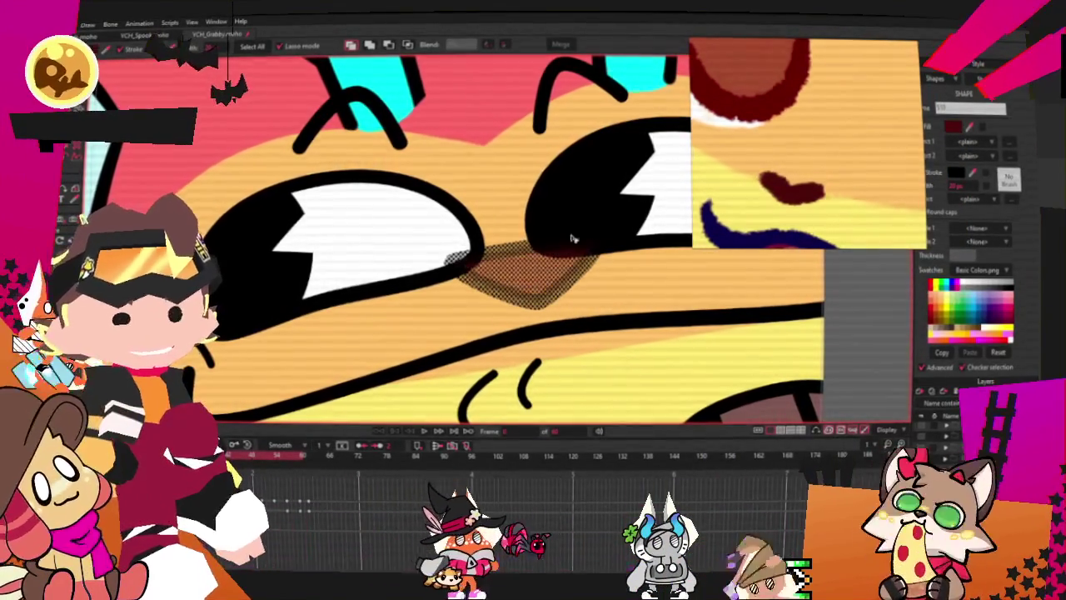
Pull the mouth shape's left end inward and up with Transform Points
{"action": "key", "text": "a"}
{"action": "scroll", "coordinate": [626, 300], "scroll_direction": "up", "scroll_amount": 2}
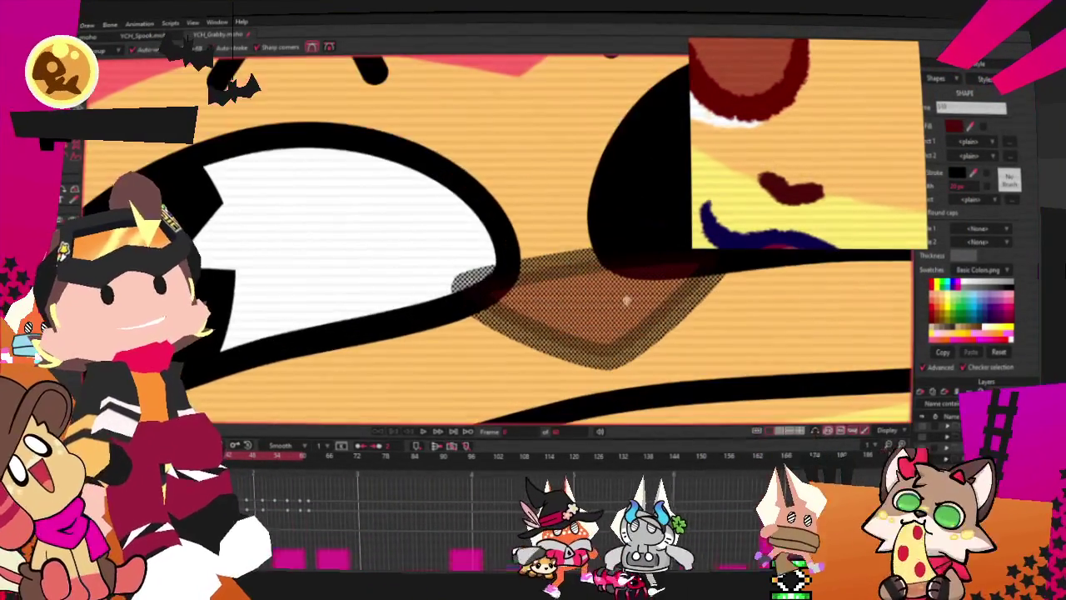
{"action": "key", "text": "t"}
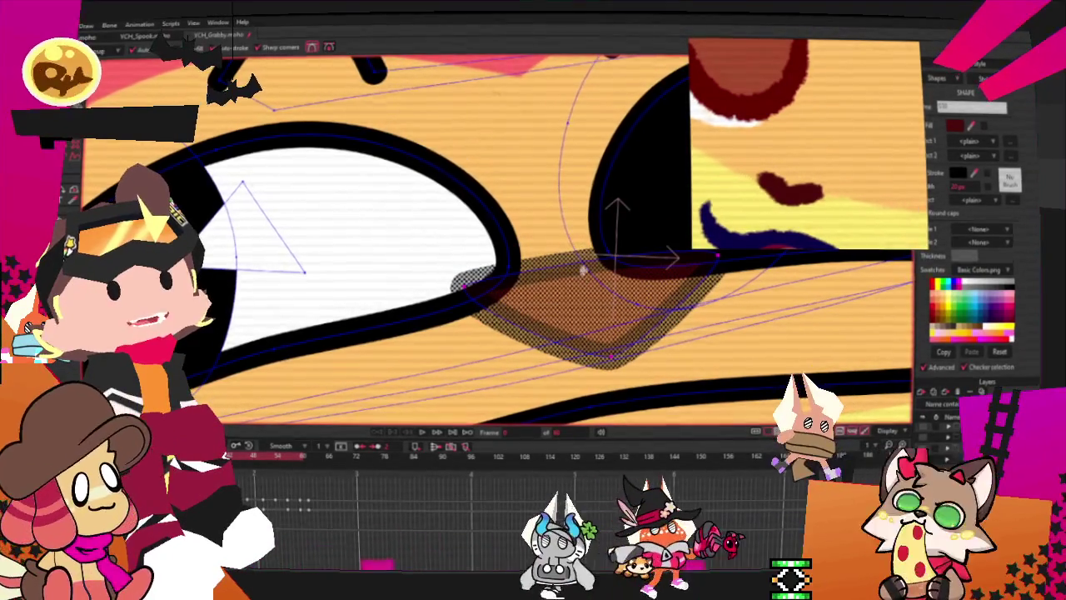
{"action": "key", "text": "c"}
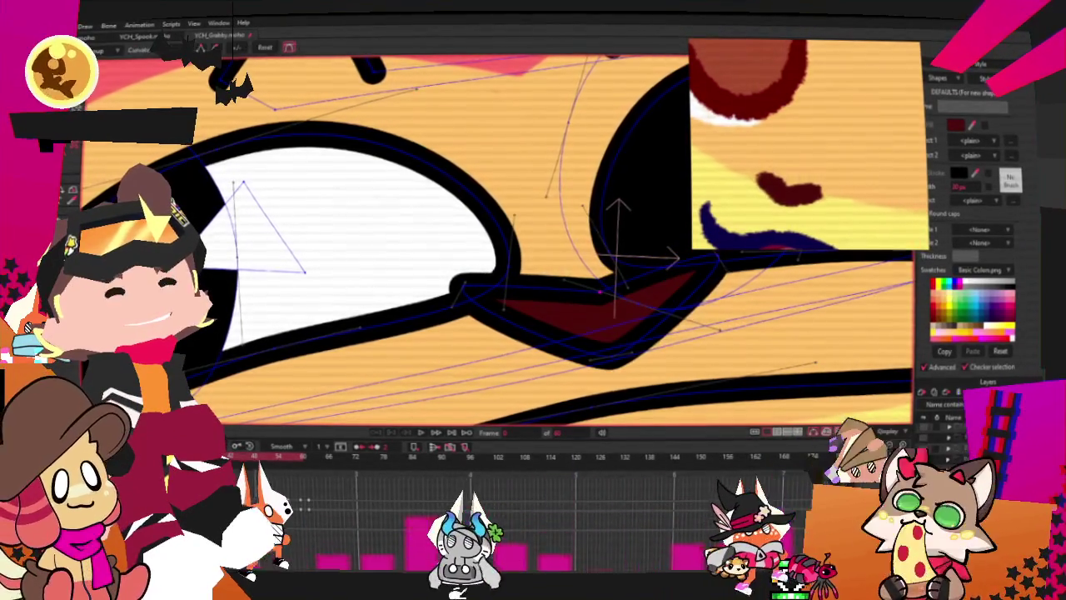
{"action": "scroll", "coordinate": [565, 233], "scroll_direction": "up", "scroll_amount": 2}
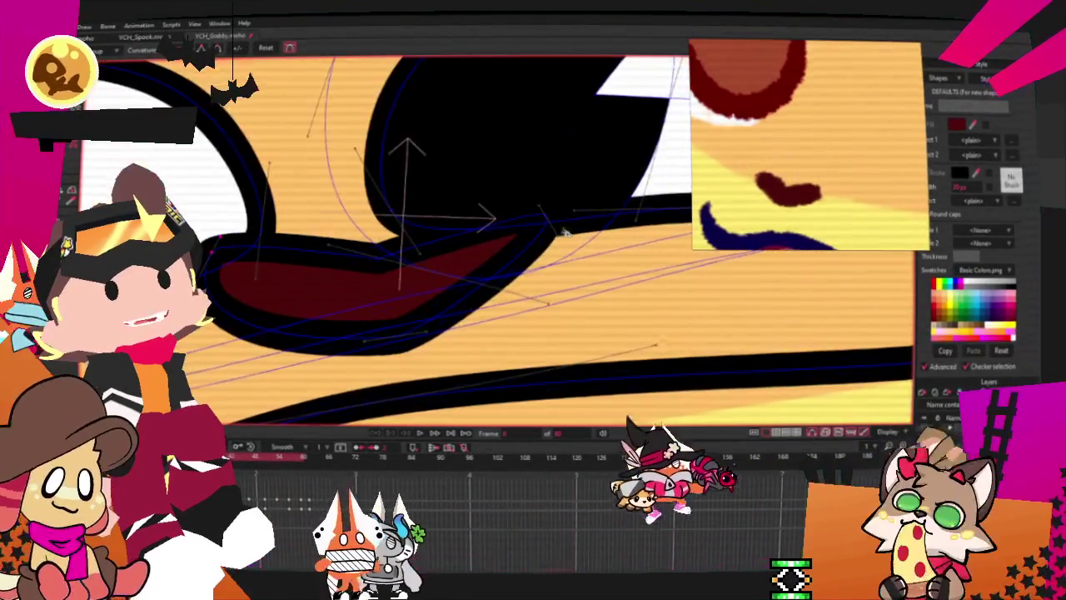
{"action": "key", "text": "t"}
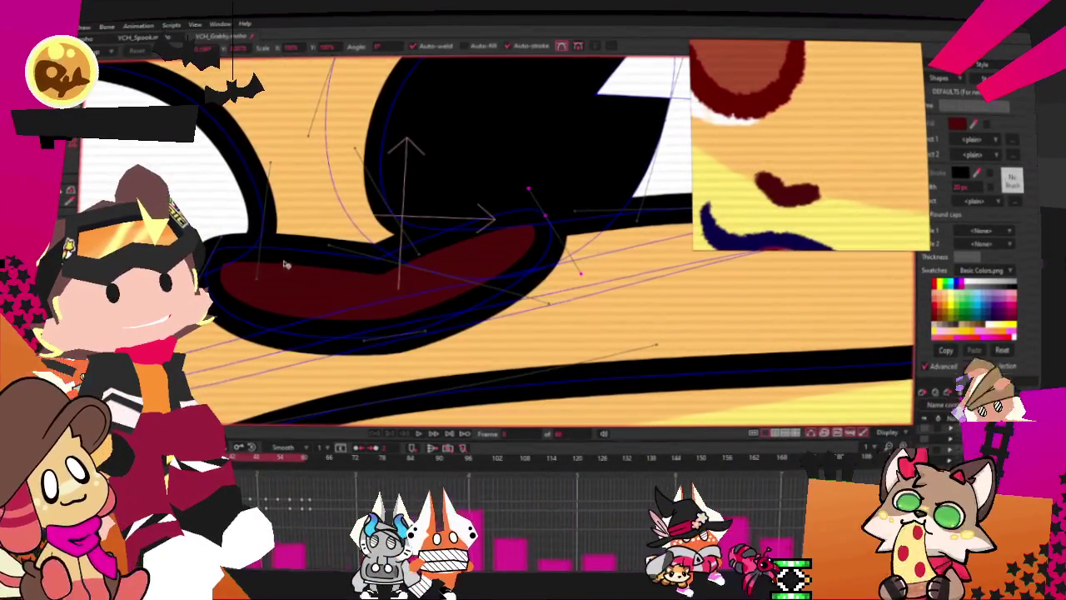
{"action": "left_click_drag", "start_coordinate": [285, 264], "coordinate": [406, 249]}
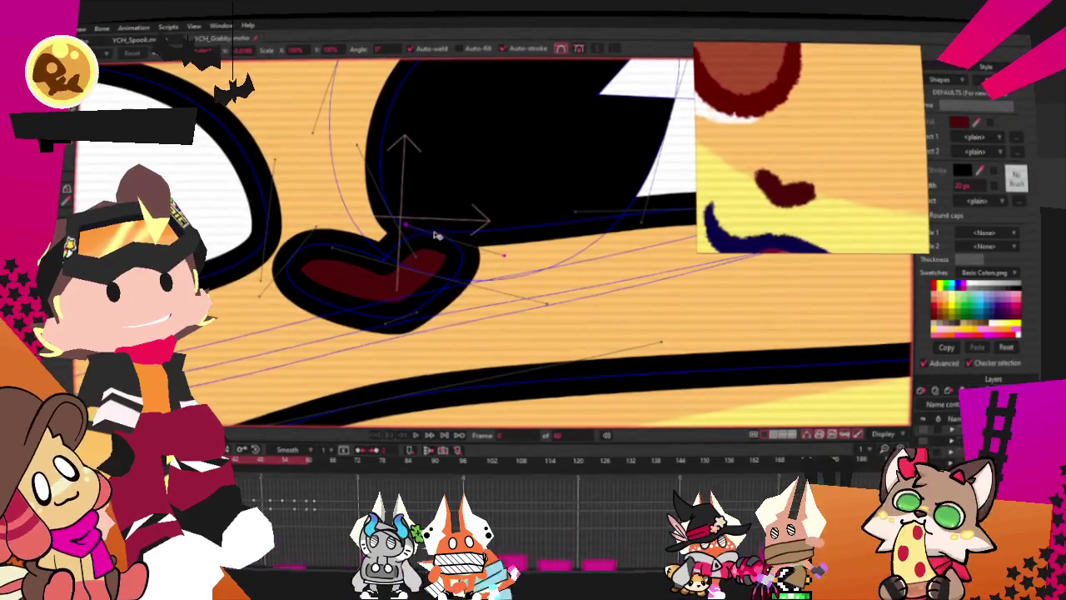
Switch between the Magnet and point-editing tools while zooming around the paws
{"action": "key", "text": "x"}
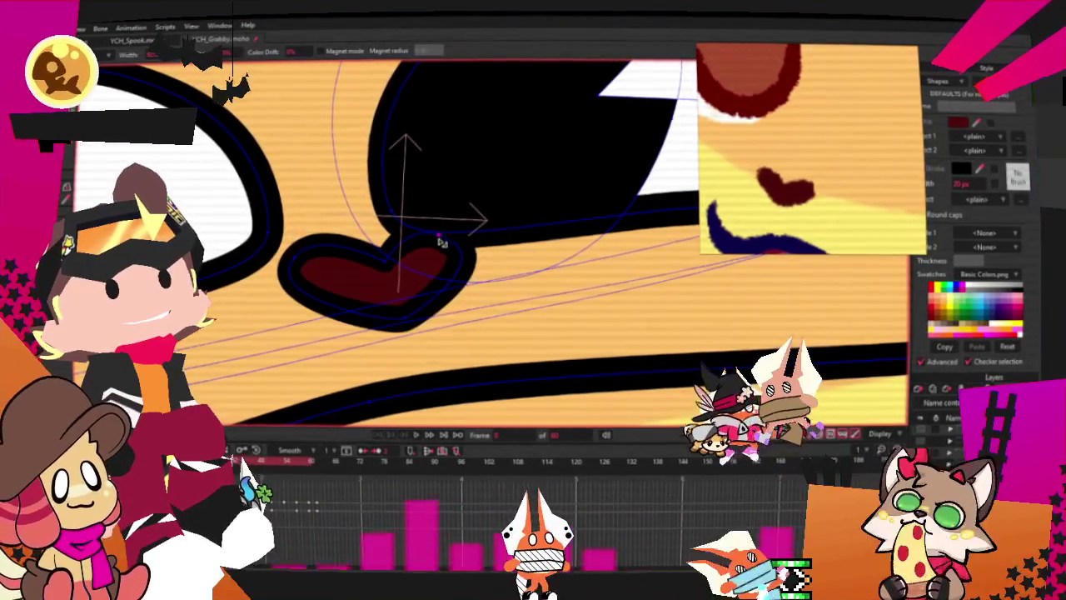
{"action": "scroll", "coordinate": [442, 246], "scroll_direction": "down", "scroll_amount": 3}
{"action": "scroll", "coordinate": [442, 250], "scroll_direction": "down", "scroll_amount": 2}
{"action": "scroll", "coordinate": [408, 316], "scroll_direction": "down", "scroll_amount": 1}
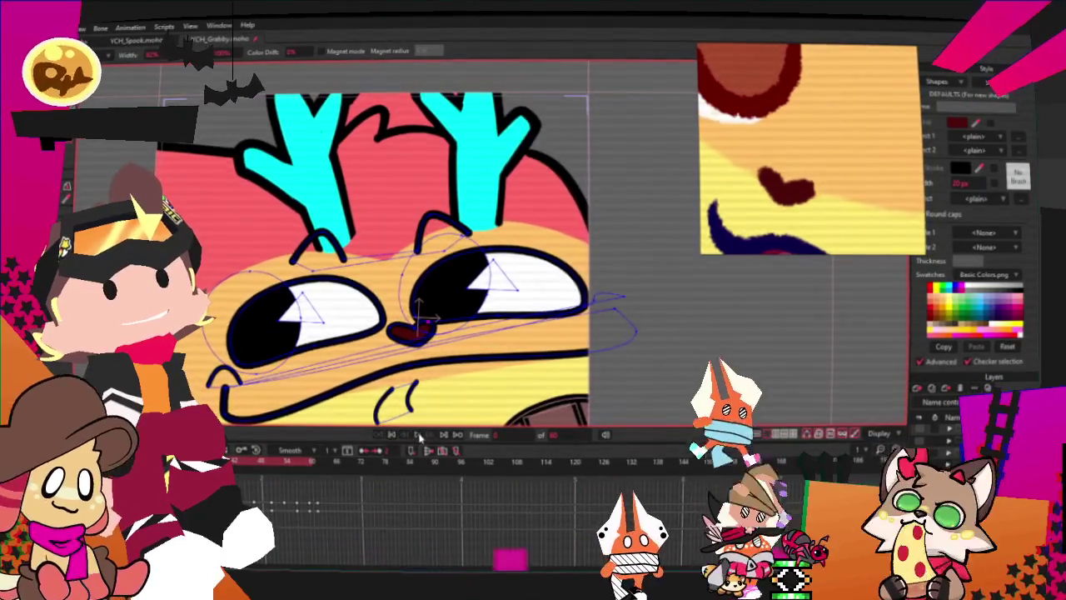
{"action": "scroll", "coordinate": [400, 333], "scroll_direction": "down", "scroll_amount": 3}
{"action": "scroll", "coordinate": [391, 341], "scroll_direction": "up", "scroll_amount": 2}
{"action": "scroll", "coordinate": [391, 348], "scroll_direction": "down", "scroll_amount": 2}
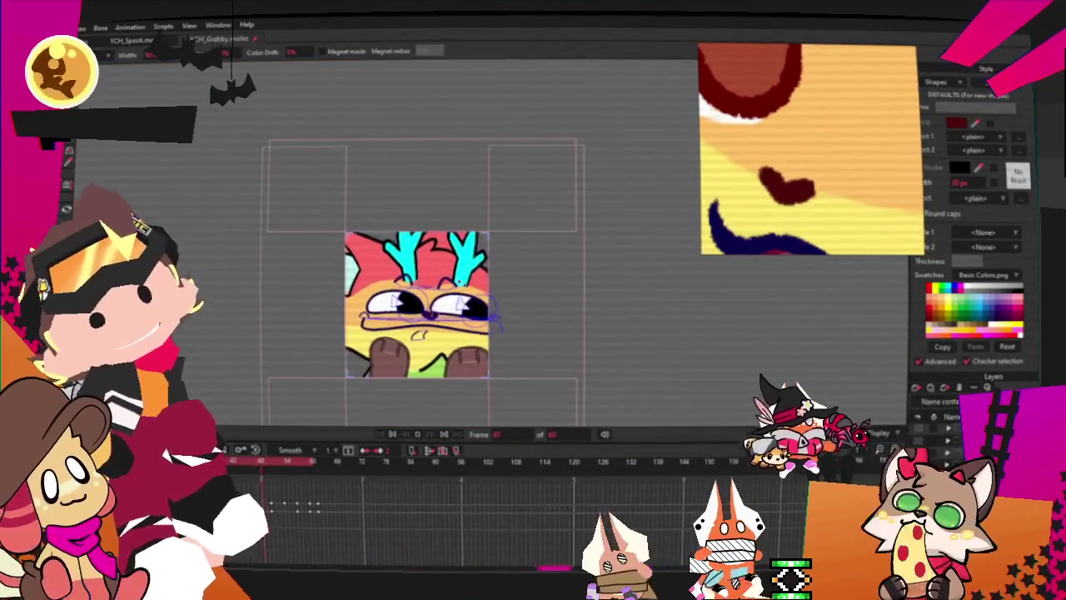
{"action": "scroll", "coordinate": [425, 387], "scroll_direction": "up", "scroll_amount": 3}
{"action": "scroll", "coordinate": [425, 387], "scroll_direction": "down", "scroll_amount": 3}
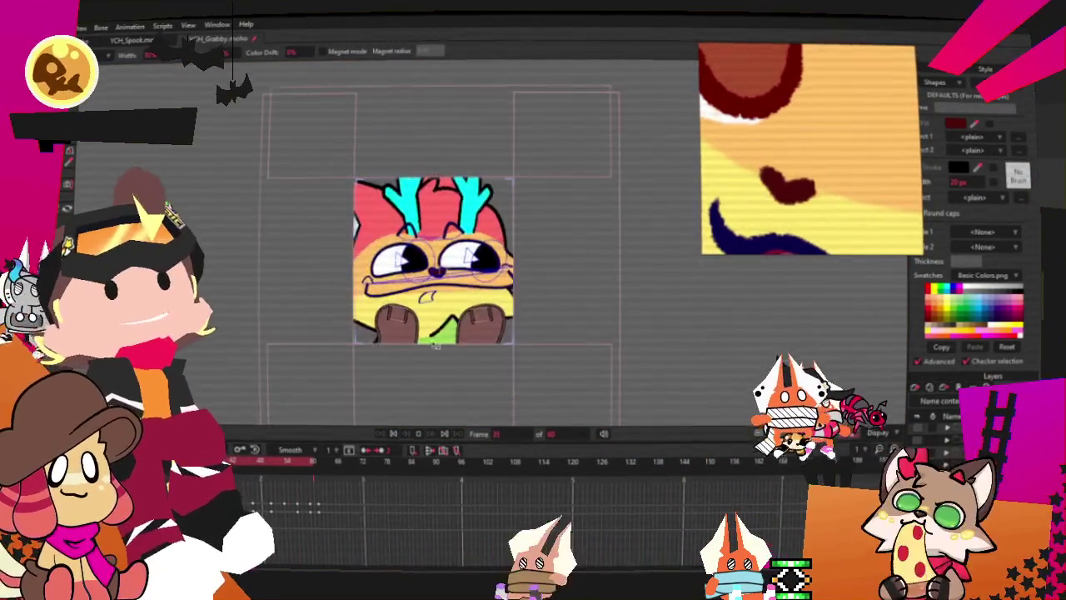
{"action": "scroll", "coordinate": [425, 387], "scroll_direction": "up", "scroll_amount": 2}
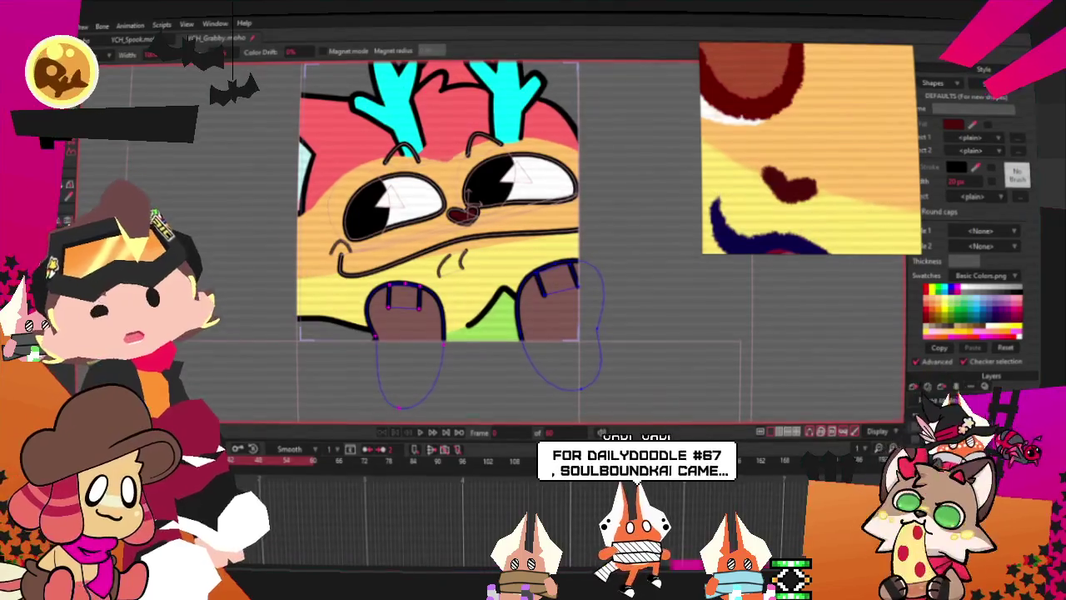
{"action": "key", "text": "g"}
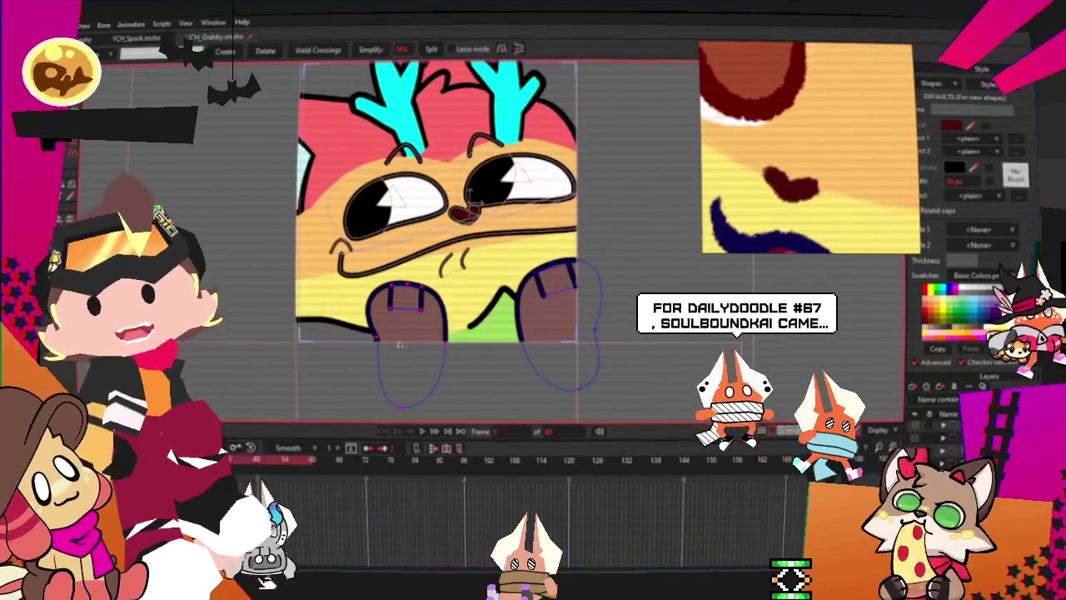
{"action": "scroll", "coordinate": [399, 344], "scroll_direction": "up", "scroll_amount": 3}
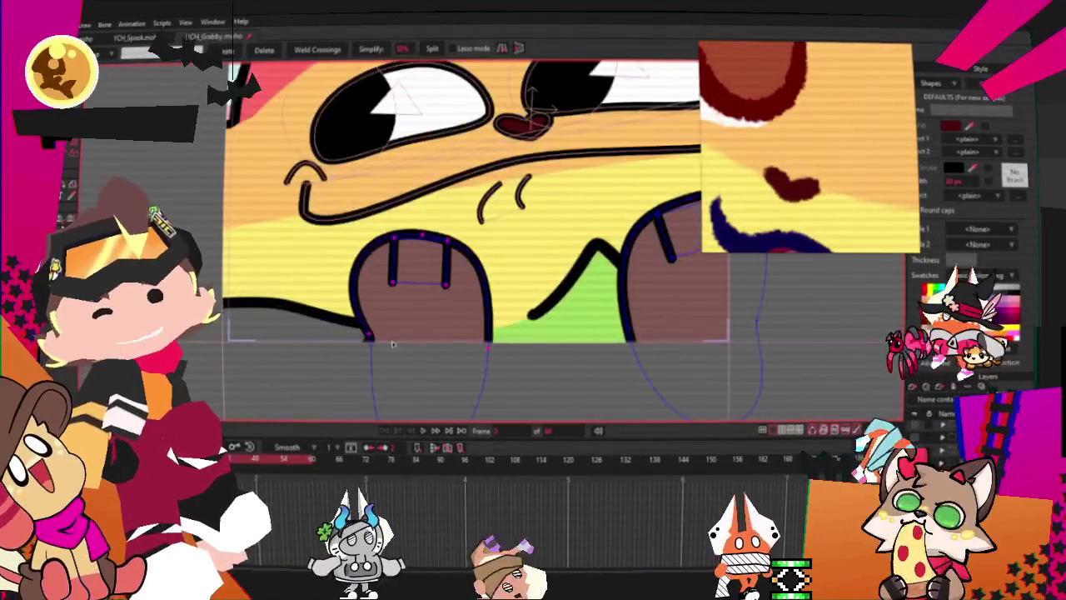
{"action": "scroll", "coordinate": [393, 344], "scroll_direction": "down", "scroll_amount": 3}
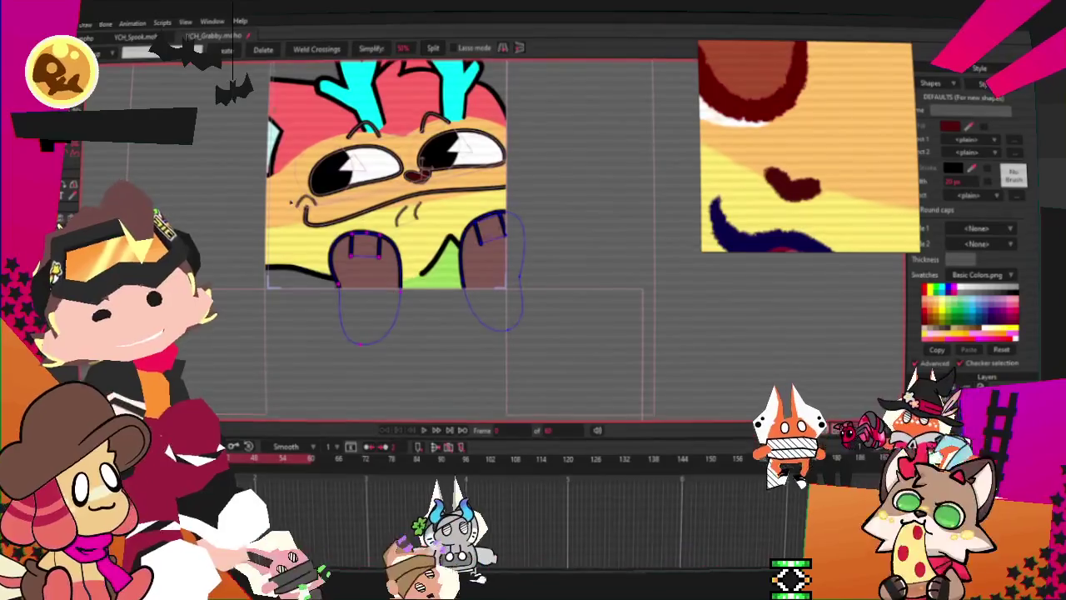
{"action": "key", "text": "f"}
{"action": "scroll", "coordinate": [329, 266], "scroll_direction": "up", "scroll_amount": 2}
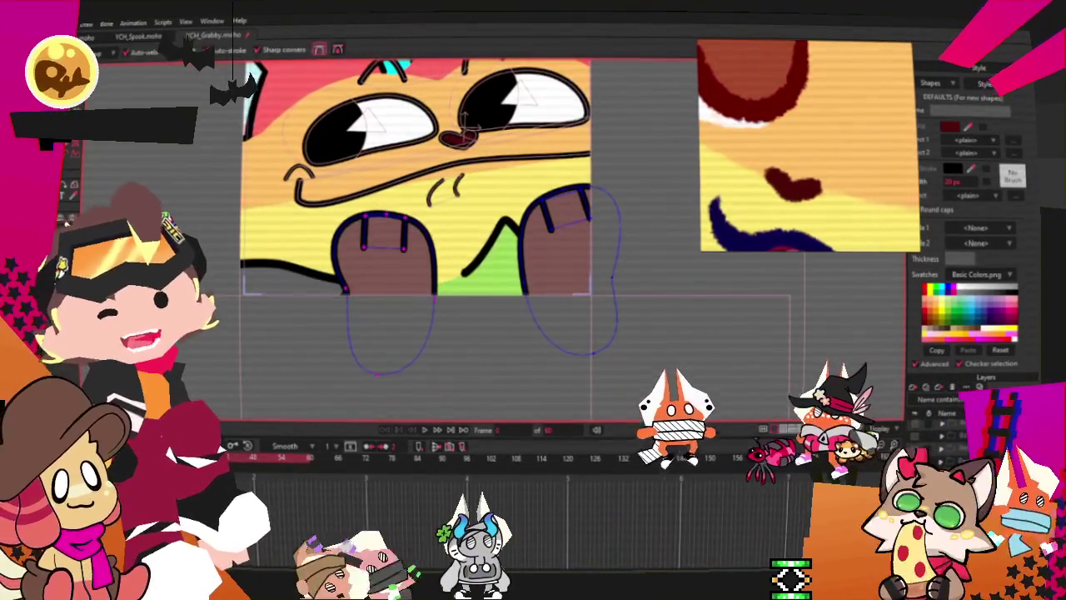
{"action": "scroll", "coordinate": [432, 310], "scroll_direction": "up", "scroll_amount": 3}
Select both paw fills at once with Select Shape and Select All
{"action": "key", "text": "t"}
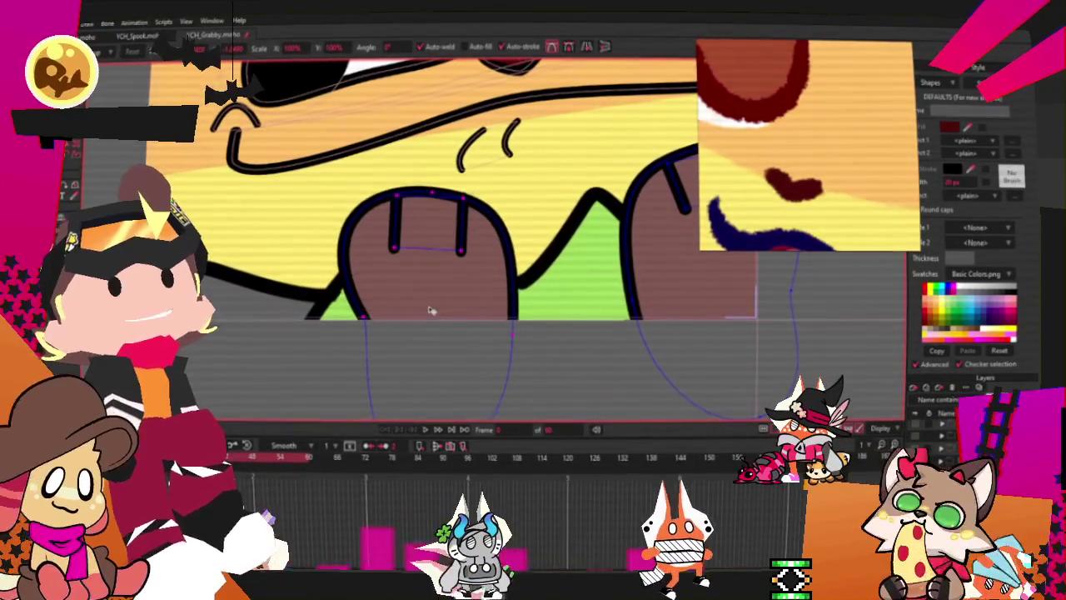
{"action": "key", "text": "ctrl+a"}
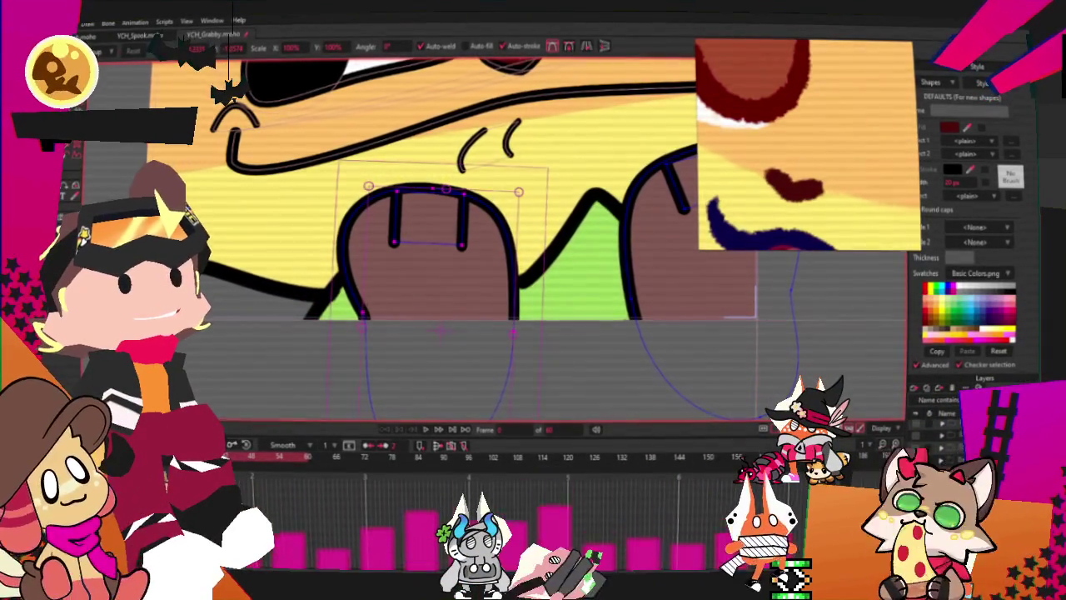
{"action": "key", "text": "q"}
{"action": "key", "text": "ctrl+a"}
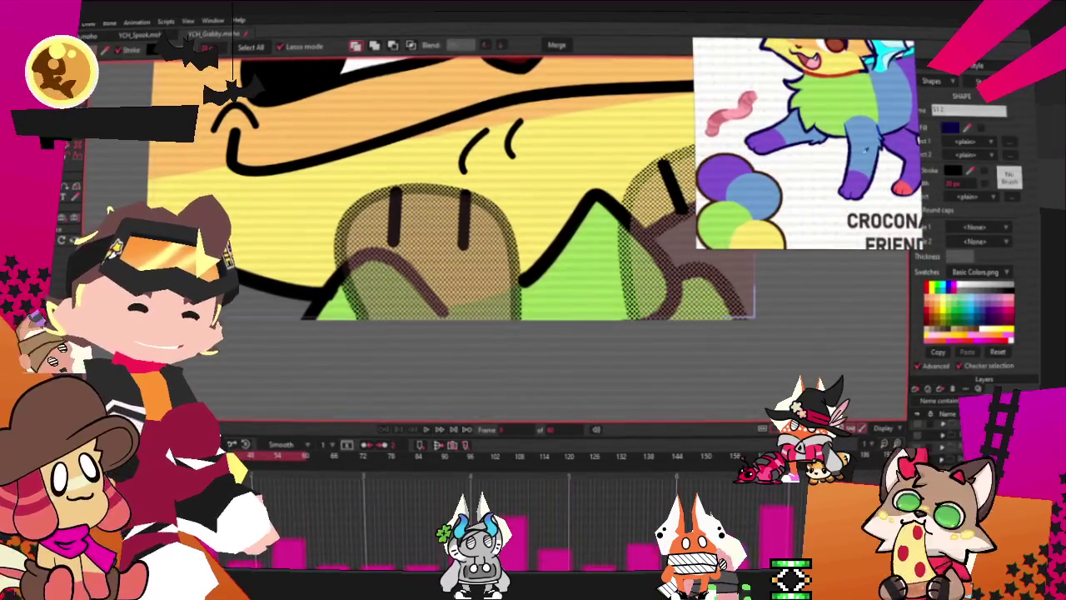
Fill both selected paw shapes with the purple Basic Colors swatch
{"action": "left_click", "coordinate": [1000, 313]}
{"action": "scroll", "coordinate": [630, 296], "scroll_direction": "down", "scroll_amount": 3}
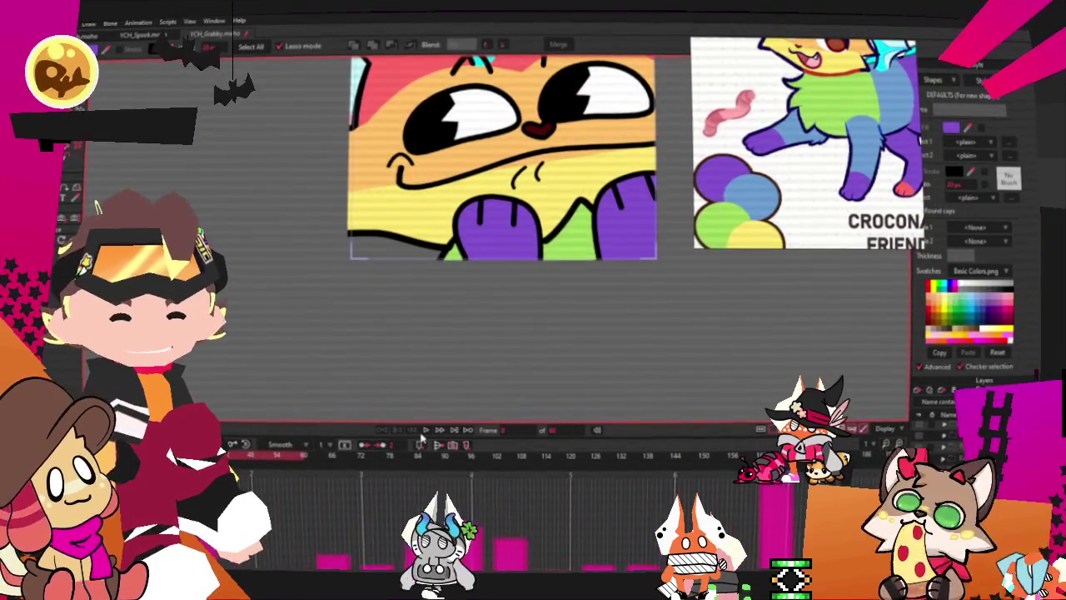
{"action": "scroll", "coordinate": [416, 367], "scroll_direction": "down", "scroll_amount": 5}
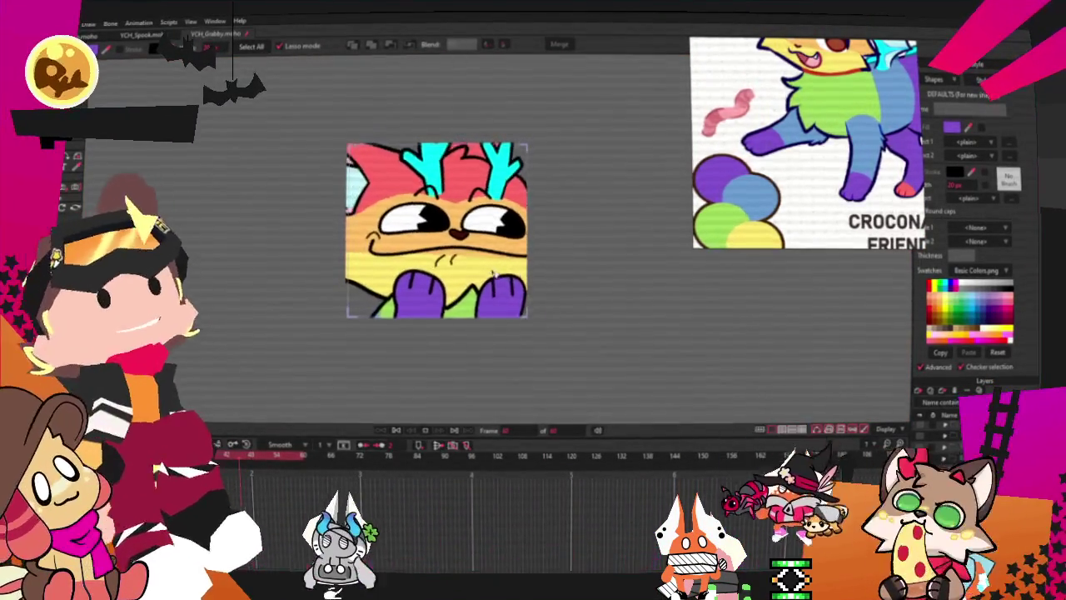
{"action": "scroll", "coordinate": [494, 272], "scroll_direction": "up", "scroll_amount": 3}
{"action": "scroll", "coordinate": [349, 212], "scroll_direction": "down", "scroll_amount": 3}
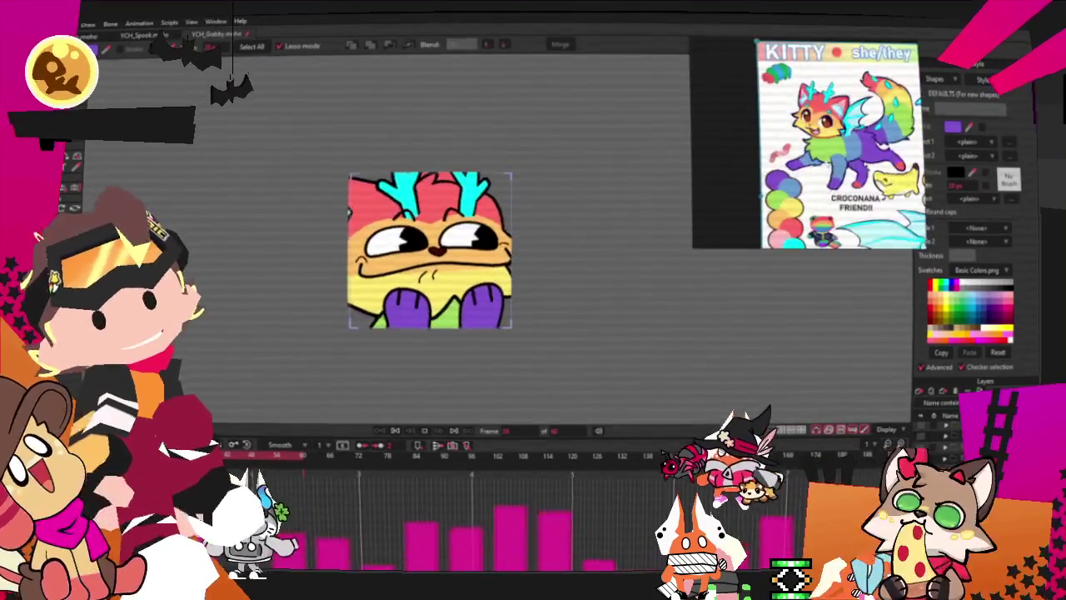
{"action": "scroll", "coordinate": [439, 215], "scroll_direction": "up", "scroll_amount": 2}
{"action": "scroll", "coordinate": [439, 215], "scroll_direction": "up", "scroll_amount": 1}
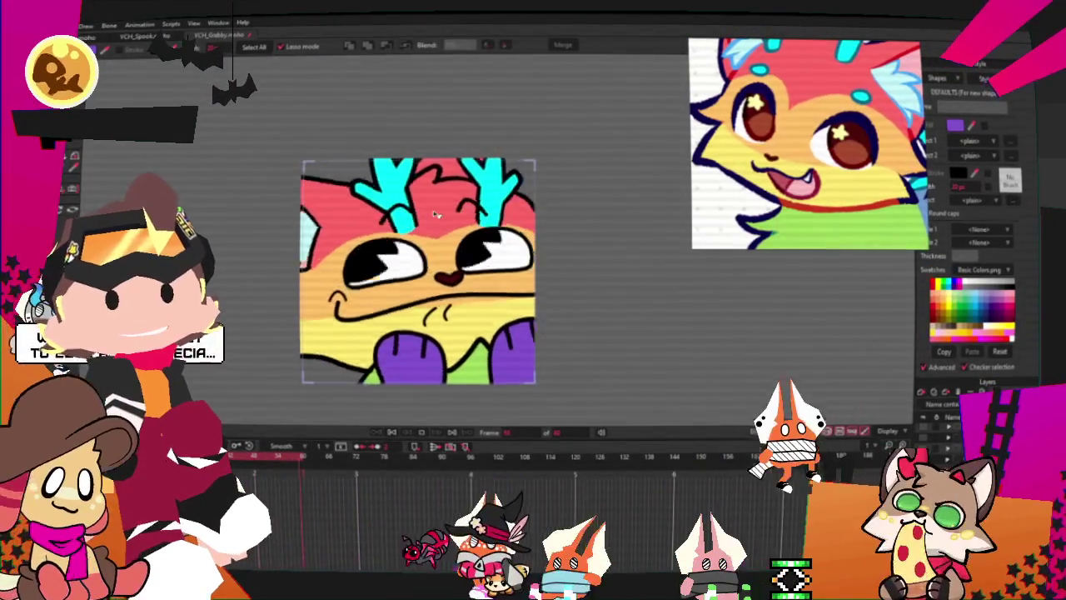
Stop the animation so the cat holds a single pose
{"action": "scroll", "coordinate": [419, 195], "scroll_direction": "up", "scroll_amount": 1}
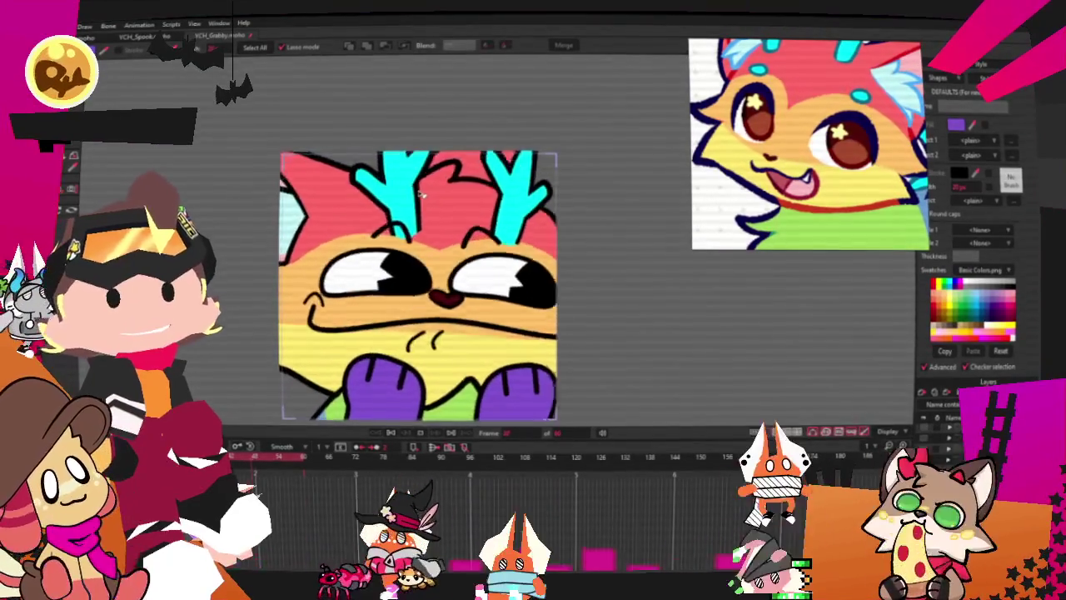
{"action": "left_click", "coordinate": [391, 435]}
{"action": "scroll", "coordinate": [389, 304], "scroll_direction": "up", "scroll_amount": 2}
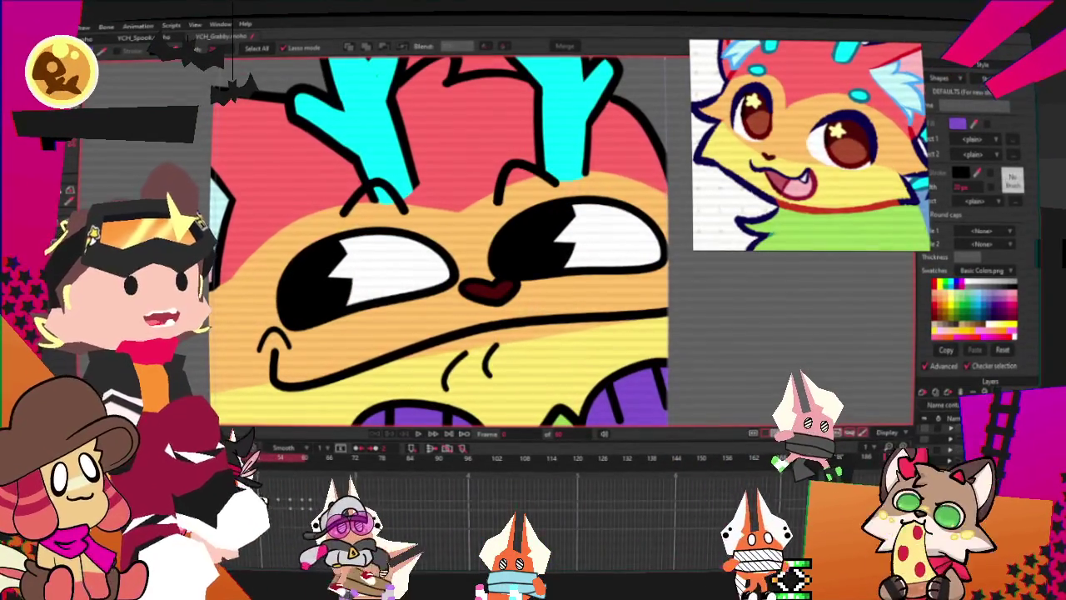
Recolour the eye fill shapes dark red, keeping the white highlights
{"action": "key", "text": "Delete"}
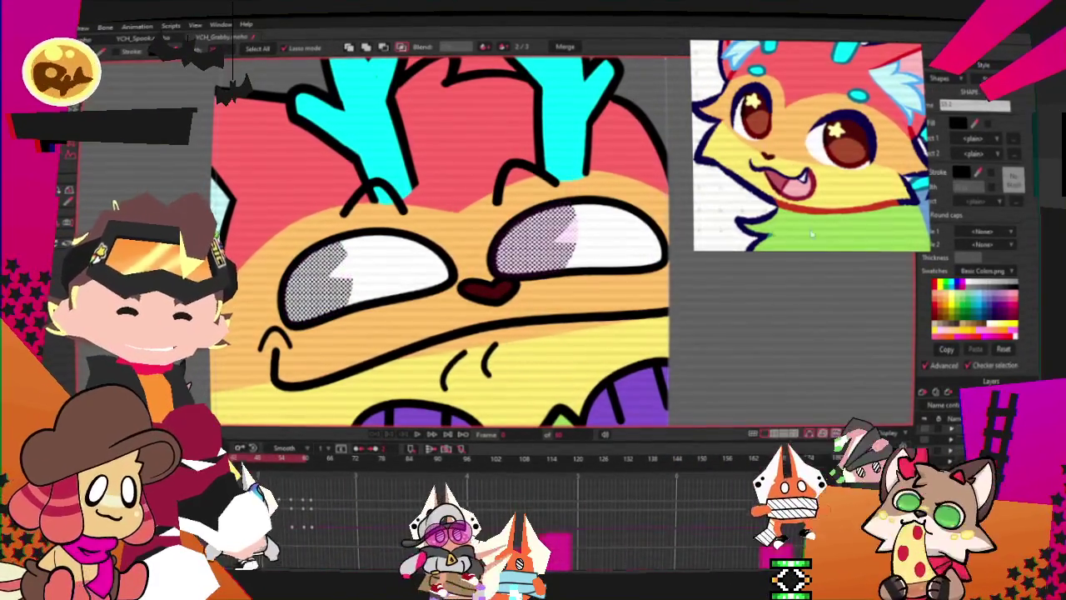
{"action": "scroll", "coordinate": [835, 139], "scroll_direction": "up", "scroll_amount": 3}
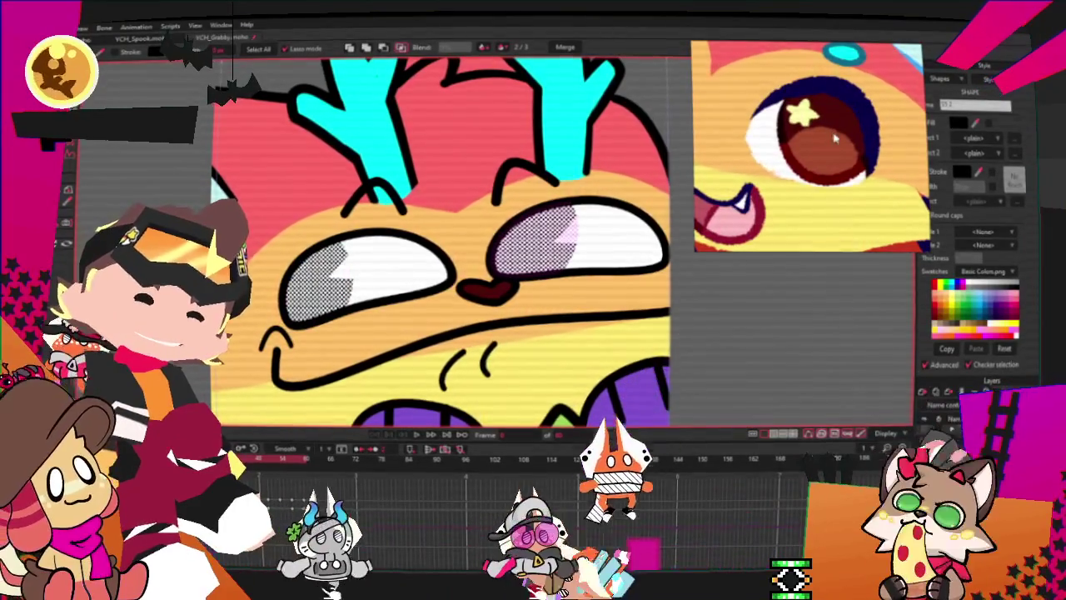
{"action": "scroll", "coordinate": [663, 248], "scroll_direction": "down", "scroll_amount": 2}
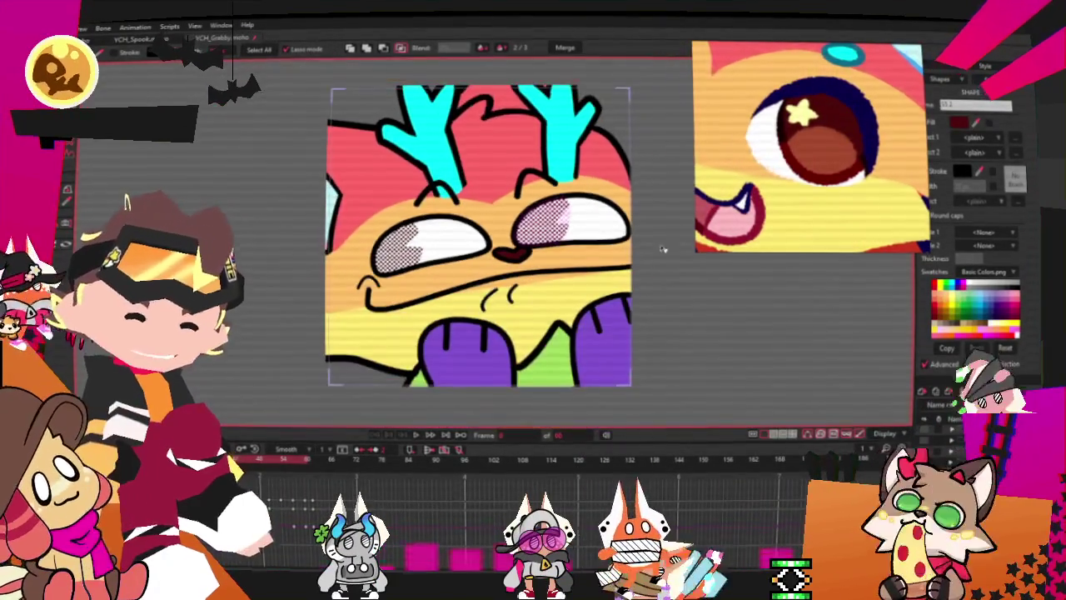
{"action": "left_click", "coordinate": [696, 372]}
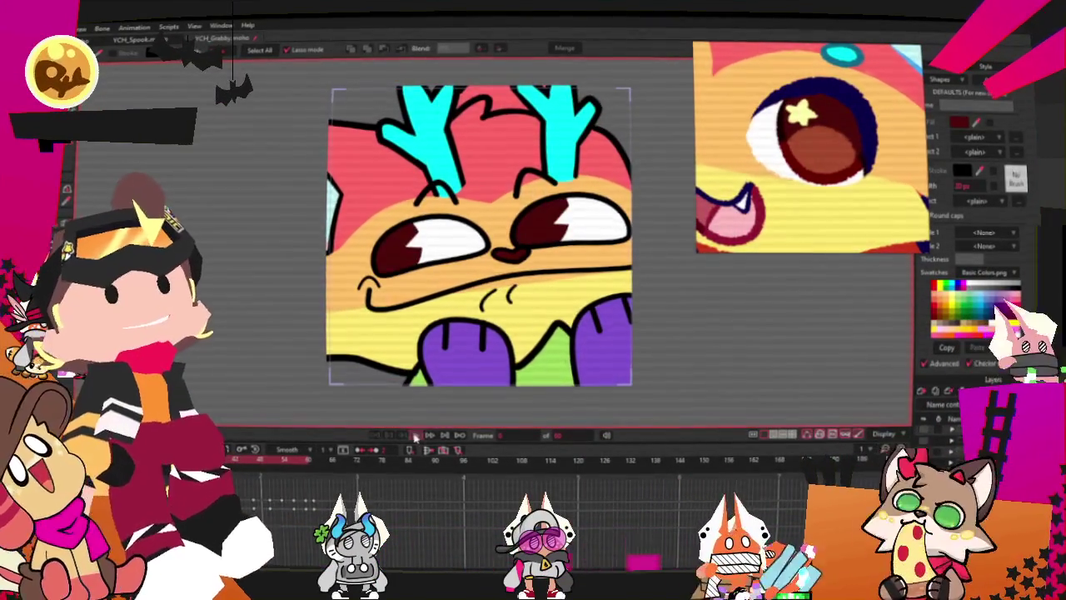
{"action": "scroll", "coordinate": [525, 274], "scroll_direction": "down", "scroll_amount": 2}
{"action": "scroll", "coordinate": [526, 274], "scroll_direction": "down", "scroll_amount": 2}
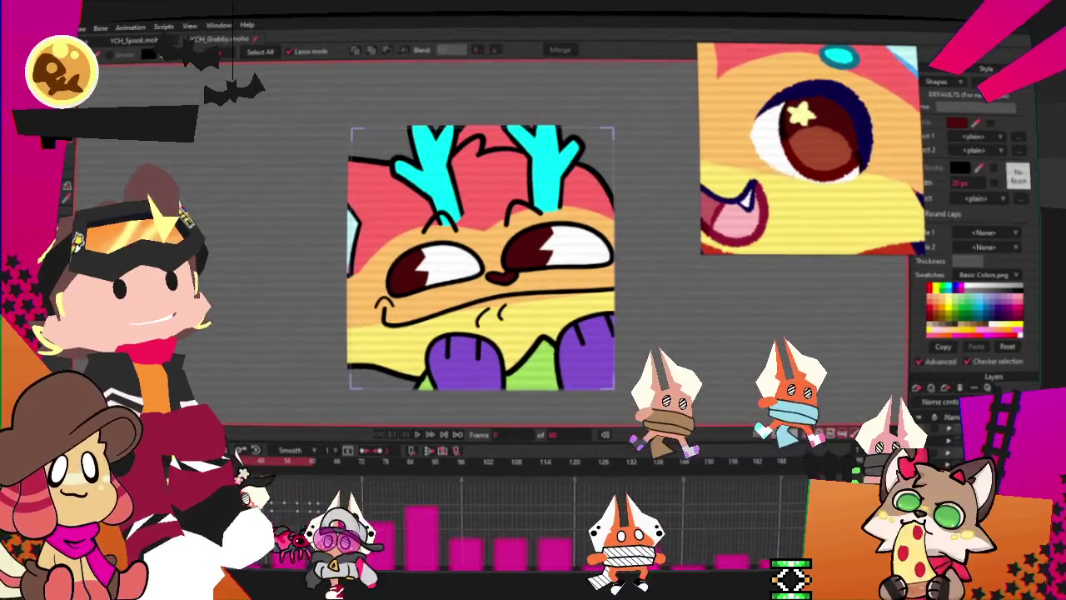
Replay the cat animation twice to review its motion
{"action": "key", "text": "t"}
{"action": "scroll", "coordinate": [553, 276], "scroll_direction": "up", "scroll_amount": 3}
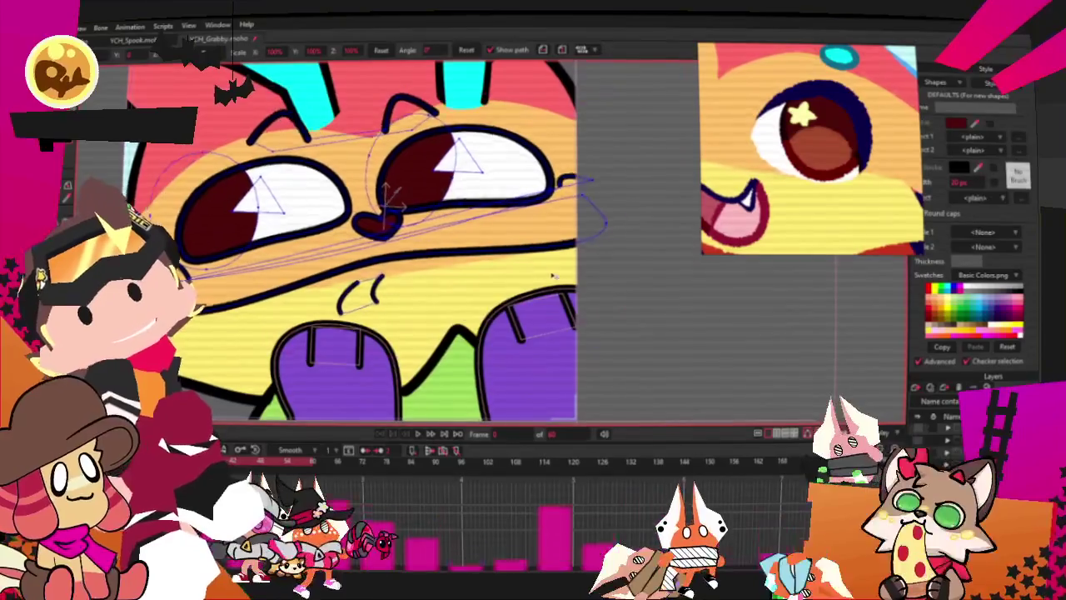
{"action": "scroll", "coordinate": [552, 276], "scroll_direction": "down", "scroll_amount": 3}
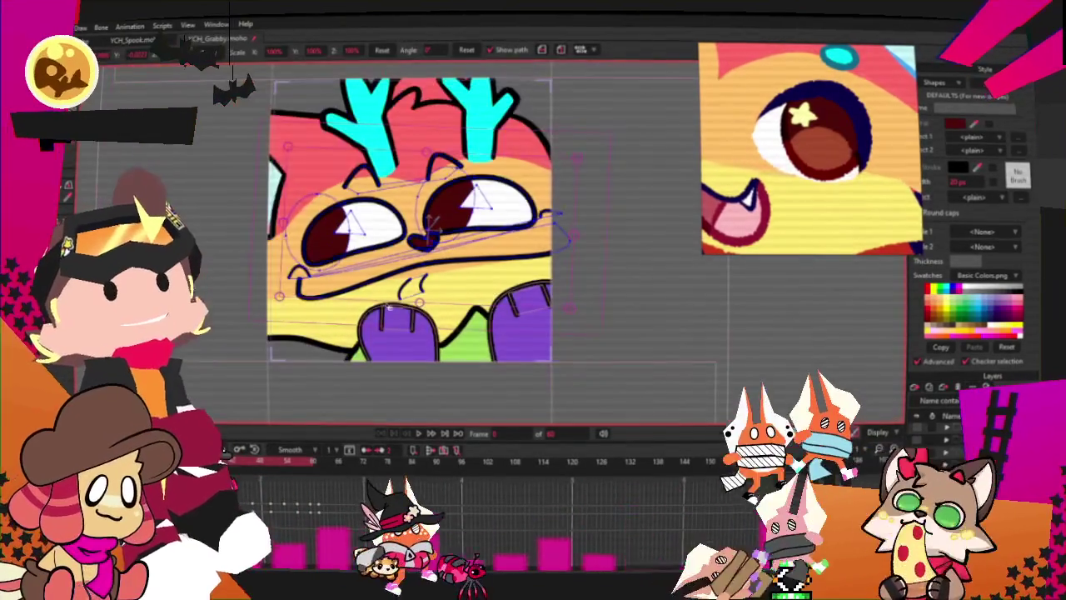
{"action": "left_click", "coordinate": [424, 441]}
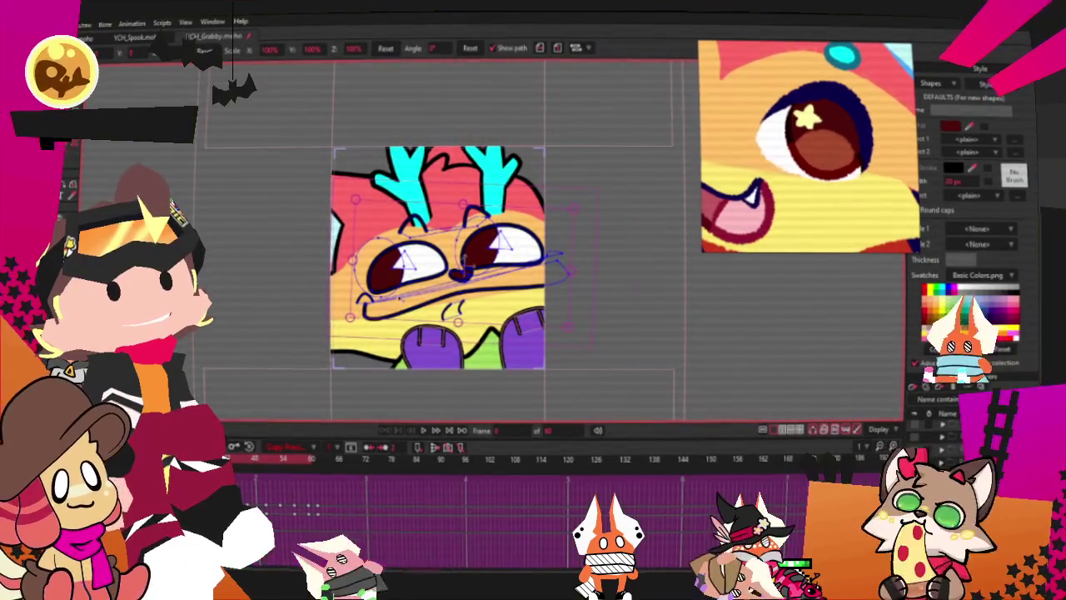
{"action": "scroll", "coordinate": [468, 268], "scroll_direction": "up", "scroll_amount": 3}
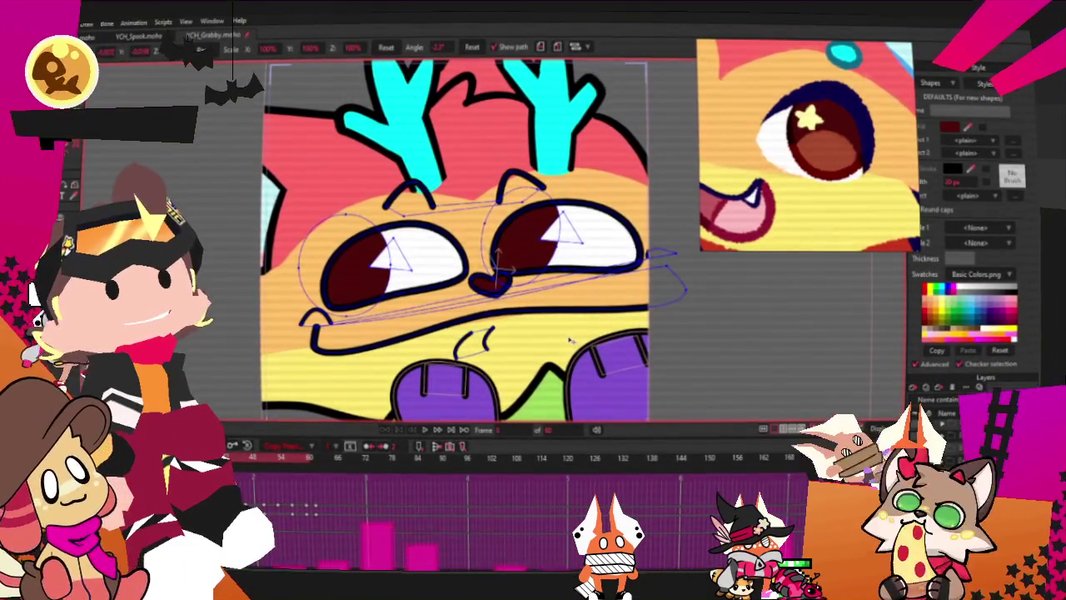
{"action": "left_click", "coordinate": [429, 430]}
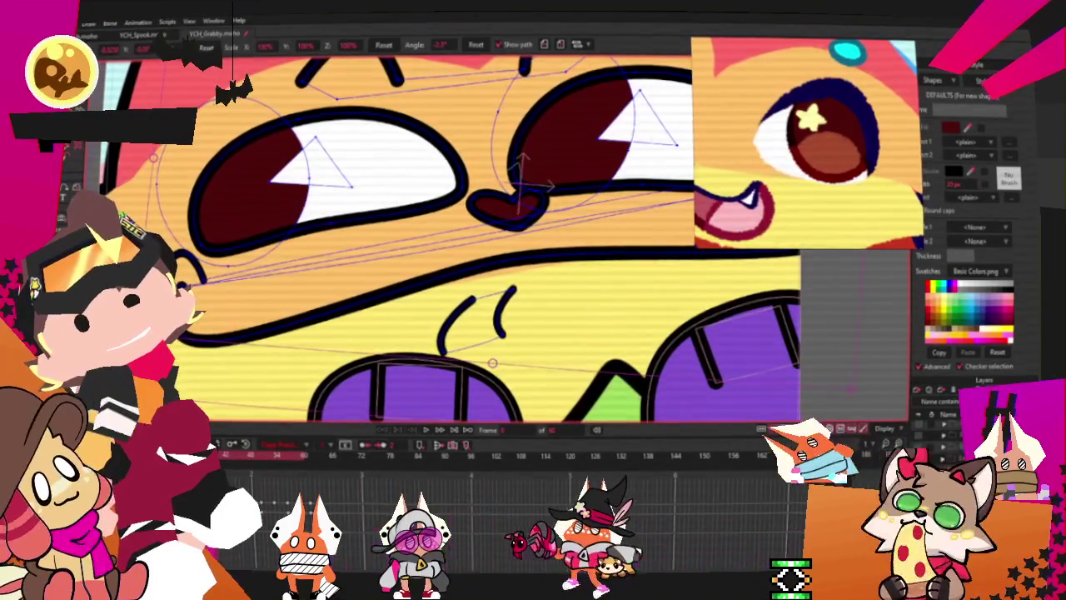
Draw a rectangle across the cat's mouth area and change its fill colour
{"action": "key", "text": "r"}
{"action": "left_click_drag", "start_coordinate": [376, 248], "coordinate": [620, 342]}
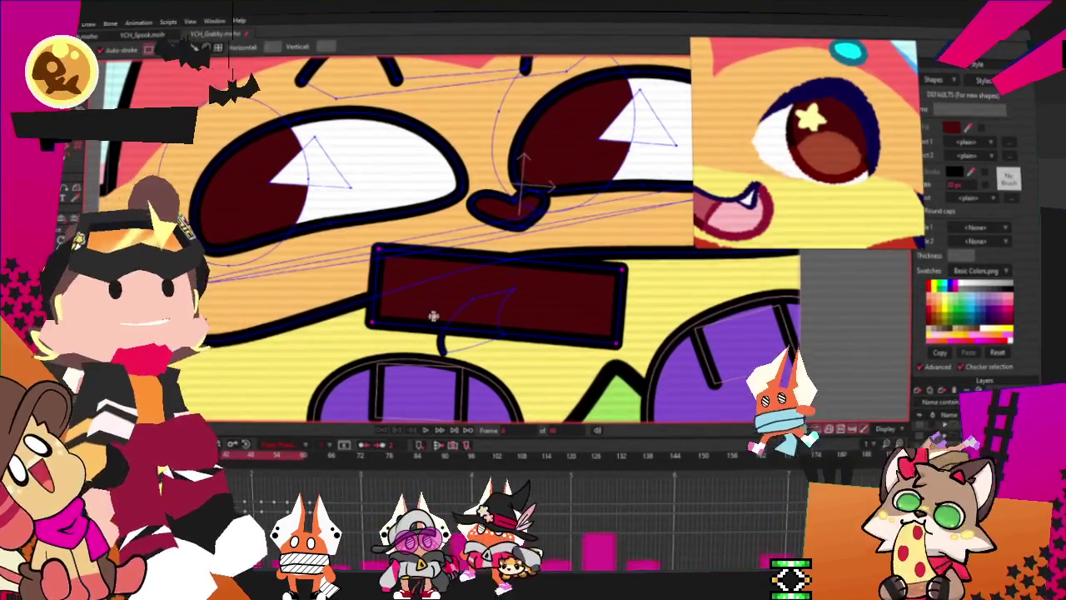
{"action": "key", "text": "q"}
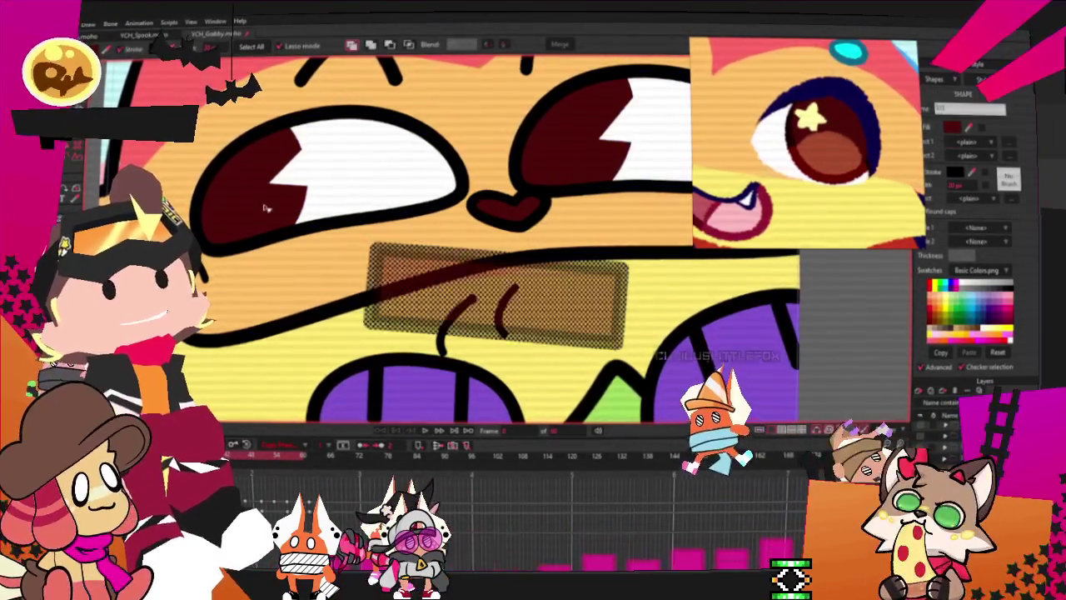
{"action": "left_click", "coordinate": [388, 99], "text": "ctrl"}
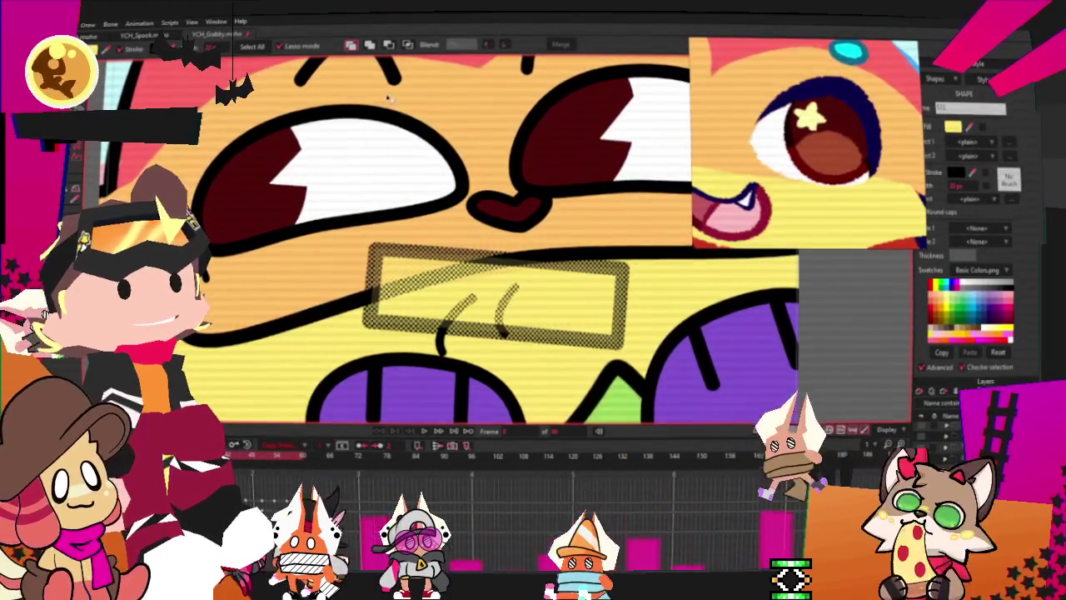
{"action": "key", "text": "Escape"}
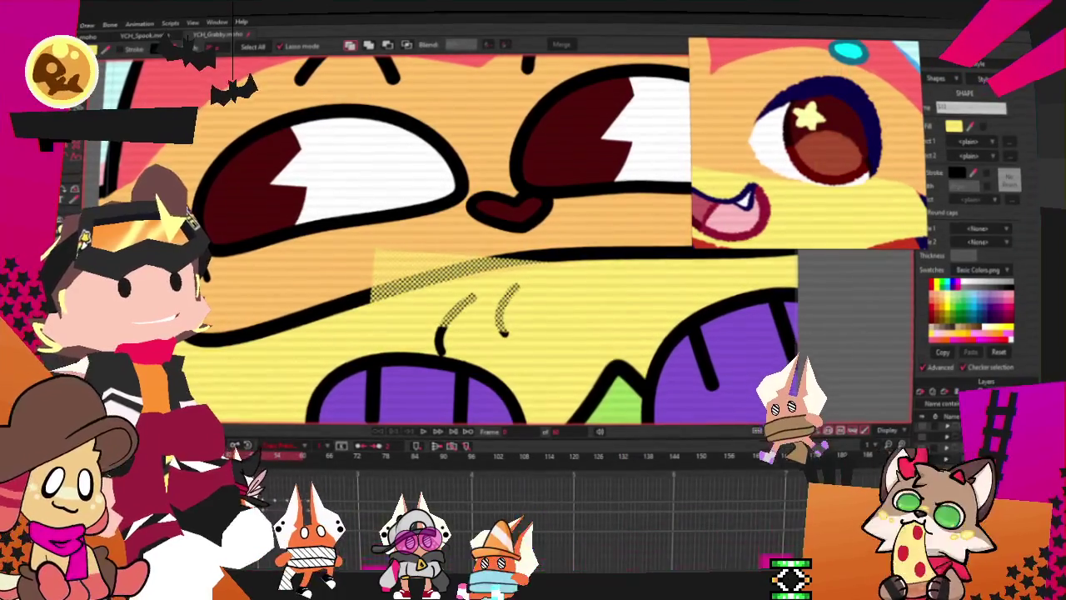
{"action": "key", "text": "t"}
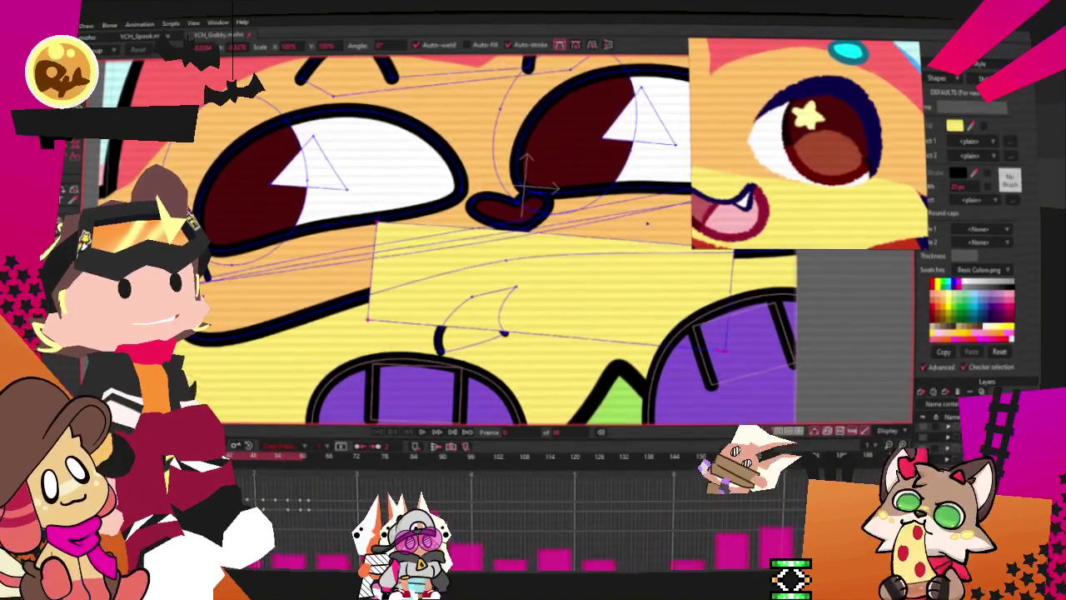
Zoom out and play the animation to preview the cat's motion
{"action": "key", "text": "q"}
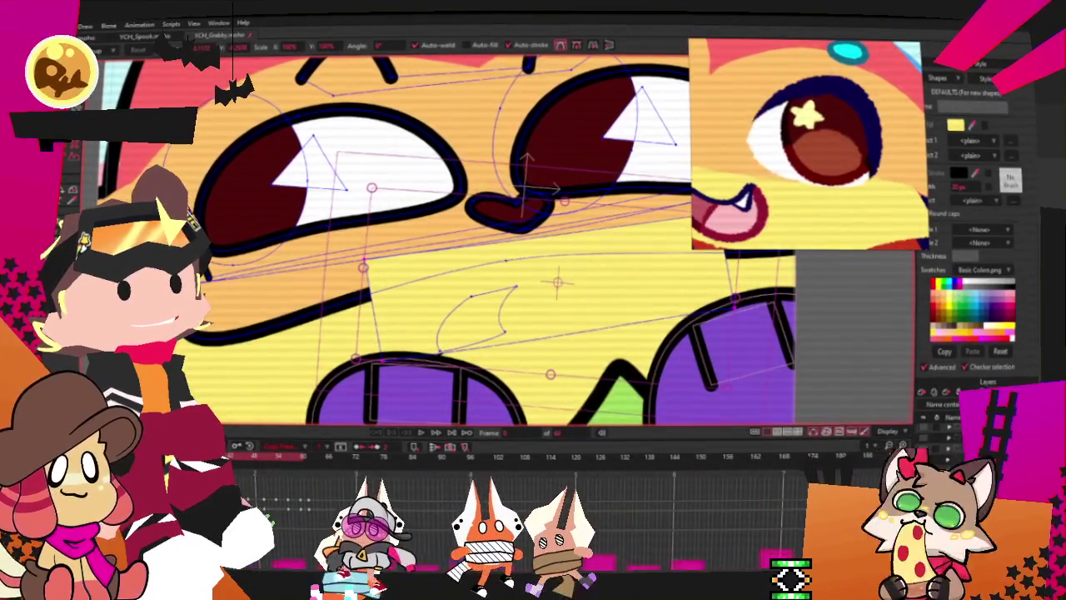
{"action": "scroll", "coordinate": [469, 290], "scroll_direction": "down", "scroll_amount": 4}
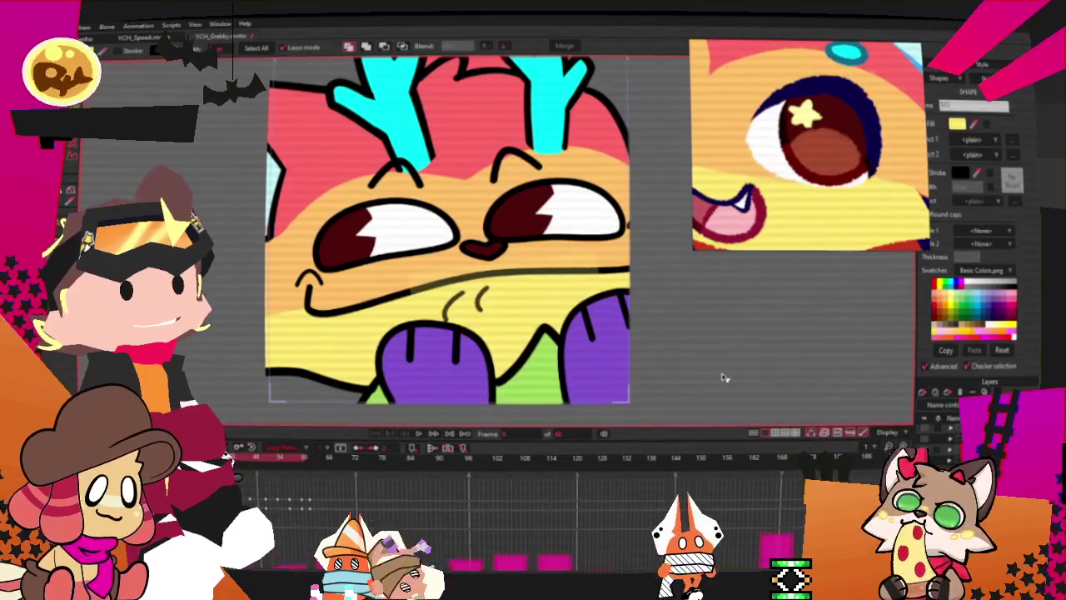
{"action": "left_click", "coordinate": [420, 436]}
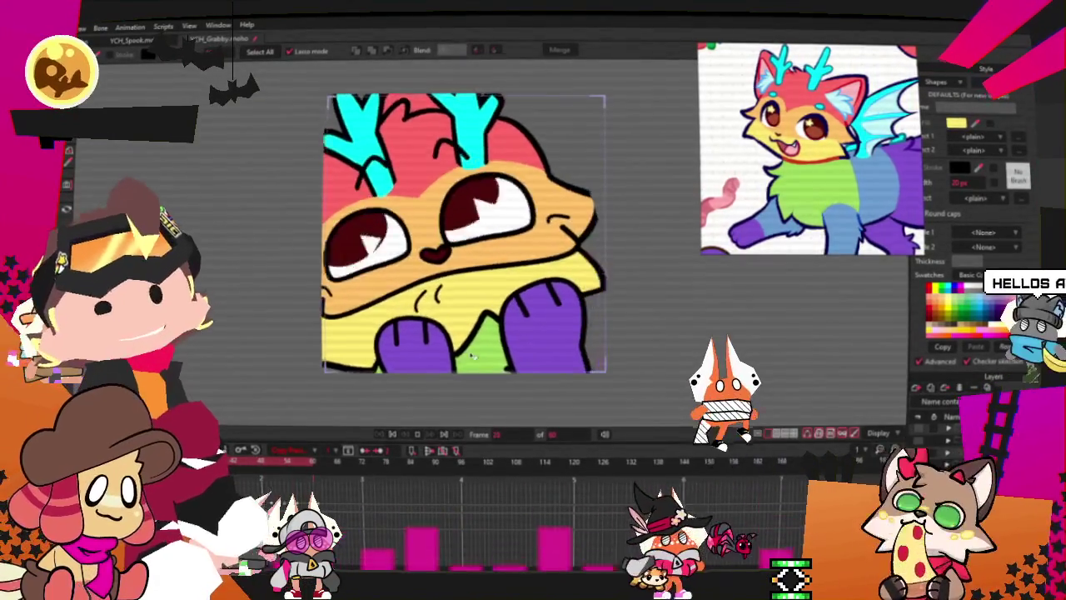
Move the left purple paw's points down and to the left, then replay the animation
{"action": "left_click", "coordinate": [392, 434]}
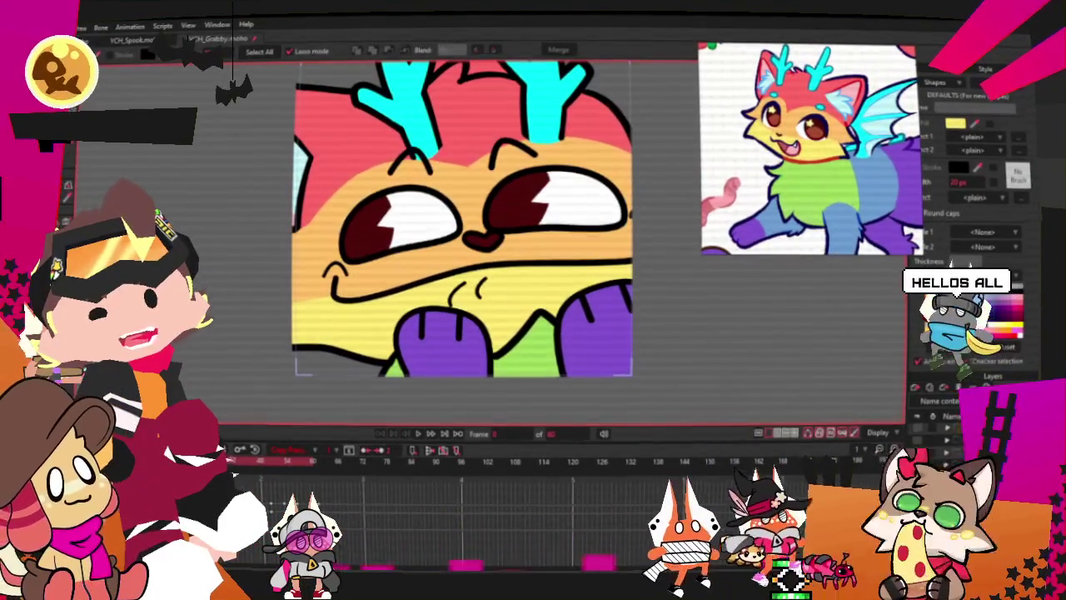
{"action": "left_click_drag", "start_coordinate": [500, 274], "coordinate": [541, 366]}
{"action": "scroll", "coordinate": [449, 220], "scroll_direction": "down", "scroll_amount": 3}
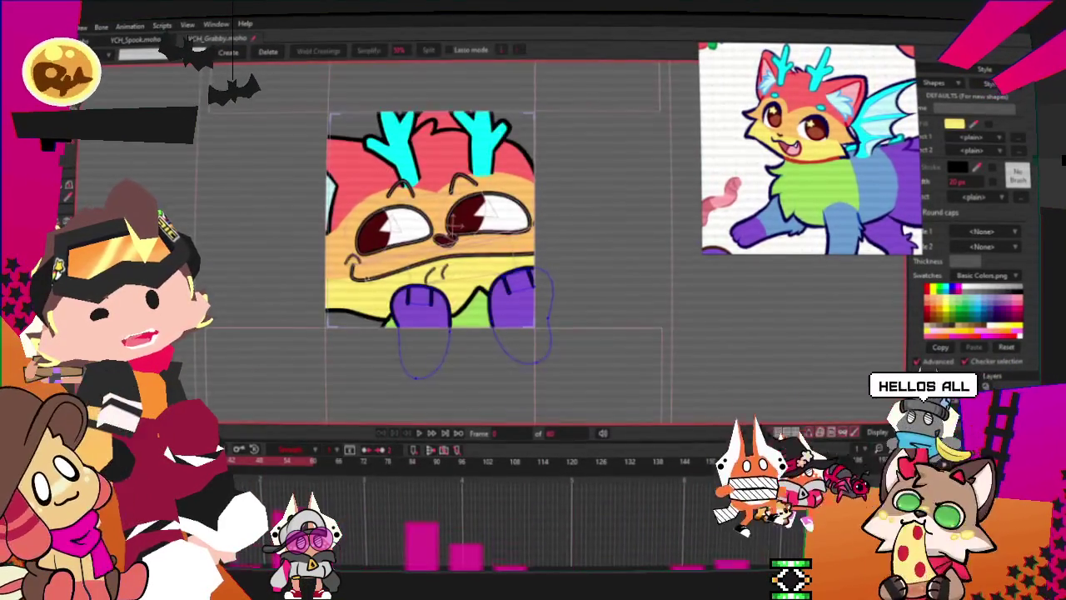
{"action": "key", "text": "t"}
{"action": "scroll", "coordinate": [446, 339], "scroll_direction": "up", "scroll_amount": 3}
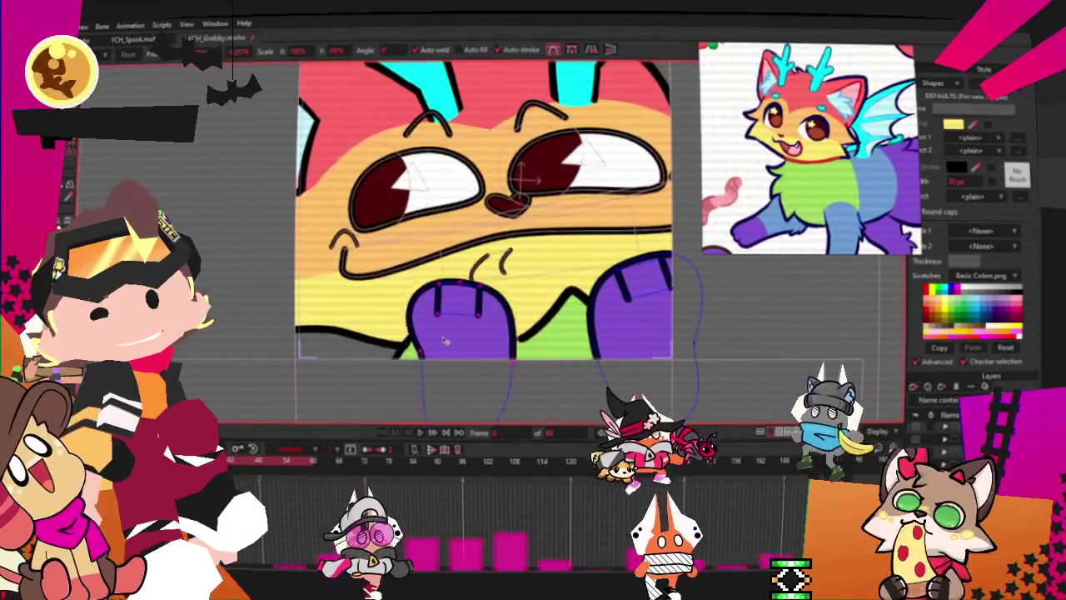
{"action": "left_click_drag", "start_coordinate": [446, 340], "coordinate": [427, 355]}
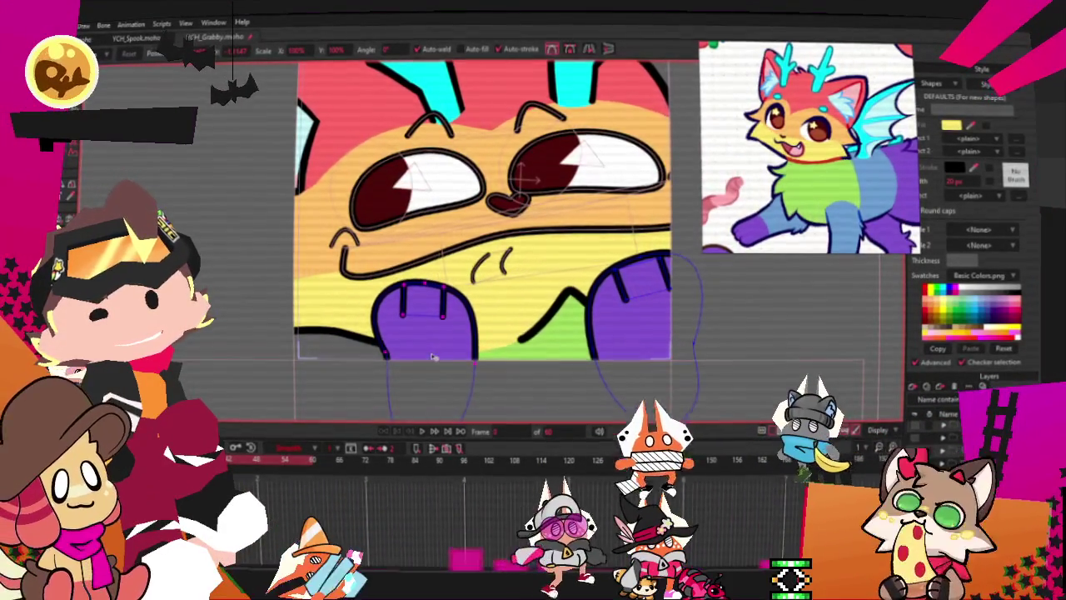
{"action": "left_click", "coordinate": [432, 356]}
{"action": "left_click", "coordinate": [423, 433]}
{"action": "scroll", "coordinate": [526, 310], "scroll_direction": "down", "scroll_amount": 3}
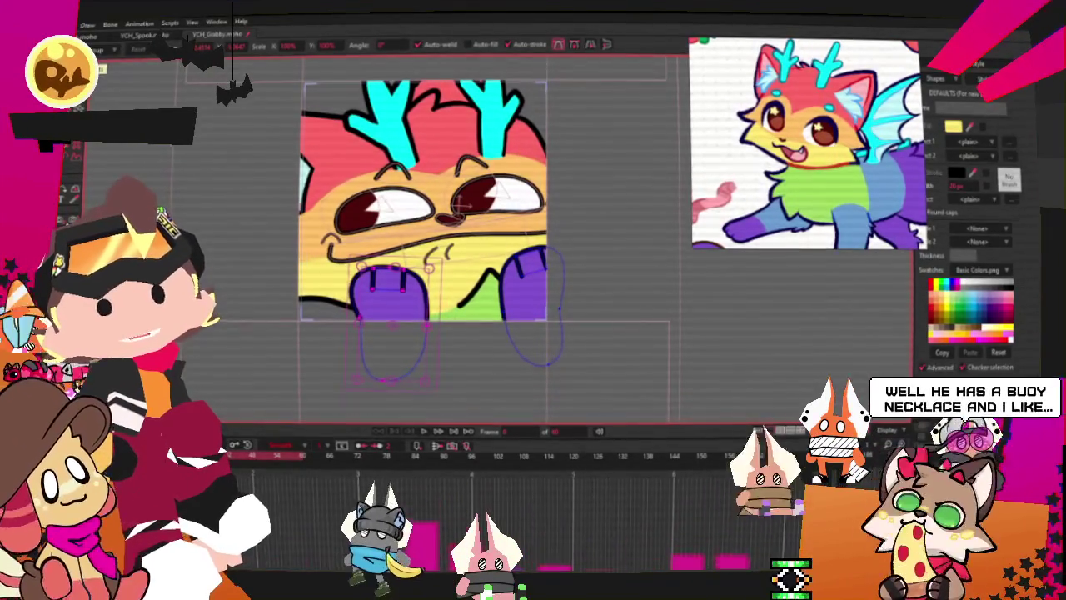
{"action": "key", "text": "alt+f"}
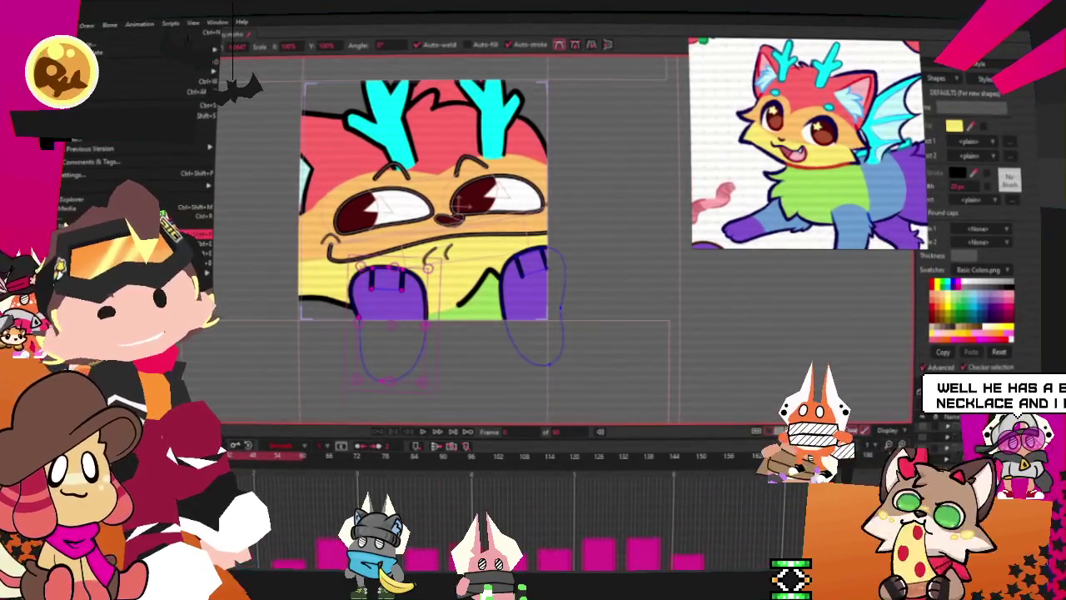
{"action": "key", "text": "Return"}
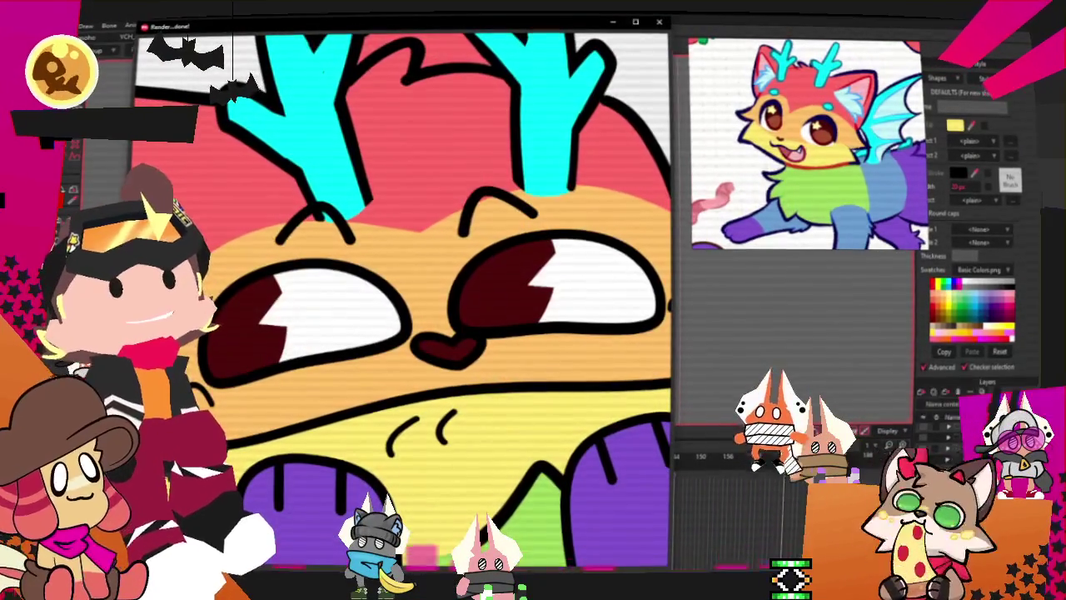
{"action": "left_click", "coordinate": [659, 22]}
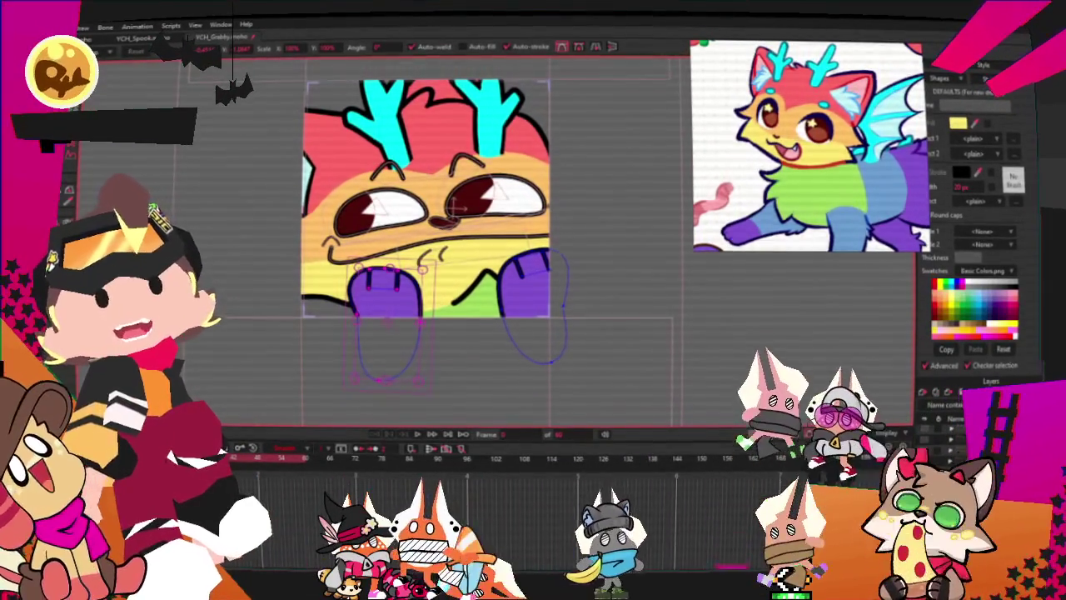
Narrow the ferret reference window and shift it to uncover the style settings
{"action": "key", "text": "alt+f"}
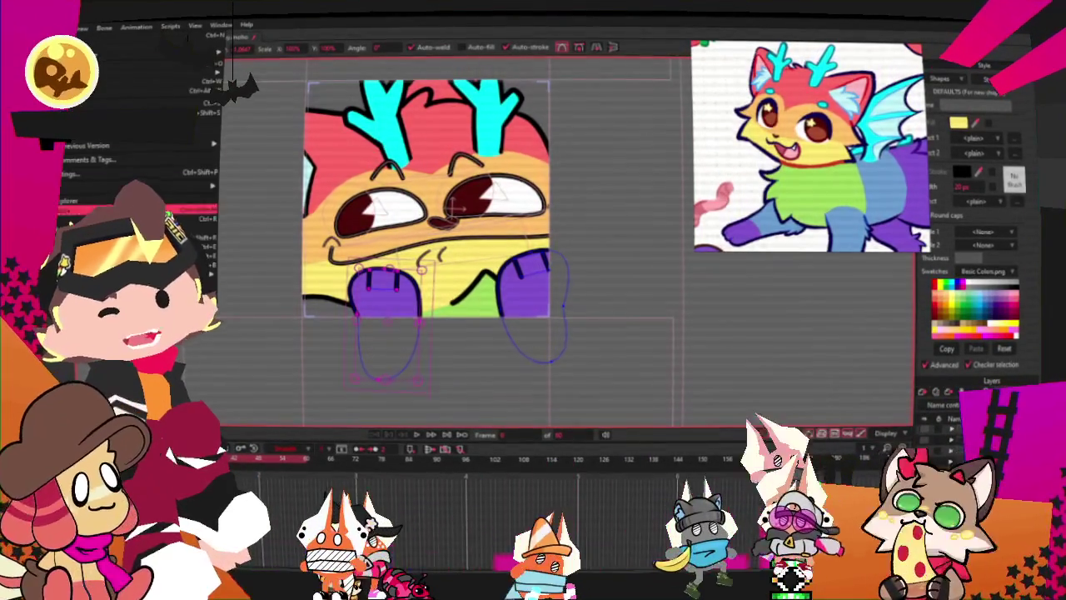
{"action": "key", "text": "Escape"}
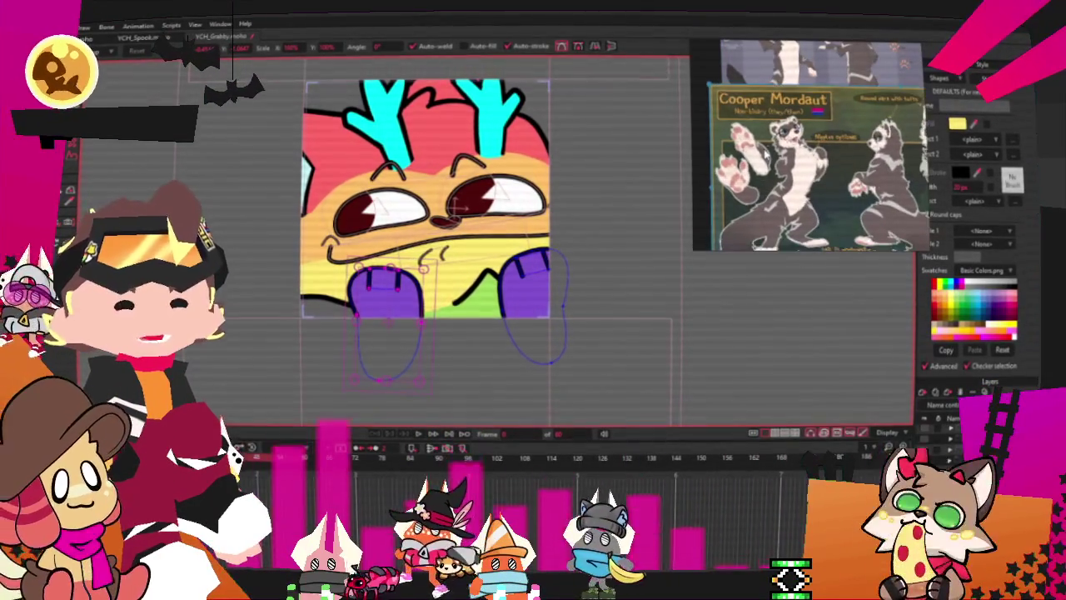
{"action": "scroll", "coordinate": [810, 132], "scroll_direction": "down", "scroll_amount": 2}
{"action": "scroll", "coordinate": [810, 132], "scroll_direction": "up", "scroll_amount": 2}
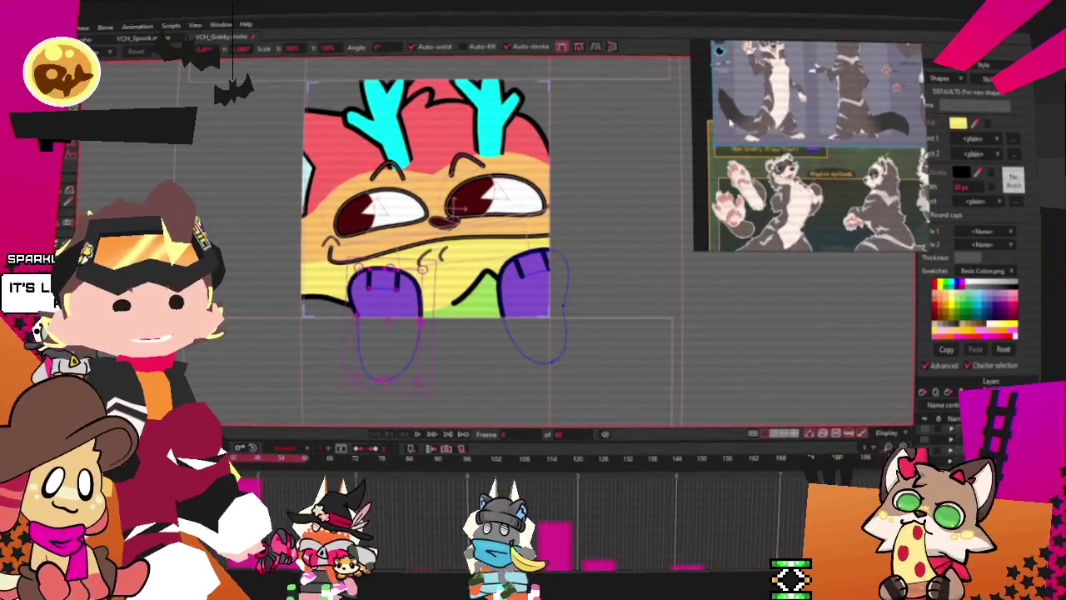
{"action": "scroll", "coordinate": [810, 132], "scroll_direction": "down", "scroll_amount": 1}
{"action": "scroll", "coordinate": [809, 132], "scroll_direction": "up", "scroll_amount": 2}
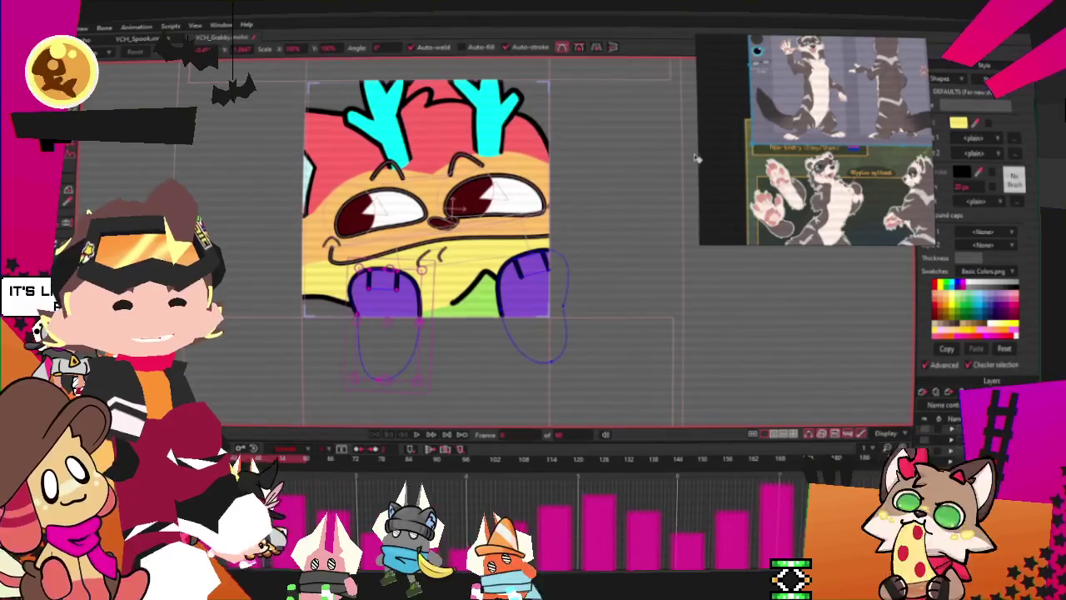
{"action": "left_click_drag", "start_coordinate": [721, 143], "coordinate": [756, 144]}
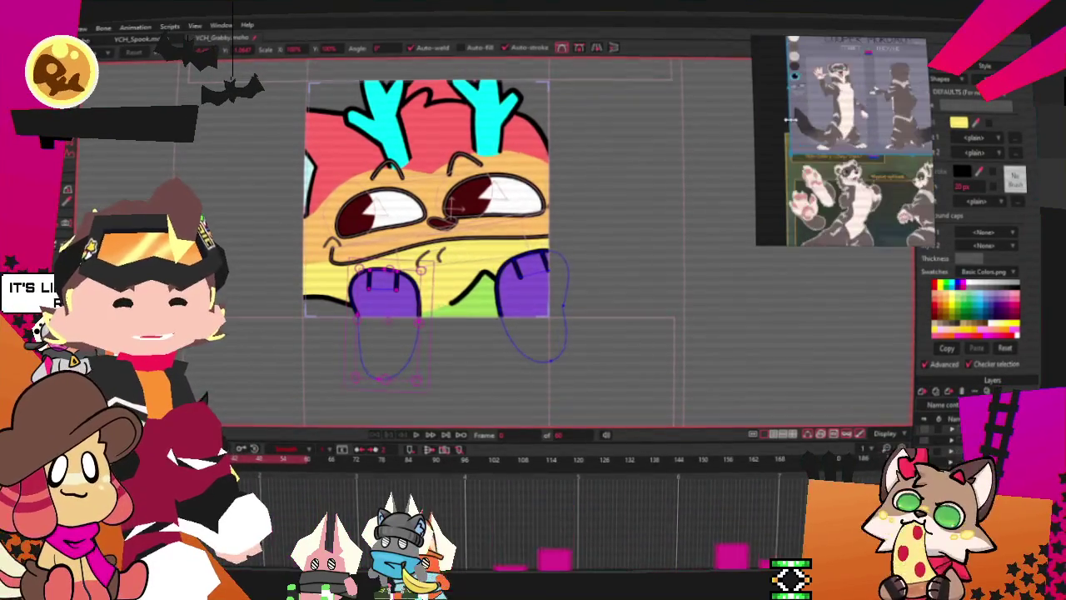
{"action": "scroll", "coordinate": [852, 142], "scroll_direction": "down", "scroll_amount": 1}
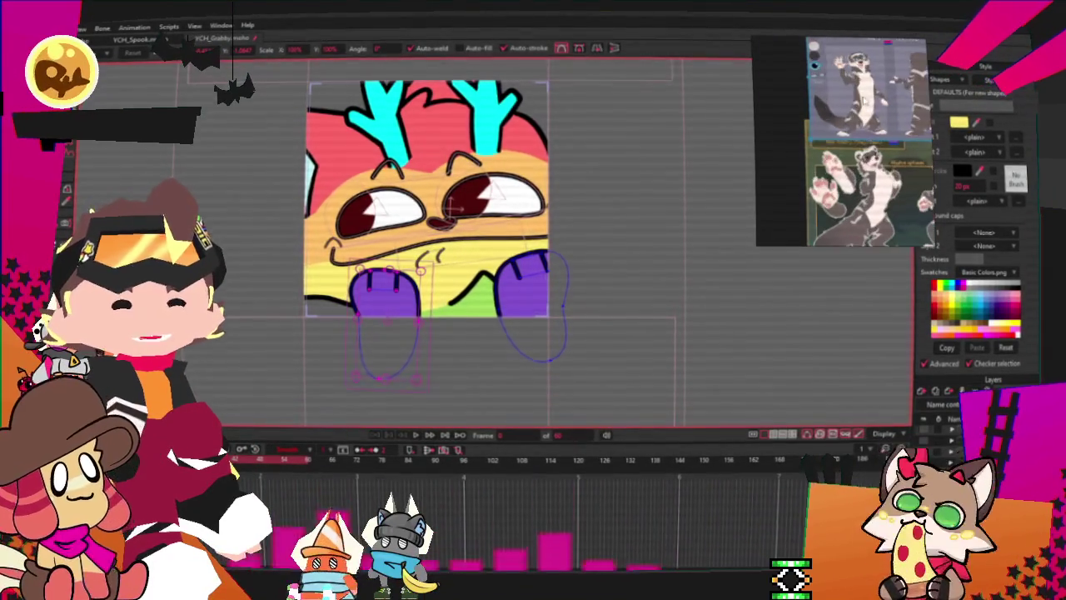
{"action": "left_click_drag", "start_coordinate": [833, 192], "coordinate": [810, 191]}
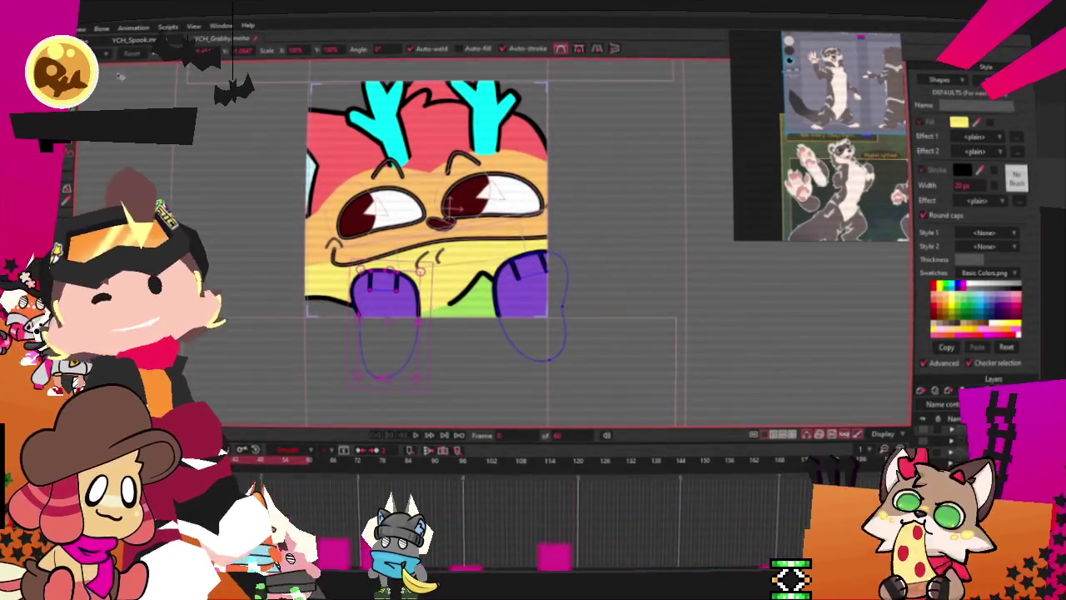
Switch to the YCH_Spook.moho document
{"action": "key", "text": "alt+f"}
{"action": "key", "text": "Escape"}
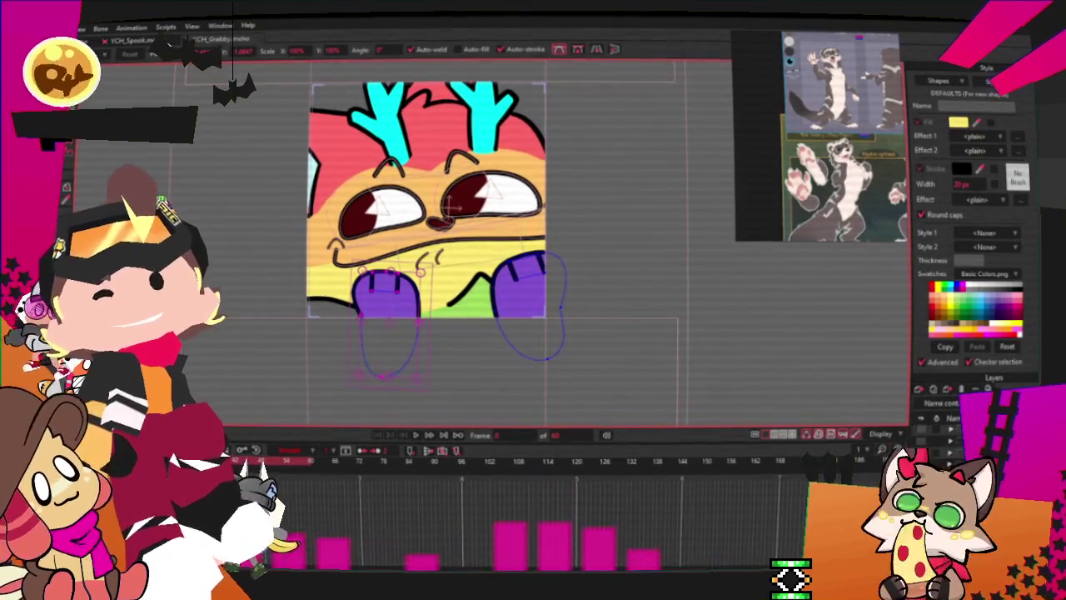
{"action": "left_click", "coordinate": [127, 41]}
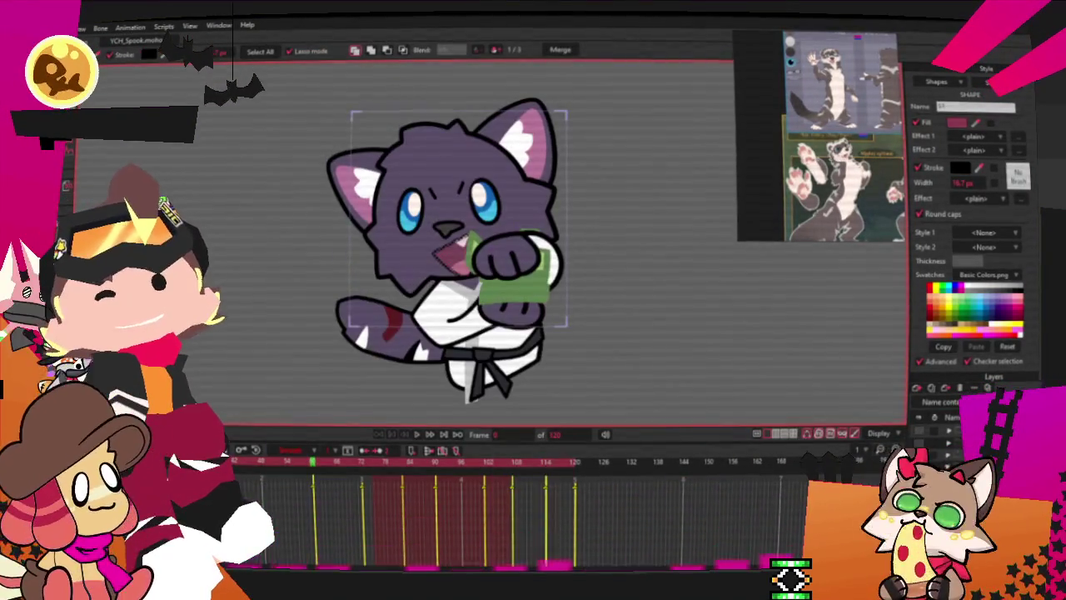
Cycle with Ctrl+Tab to the startled cat document and zoom in on it
{"action": "key", "text": "ctrl+Tab"}
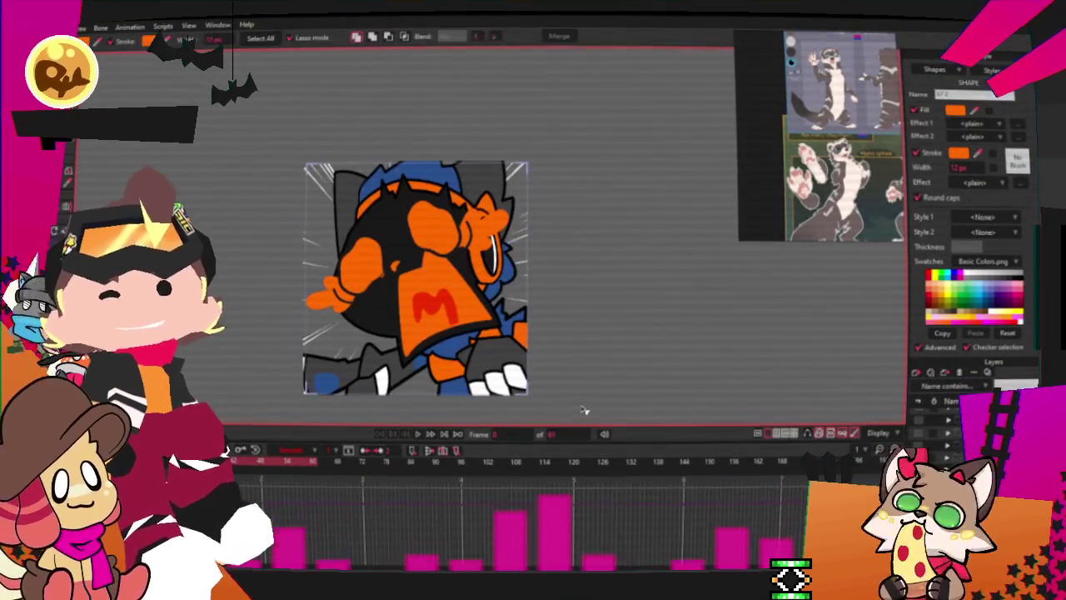
{"action": "scroll", "coordinate": [502, 306], "scroll_direction": "up", "scroll_amount": 2}
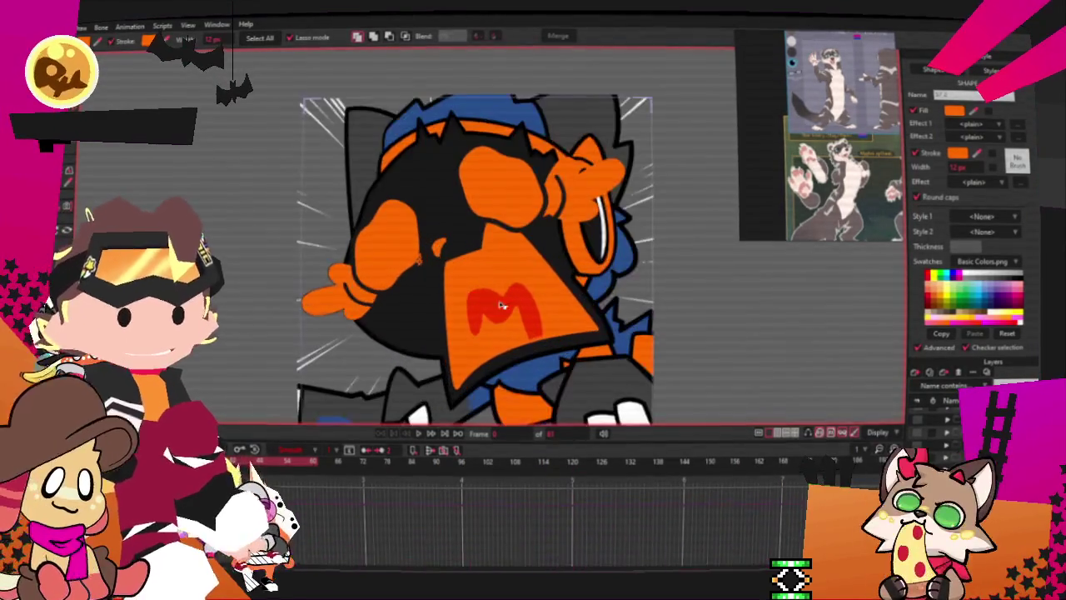
{"action": "key", "text": "m"}
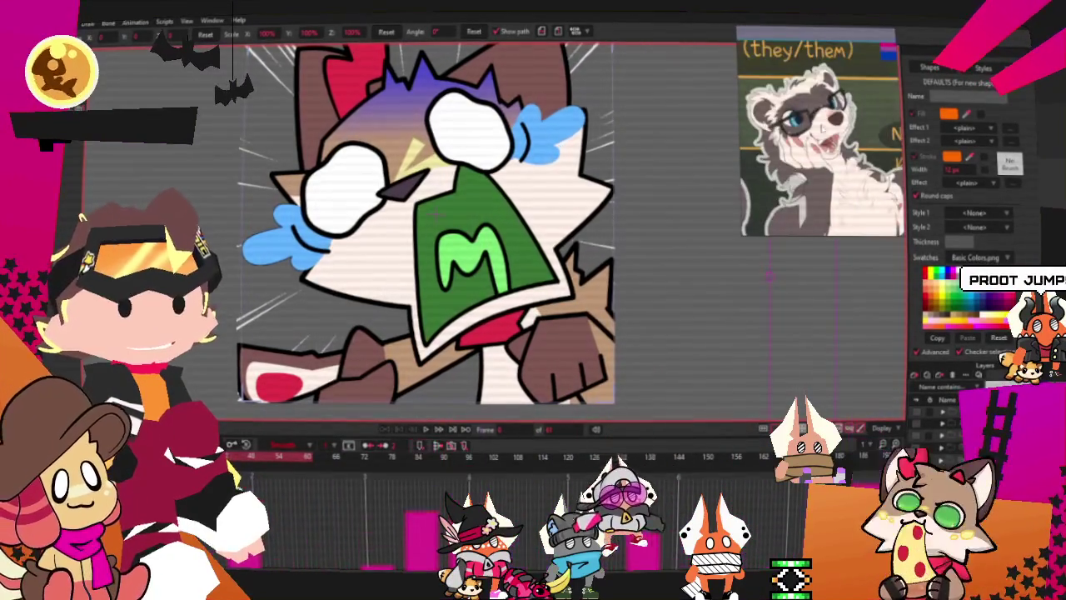
Zoom around the cat's head while toggling between Transform Points and Select Points
{"action": "scroll", "coordinate": [730, 129], "scroll_direction": "down", "scroll_amount": 3}
{"action": "scroll", "coordinate": [730, 129], "scroll_direction": "up", "scroll_amount": 2}
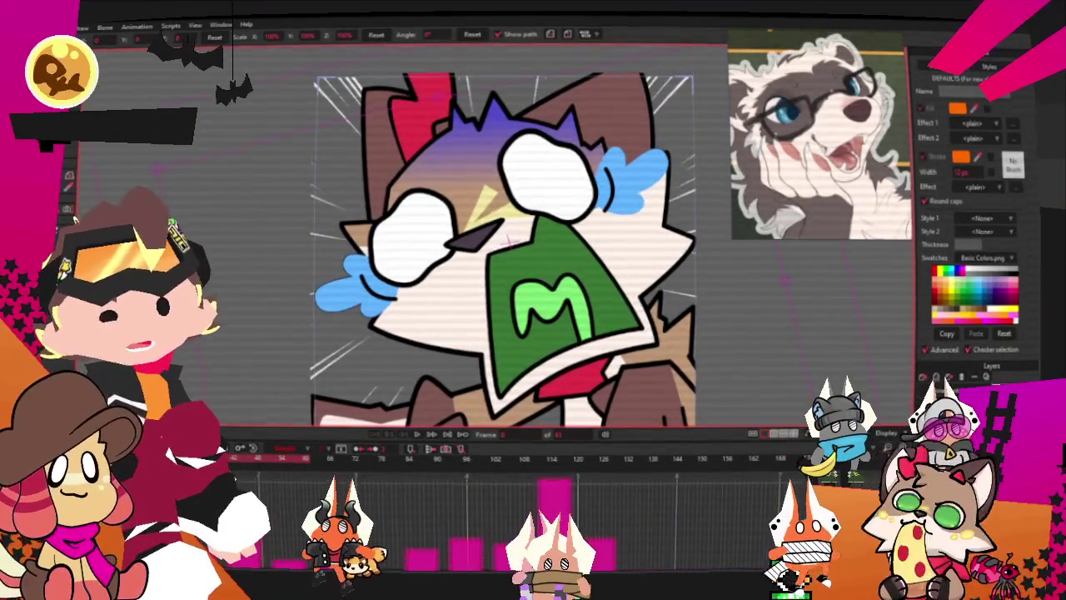
{"action": "scroll", "coordinate": [385, 255], "scroll_direction": "down", "scroll_amount": 2}
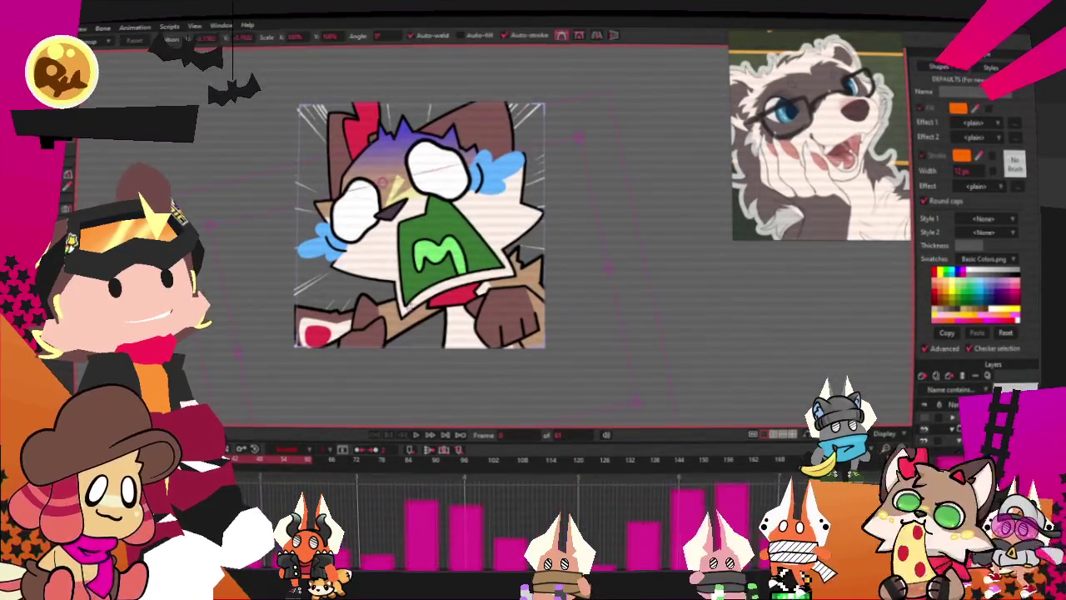
{"action": "key", "text": "t"}
{"action": "scroll", "coordinate": [395, 241], "scroll_direction": "up", "scroll_amount": 3}
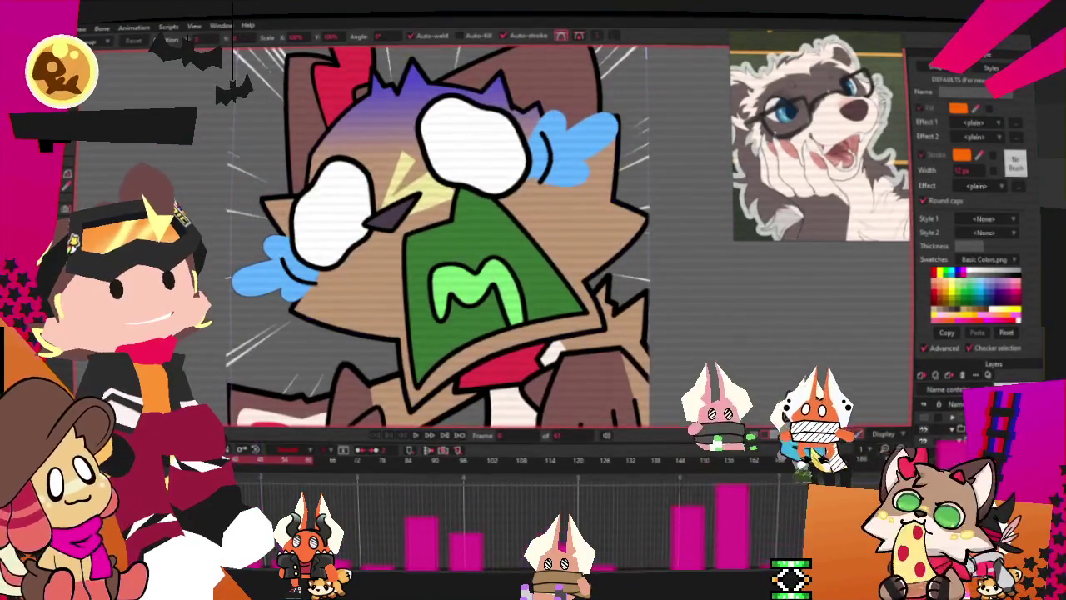
{"action": "scroll", "coordinate": [258, 183], "scroll_direction": "down", "scroll_amount": 2}
{"action": "key", "text": "g"}
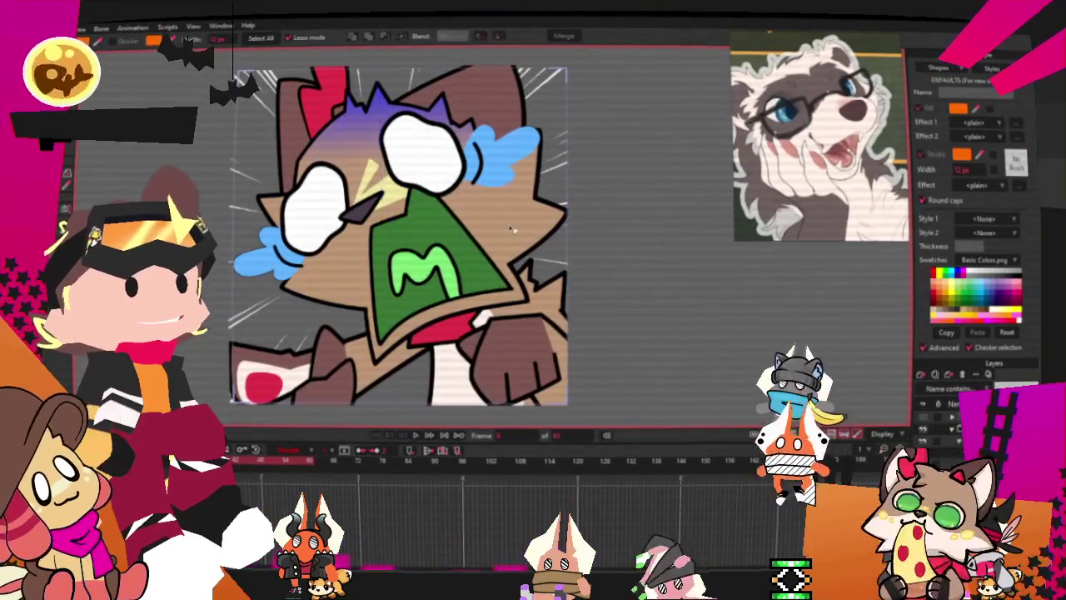
{"action": "scroll", "coordinate": [333, 221], "scroll_direction": "up", "scroll_amount": 2}
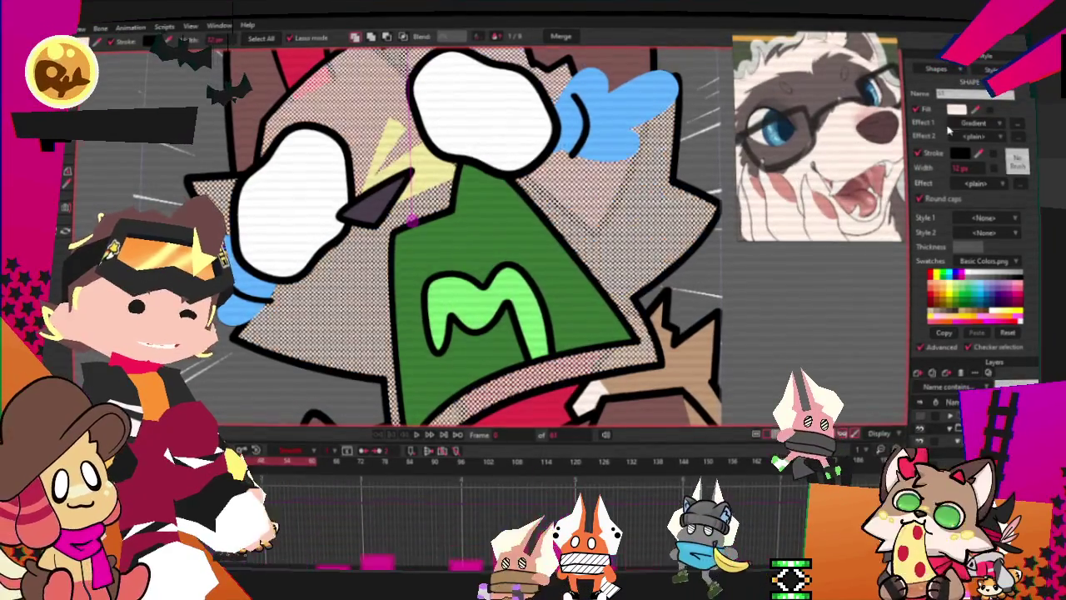
Add a light middle colour stop to the head's gradient fill
{"action": "left_click", "coordinate": [973, 123]}
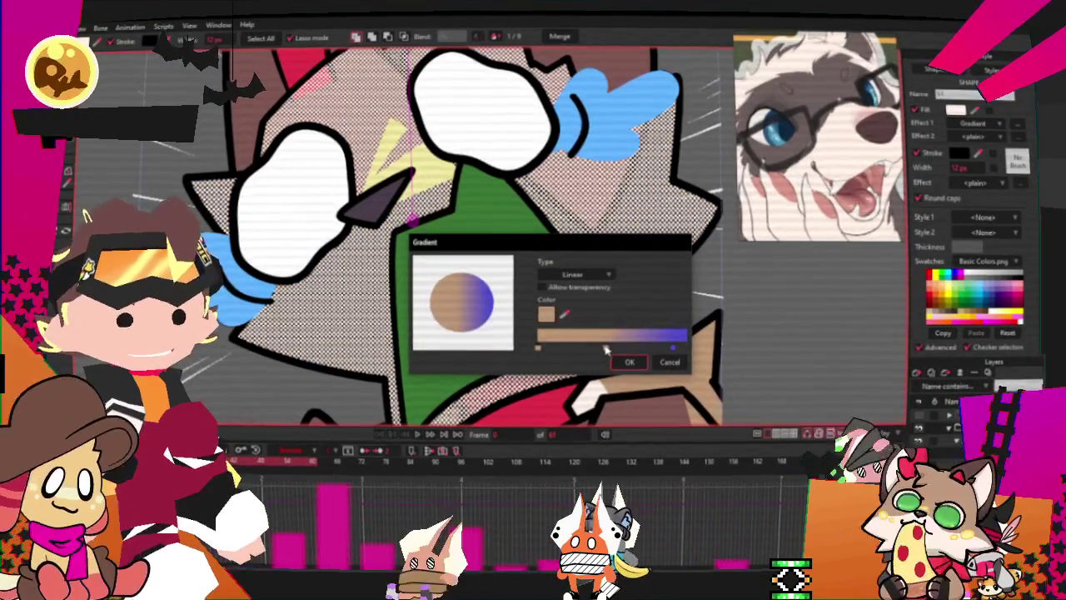
{"action": "left_click", "coordinate": [572, 356]}
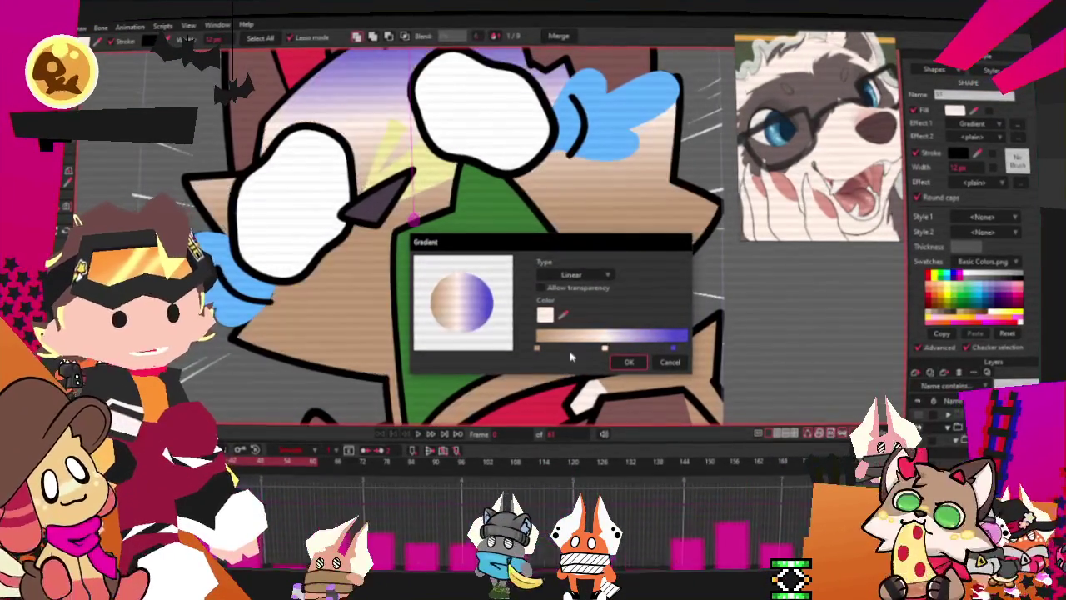
{"action": "left_click", "coordinate": [541, 350]}
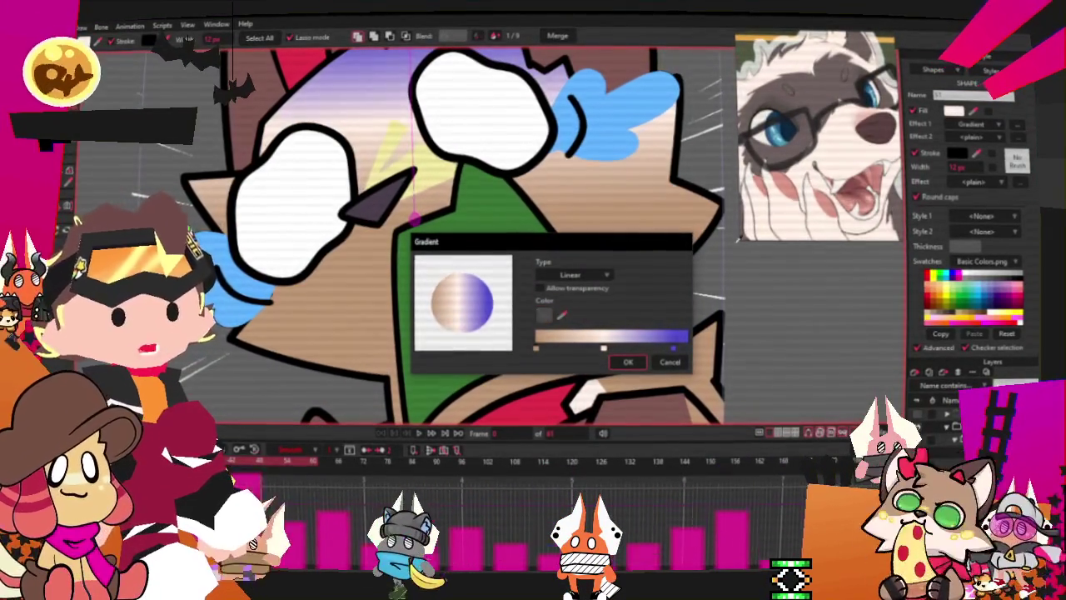
{"action": "left_click", "coordinate": [628, 361]}
{"action": "scroll", "coordinate": [616, 300], "scroll_direction": "down", "scroll_amount": 3}
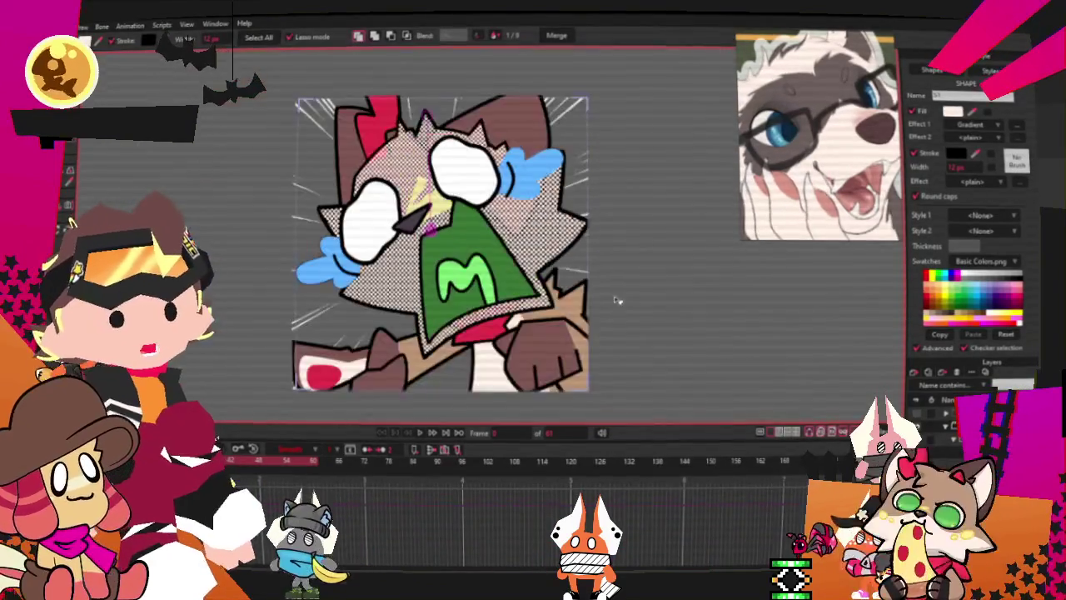
{"action": "scroll", "coordinate": [458, 194], "scroll_direction": "up", "scroll_amount": 2}
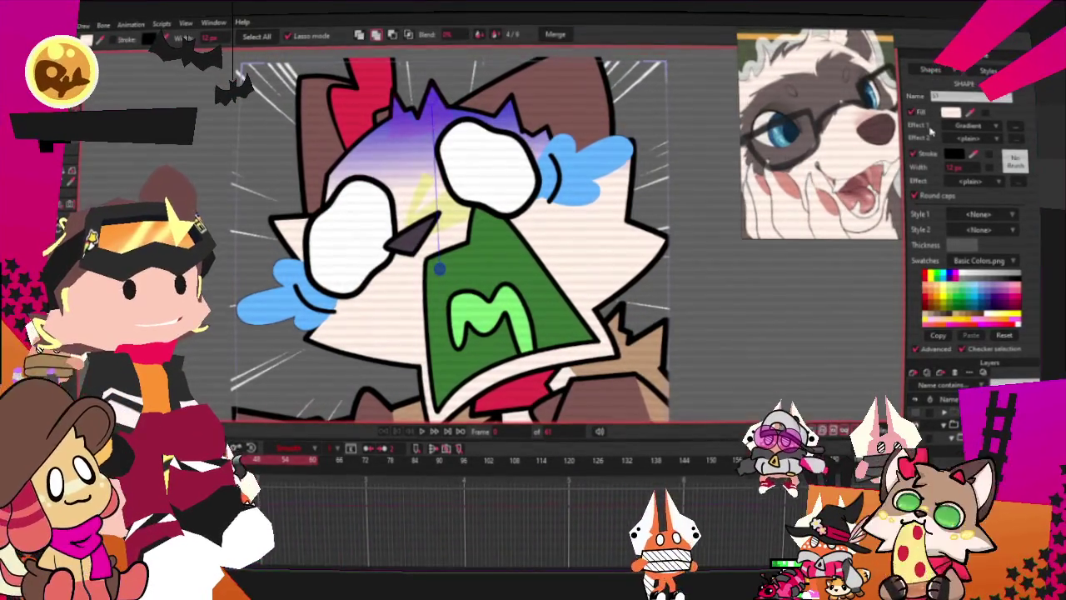
Set the head gradient's end colour to purple-blue, fading up from pale peach
{"action": "left_click", "coordinate": [417, 138]}
{"action": "left_click", "coordinate": [1018, 132]}
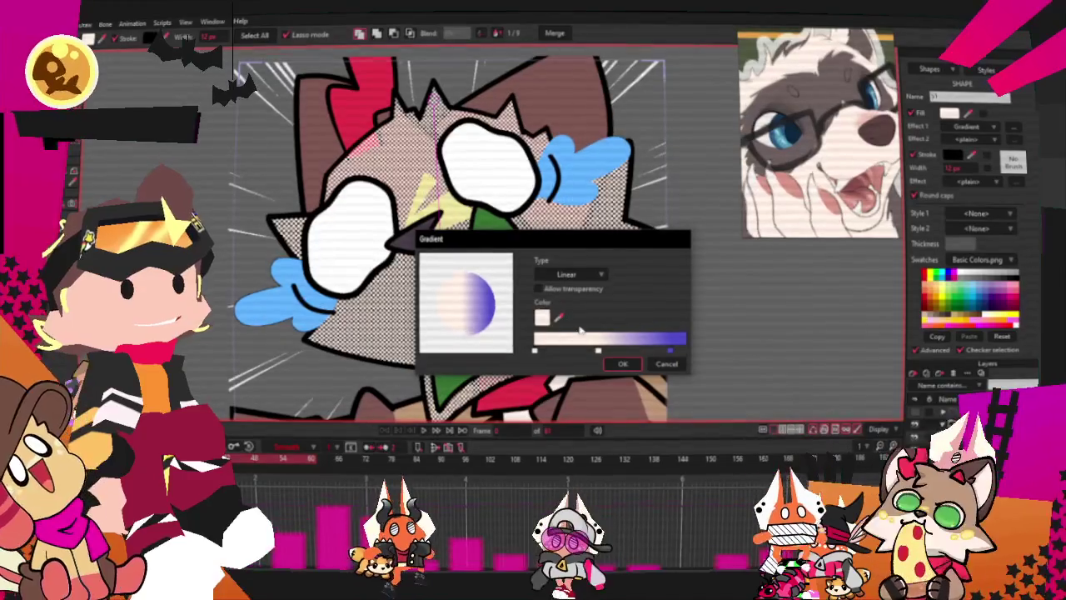
{"action": "left_click", "coordinate": [671, 352]}
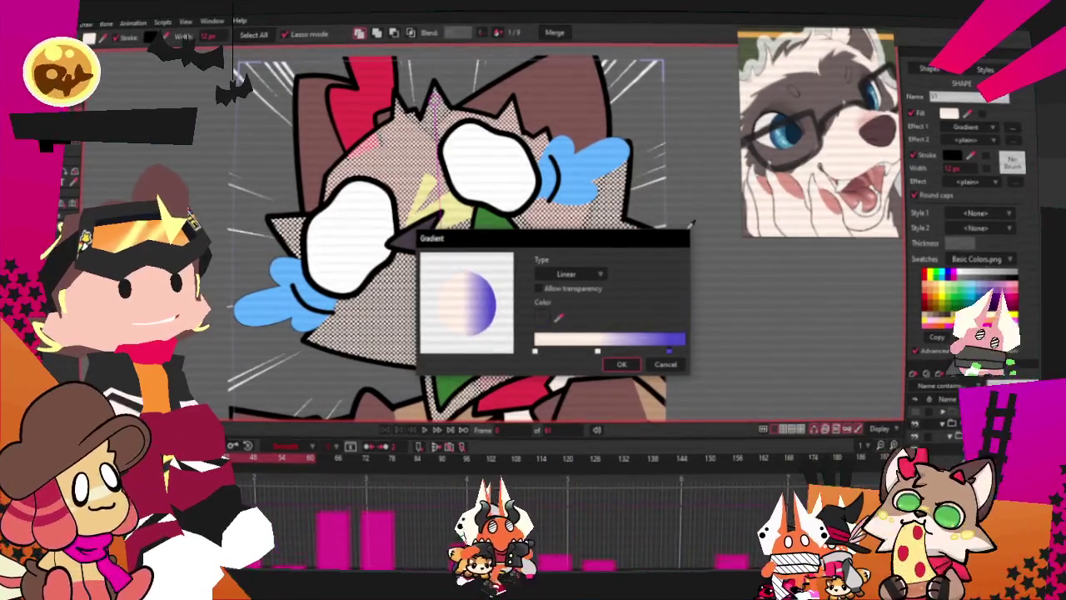
{"action": "left_click", "coordinate": [558, 319]}
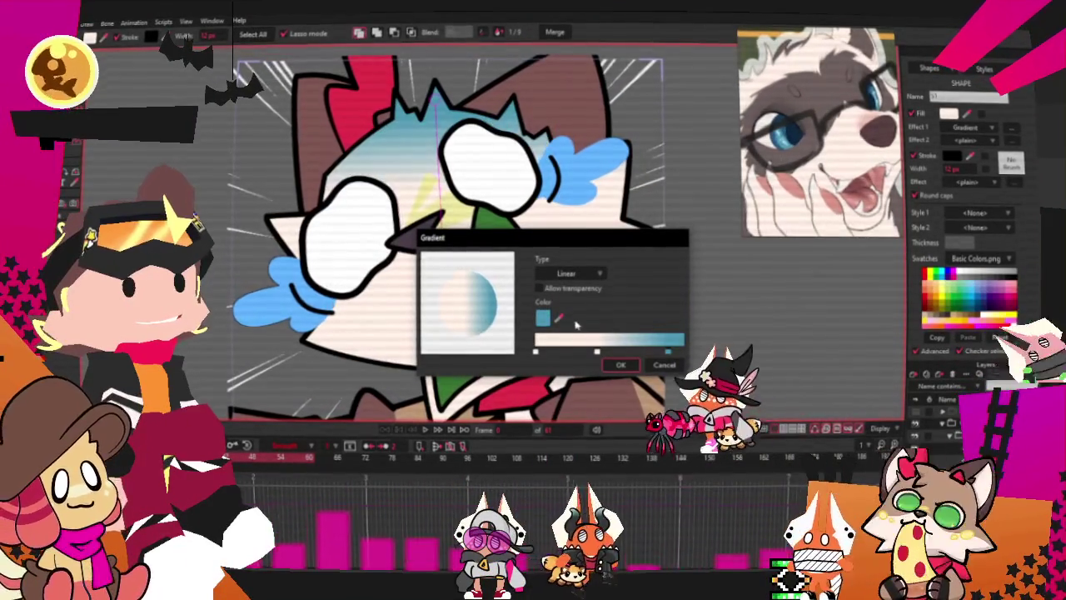
{"action": "left_click", "coordinate": [542, 317]}
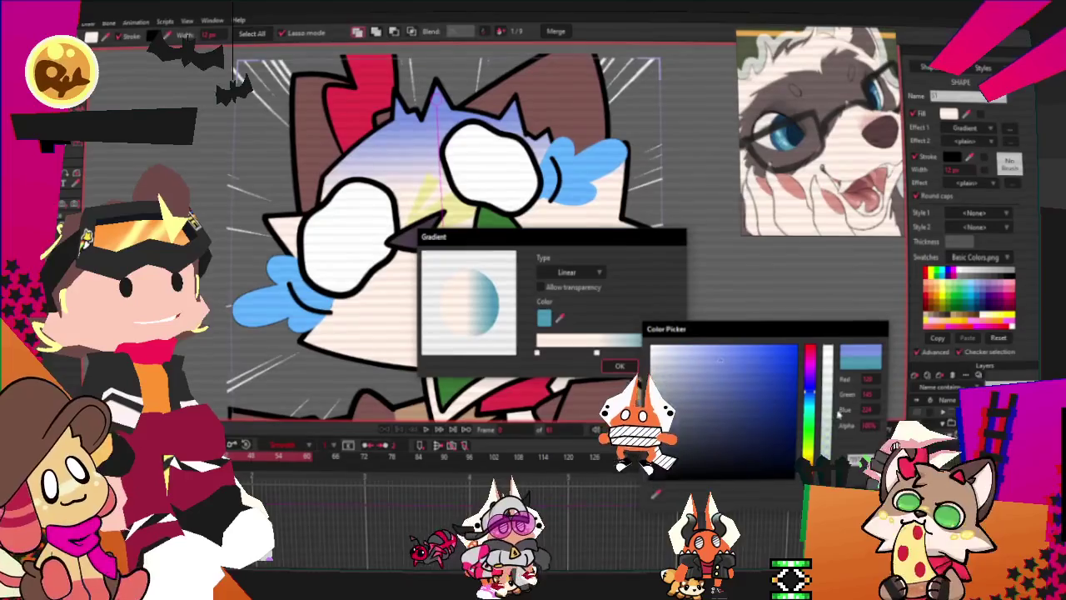
{"action": "left_click", "coordinate": [720, 360]}
{"action": "left_click", "coordinate": [619, 367]}
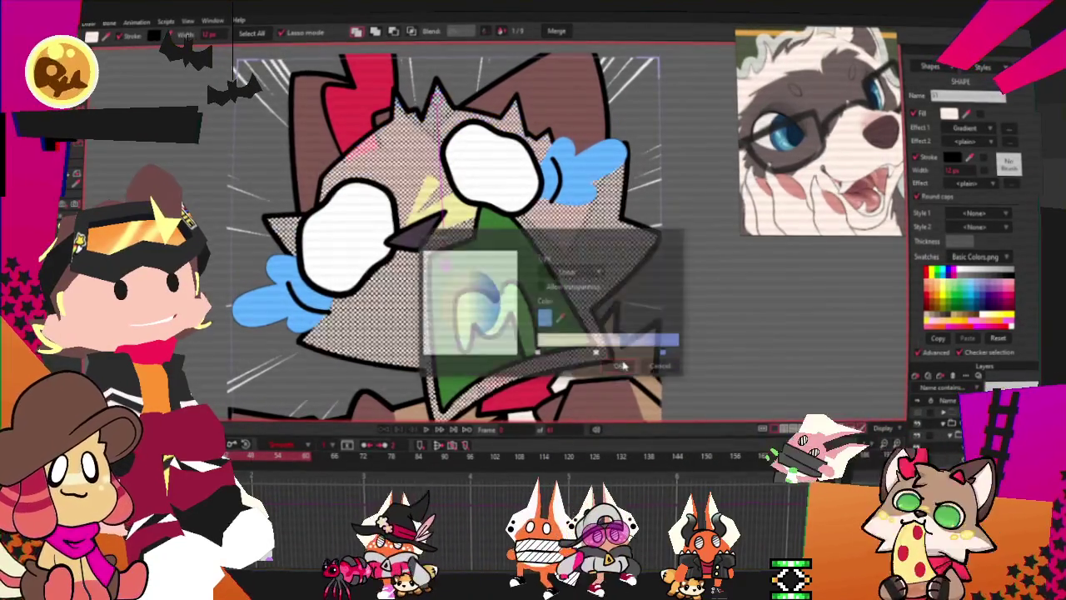
{"action": "scroll", "coordinate": [493, 238], "scroll_direction": "up", "scroll_amount": 1}
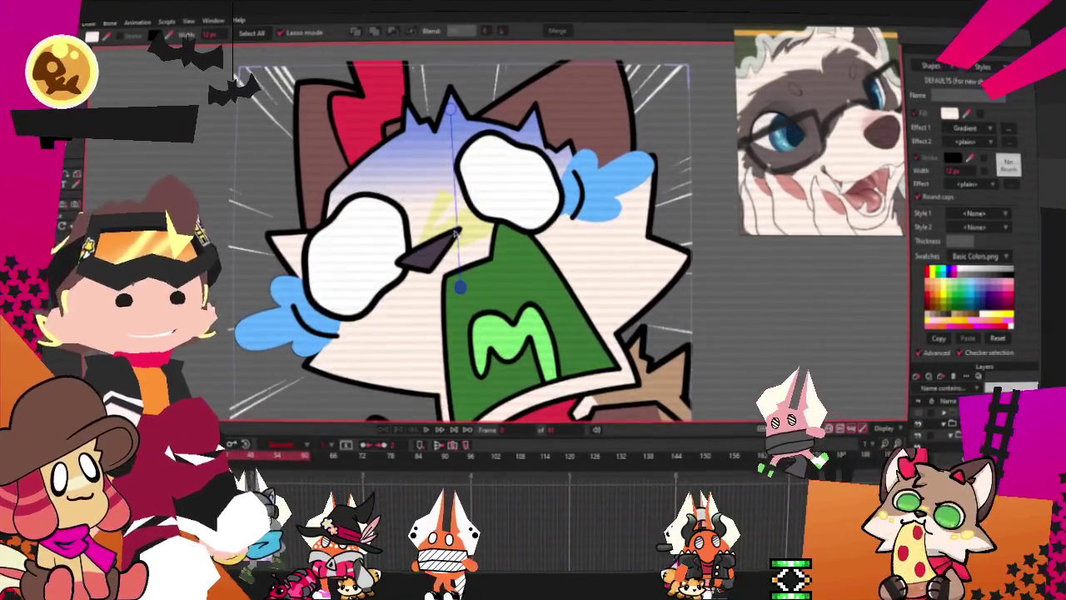
{"action": "scroll", "coordinate": [455, 235], "scroll_direction": "up", "scroll_amount": 1}
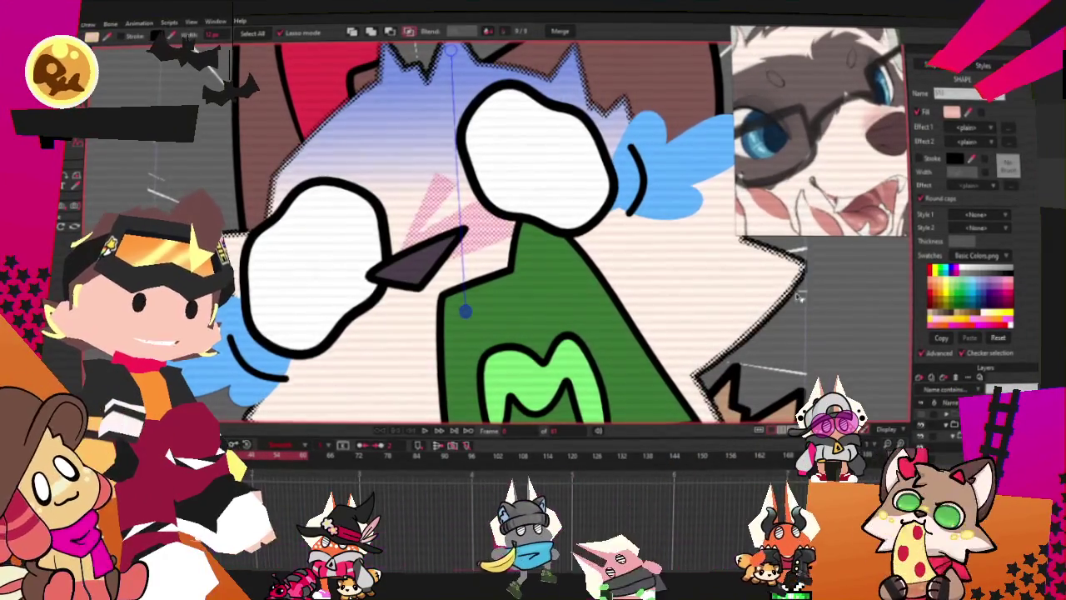
Bend the pink shape's curved edge beside the nose with the Curvature tool
{"action": "key", "text": "a"}
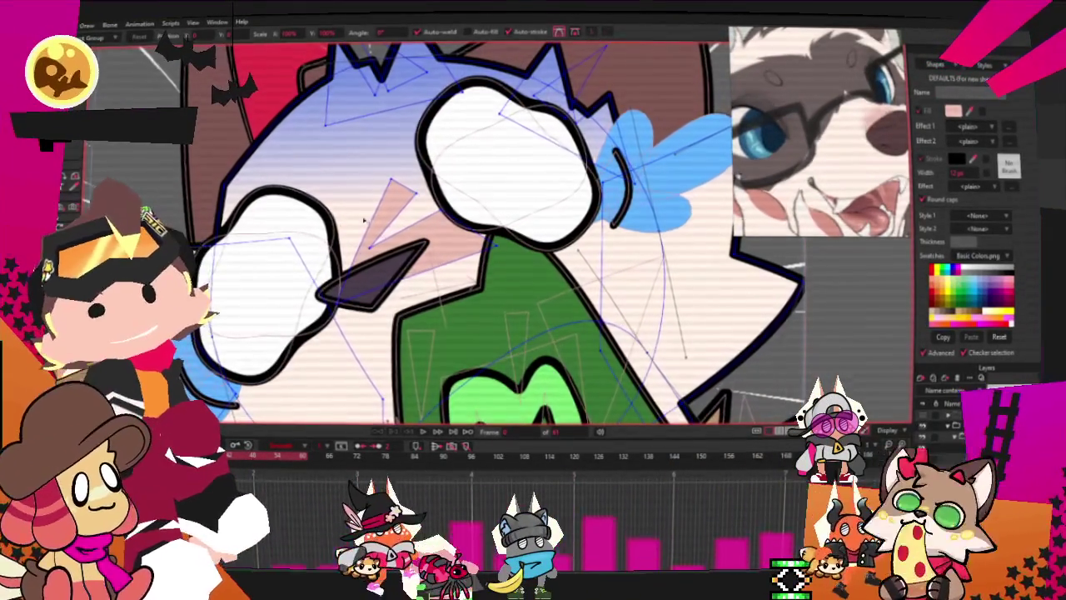
{"action": "scroll", "coordinate": [256, 83], "scroll_direction": "up", "scroll_amount": 3}
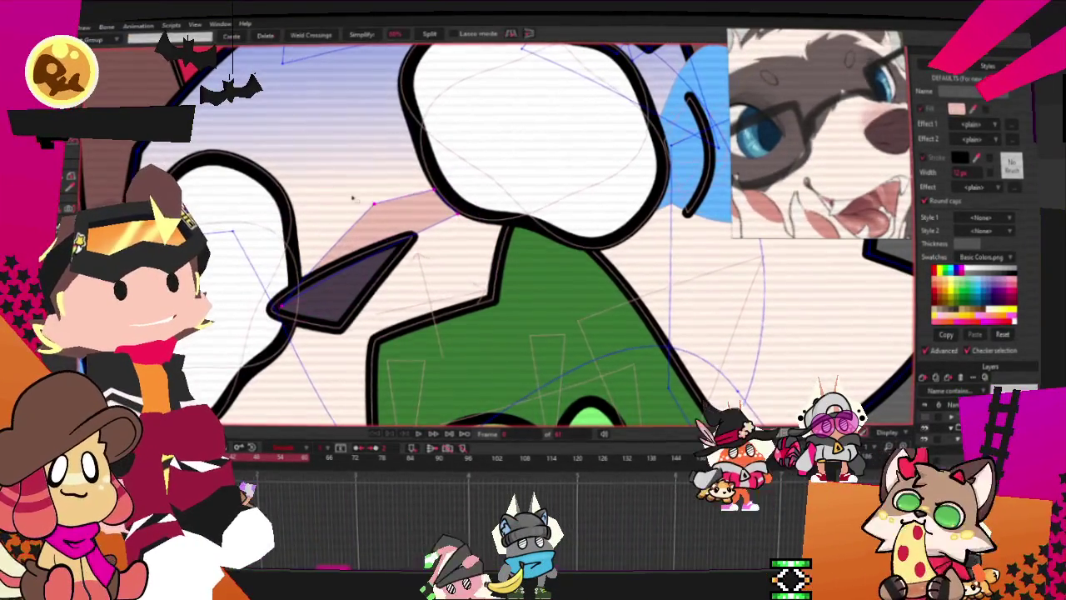
{"action": "key", "text": "c"}
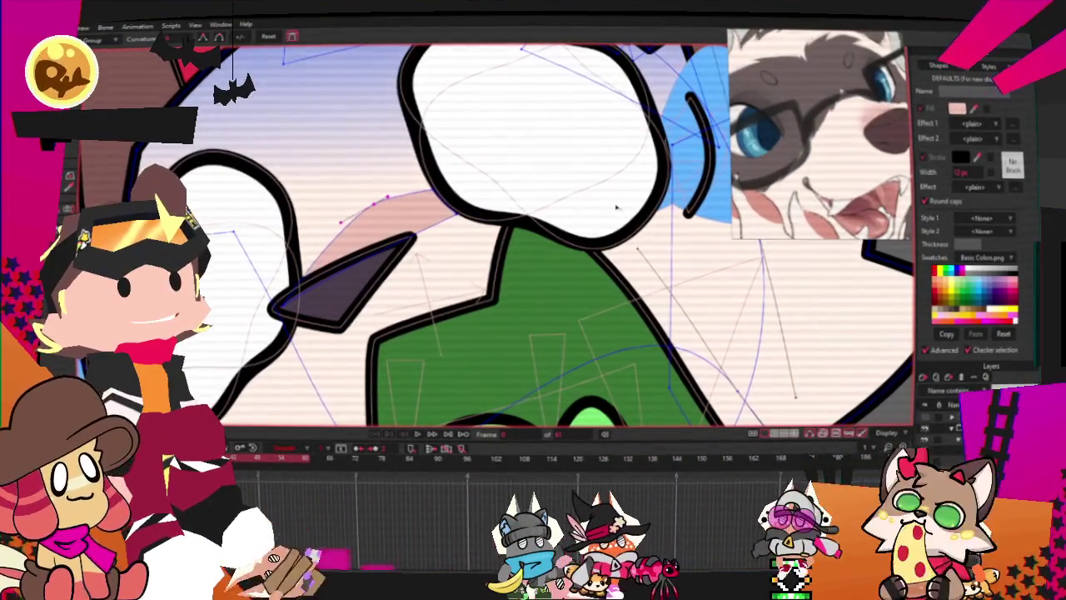
{"action": "left_click_drag", "start_coordinate": [533, 192], "coordinate": [464, 195]}
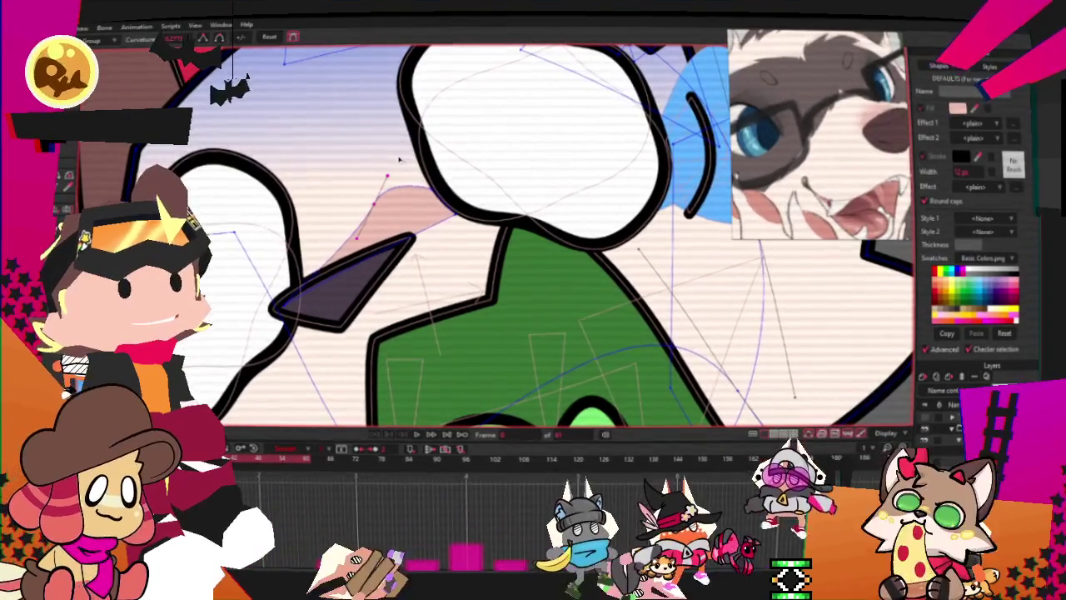
{"action": "left_click", "coordinate": [464, 196]}
{"action": "scroll", "coordinate": [469, 181], "scroll_direction": "up", "scroll_amount": 2}
Stretch the pink shape up-left so its top becomes rounded
{"action": "key", "text": "t"}
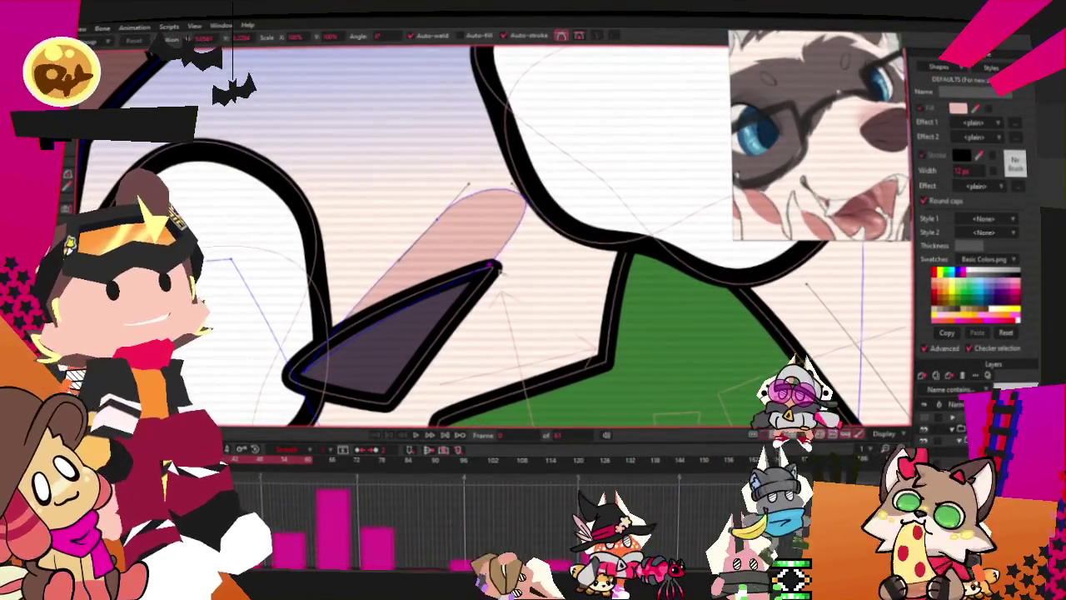
{"action": "scroll", "coordinate": [500, 259], "scroll_direction": "up", "scroll_amount": 1}
{"action": "mouse_move", "coordinate": [591, 261]}
{"action": "left_mouse_down"}
{"action": "mouse_move", "coordinate": [387, 242]}
{"action": "mouse_move", "coordinate": [543, 247]}
{"action": "left_mouse_up"}
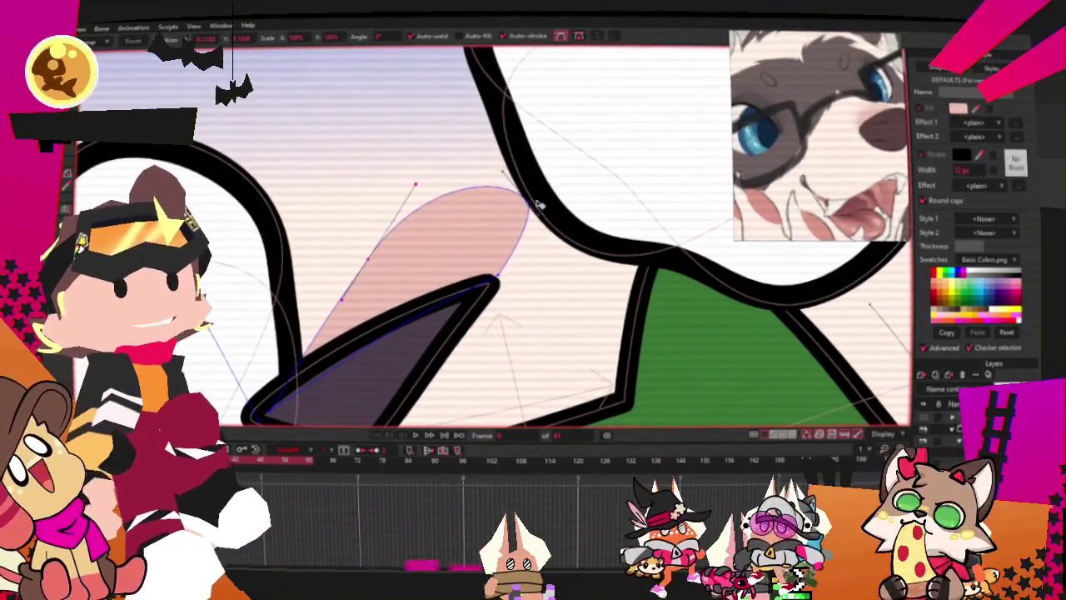
{"action": "scroll", "coordinate": [386, 249], "scroll_direction": "down", "scroll_amount": 2}
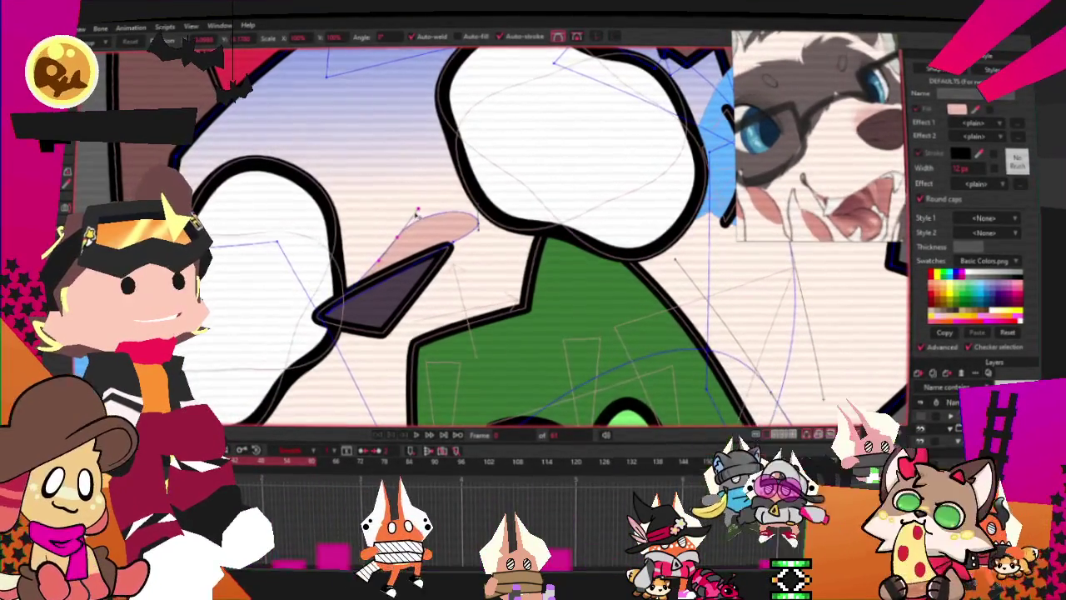
{"action": "scroll", "coordinate": [483, 209], "scroll_direction": "up", "scroll_amount": 1}
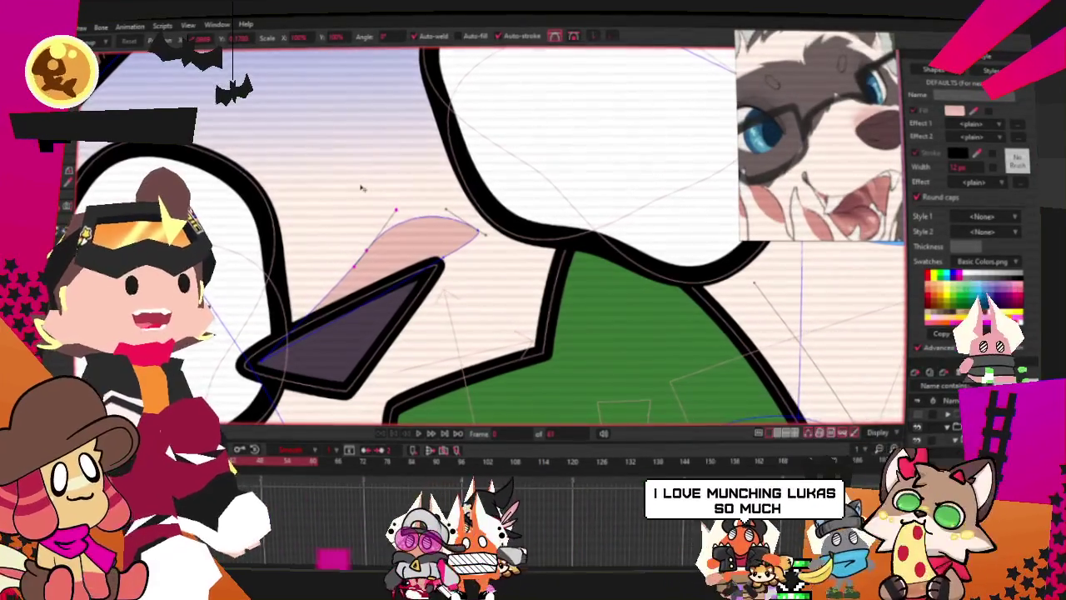
{"action": "scroll", "coordinate": [361, 187], "scroll_direction": "down", "scroll_amount": 1}
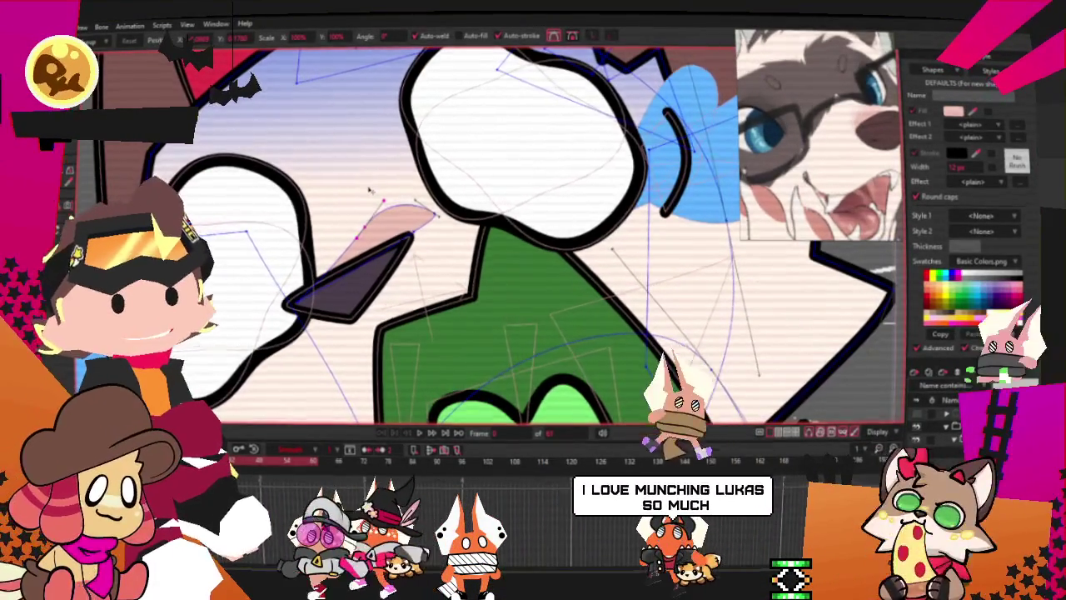
{"action": "scroll", "coordinate": [372, 187], "scroll_direction": "down", "scroll_amount": 1}
{"action": "scroll", "coordinate": [372, 187], "scroll_direction": "down", "scroll_amount": 1}
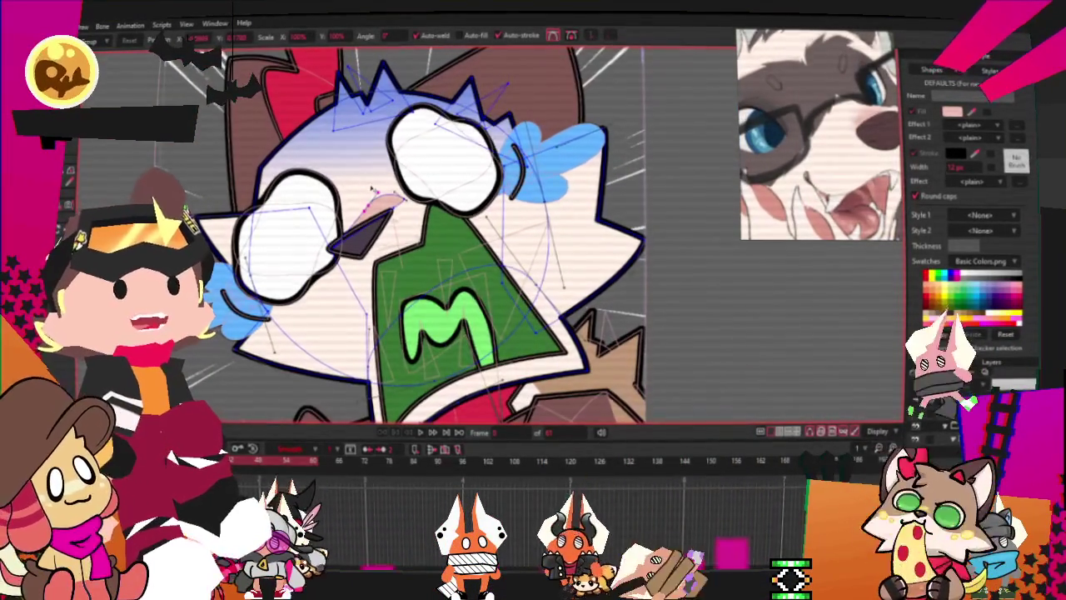
{"action": "scroll", "coordinate": [372, 188], "scroll_direction": "down", "scroll_amount": 2}
{"action": "scroll", "coordinate": [375, 179], "scroll_direction": "up", "scroll_amount": 5}
{"action": "scroll", "coordinate": [379, 170], "scroll_direction": "down", "scroll_amount": 2}
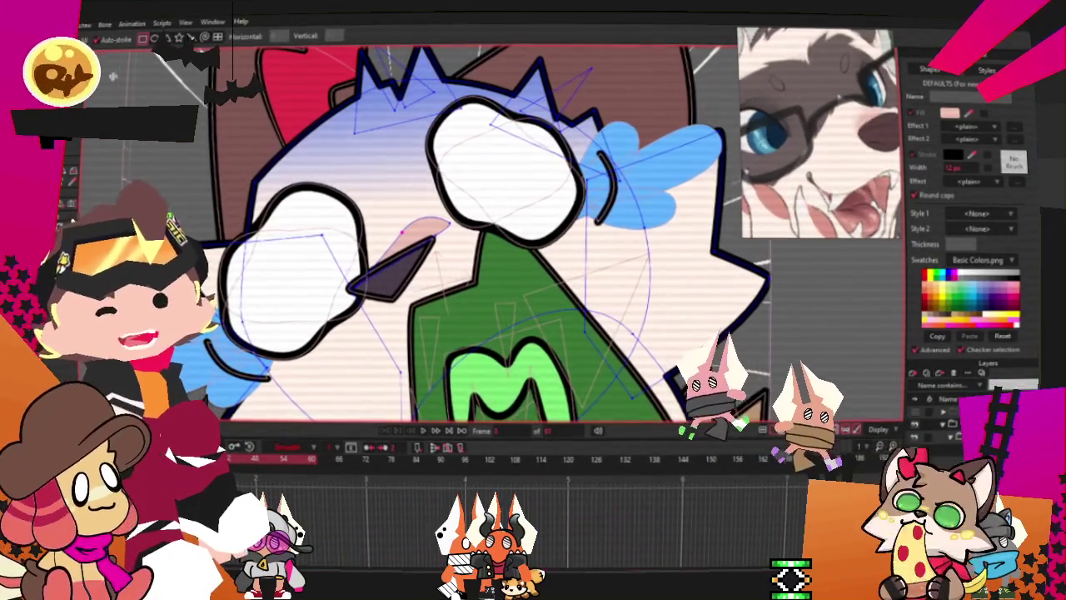
Fill the new square over the cat's left face with a muted brown shadow colour
{"action": "scroll", "coordinate": [294, 172], "scroll_direction": "down", "scroll_amount": 1}
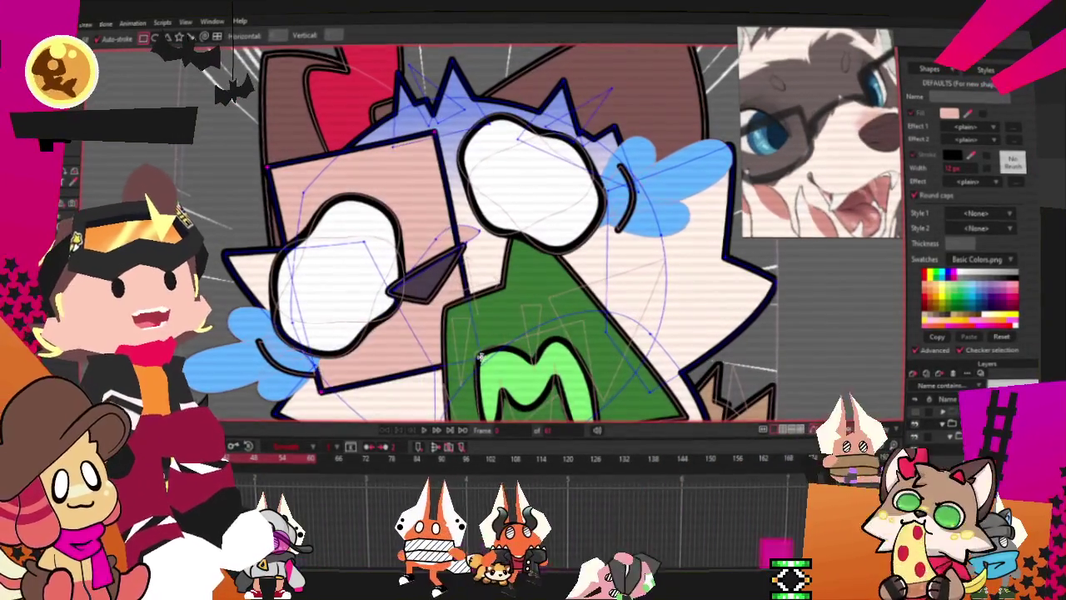
{"action": "left_click", "coordinate": [447, 193]}
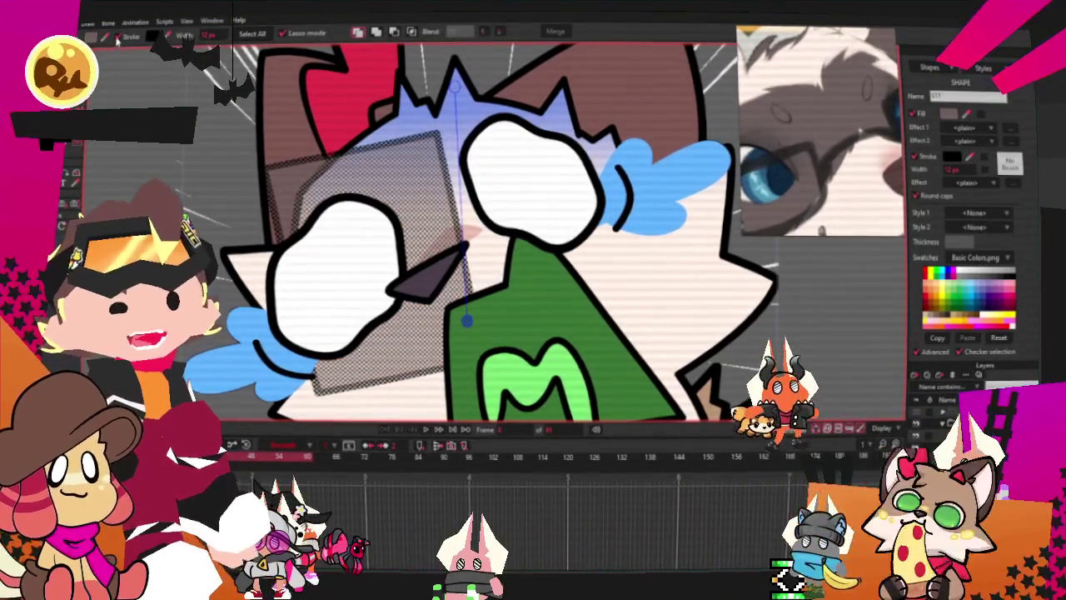
{"action": "left_click", "coordinate": [410, 32]}
{"action": "scroll", "coordinate": [450, 233], "scroll_direction": "down", "scroll_amount": 2}
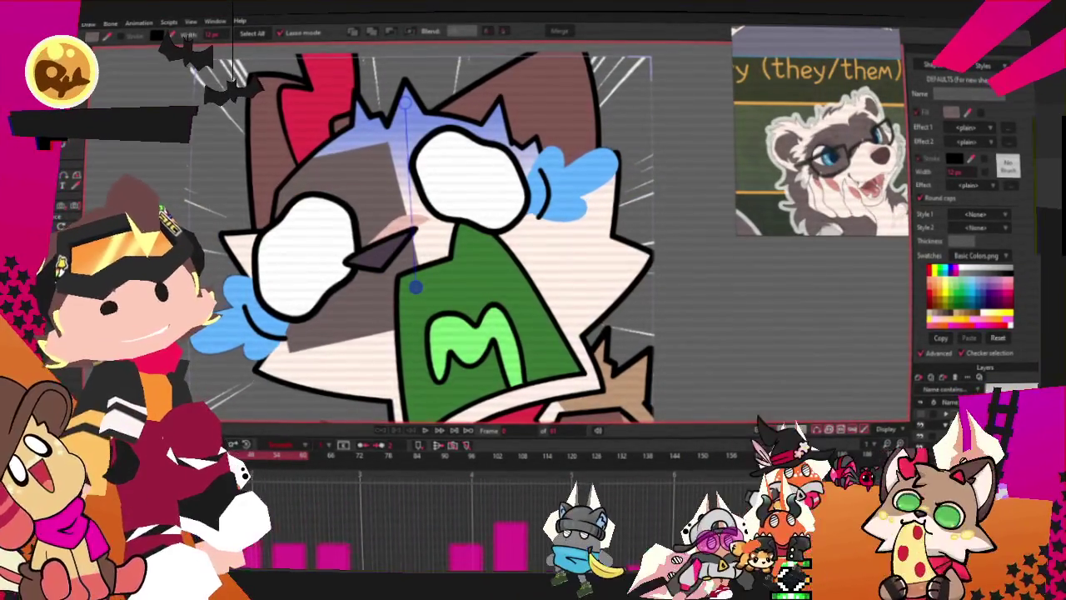
{"action": "key", "text": "t"}
{"action": "scroll", "coordinate": [348, 197], "scroll_direction": "up", "scroll_amount": 2}
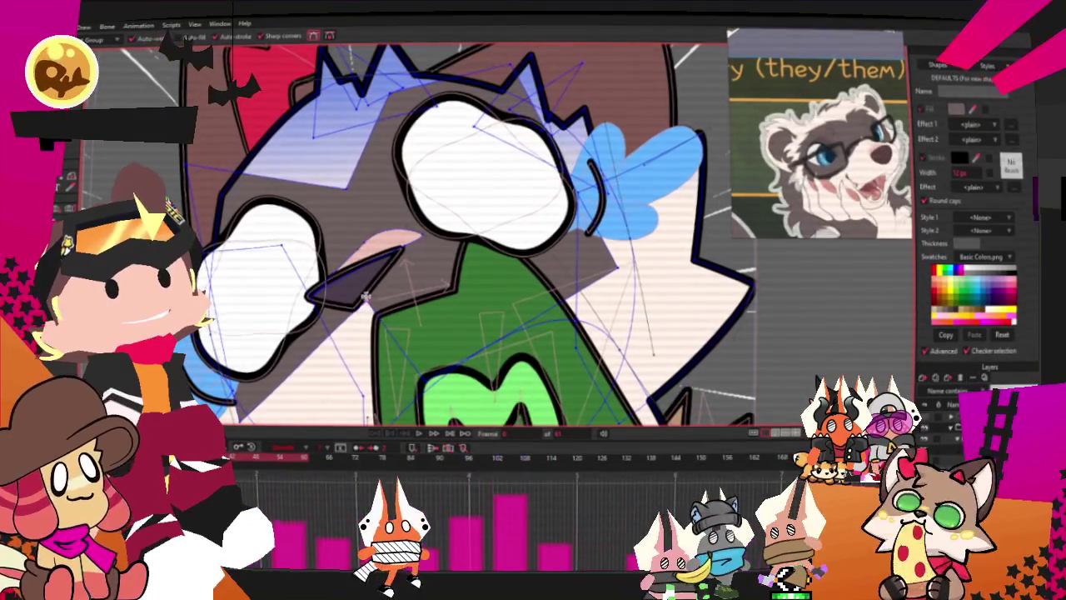
Zoom out from the face close-up to see the whole cat icon frame, keeping Transform Points active
{"action": "key", "text": "t"}
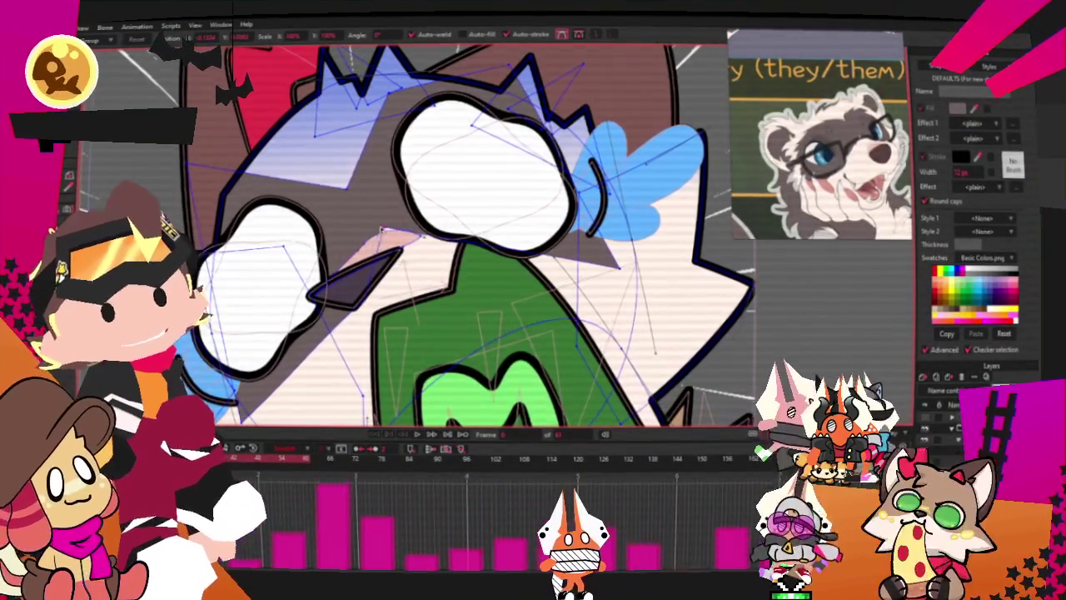
{"action": "scroll", "coordinate": [380, 231], "scroll_direction": "up", "scroll_amount": 3}
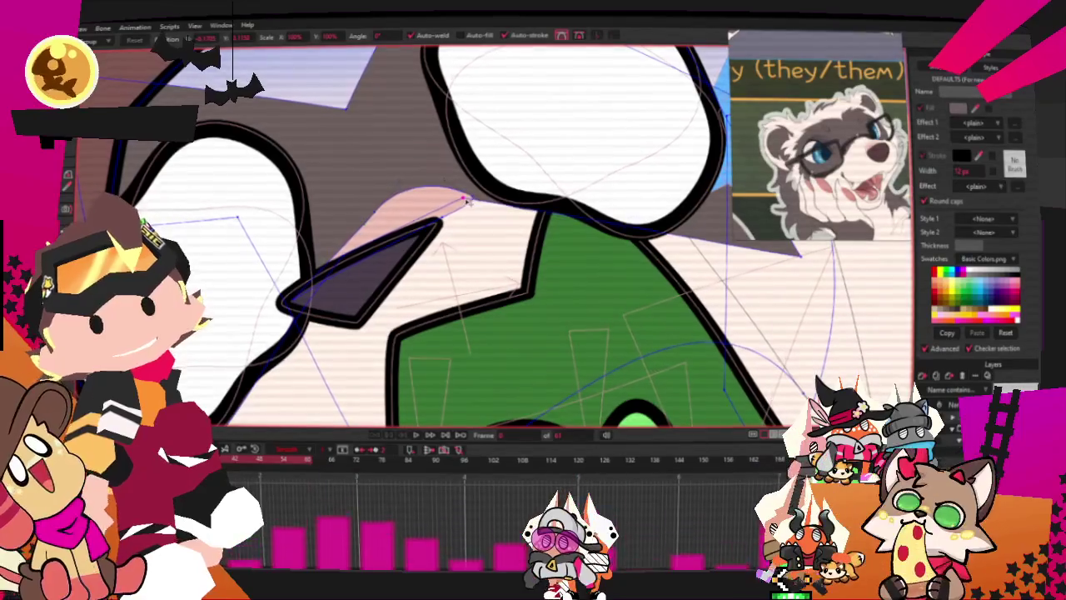
{"action": "scroll", "coordinate": [431, 203], "scroll_direction": "down", "scroll_amount": 3}
{"action": "scroll", "coordinate": [283, 317], "scroll_direction": "up", "scroll_amount": 1}
{"action": "scroll", "coordinate": [283, 317], "scroll_direction": "up", "scroll_amount": 1}
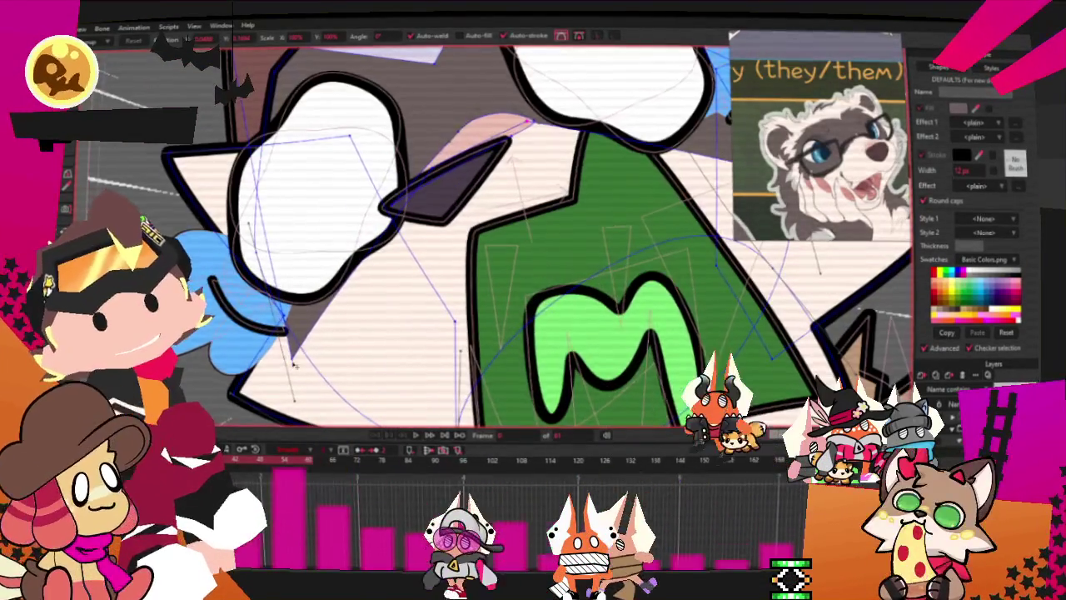
{"action": "scroll", "coordinate": [283, 317], "scroll_direction": "up", "scroll_amount": 1}
{"action": "scroll", "coordinate": [283, 316], "scroll_direction": "down", "scroll_amount": 1}
{"action": "scroll", "coordinate": [283, 317], "scroll_direction": "down", "scroll_amount": 2}
{"action": "scroll", "coordinate": [283, 316], "scroll_direction": "up", "scroll_amount": 2}
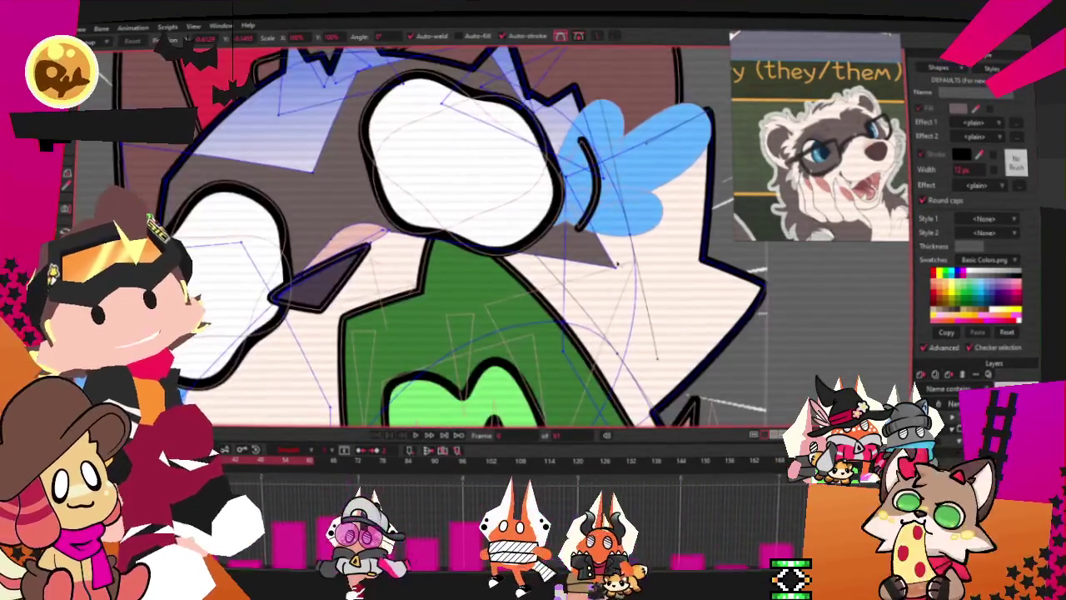
{"action": "scroll", "coordinate": [598, 214], "scroll_direction": "down", "scroll_amount": 2}
{"action": "scroll", "coordinate": [598, 214], "scroll_direction": "up", "scroll_amount": 2}
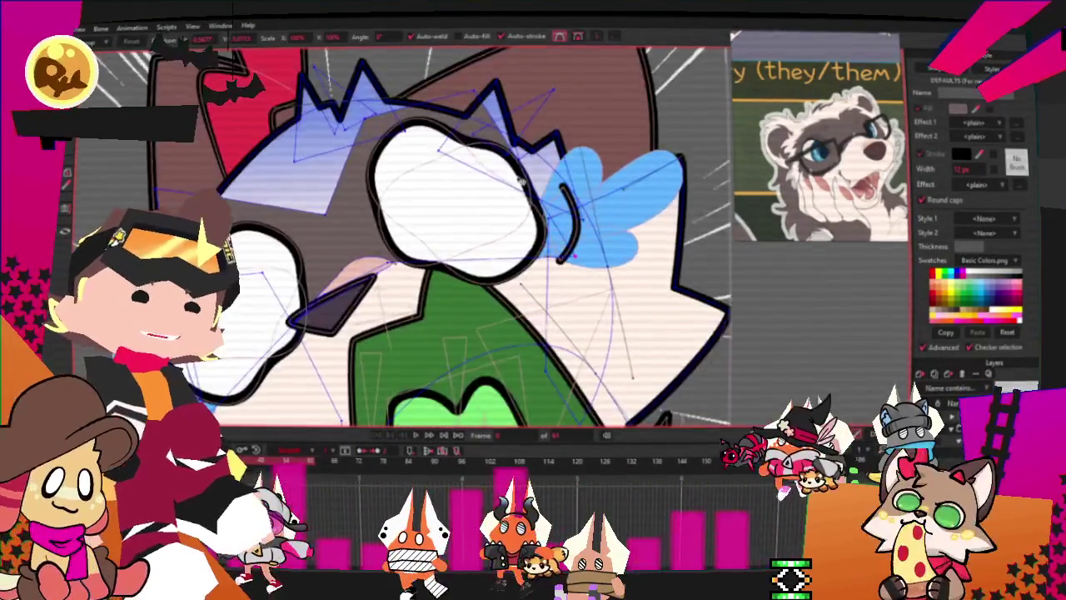
{"action": "scroll", "coordinate": [607, 291], "scroll_direction": "up", "scroll_amount": 1}
{"action": "scroll", "coordinate": [455, 82], "scroll_direction": "up", "scroll_amount": 2}
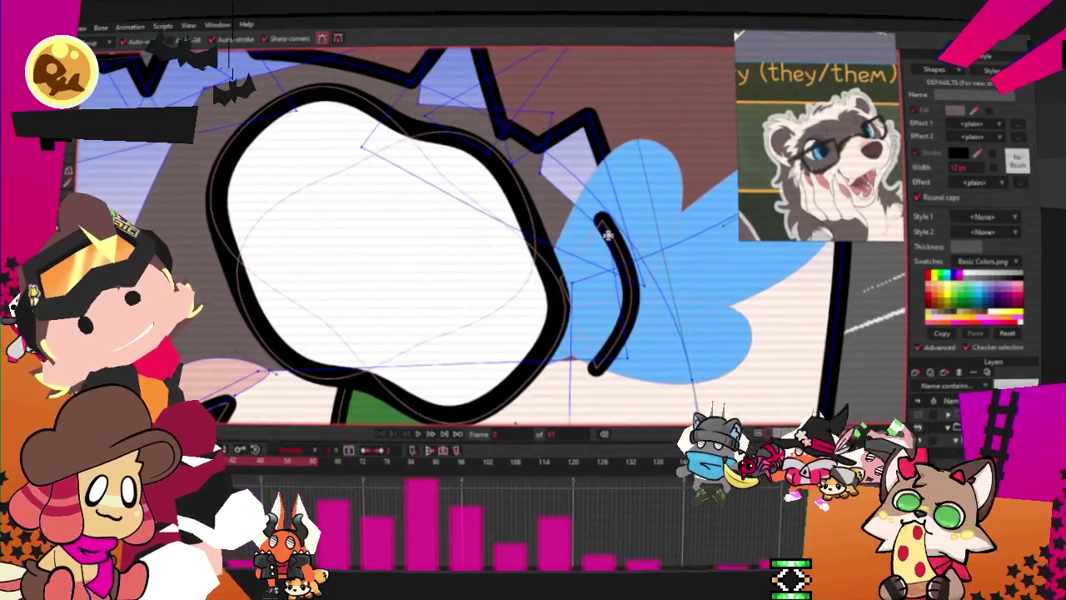
{"action": "scroll", "coordinate": [608, 236], "scroll_direction": "down", "scroll_amount": 2}
{"action": "scroll", "coordinate": [351, 223], "scroll_direction": "up", "scroll_amount": 2}
{"action": "scroll", "coordinate": [351, 223], "scroll_direction": "up", "scroll_amount": 1}
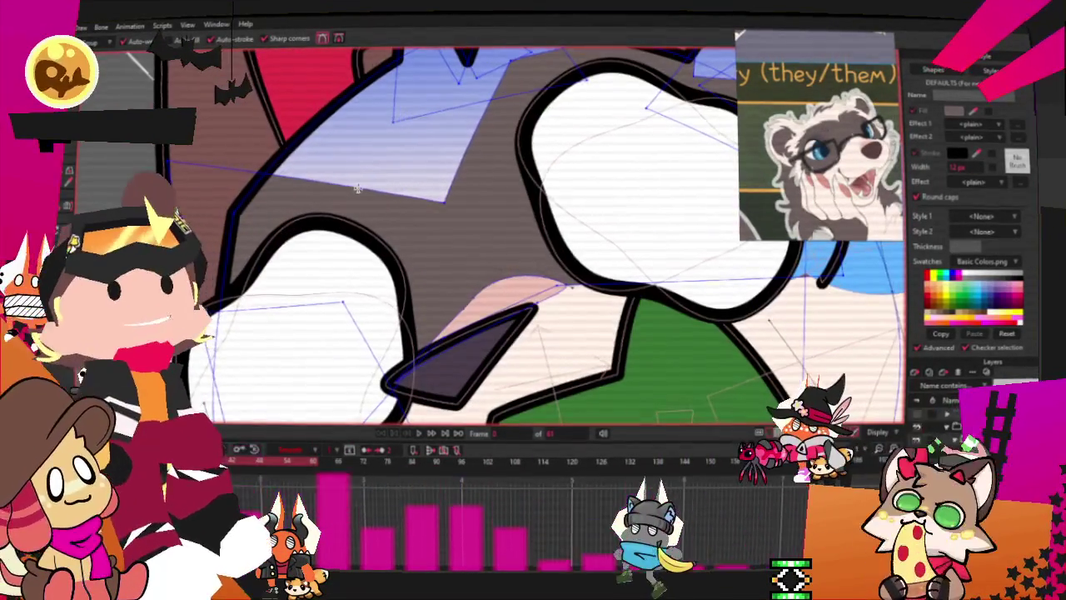
{"action": "scroll", "coordinate": [315, 154], "scroll_direction": "down", "scroll_amount": 2}
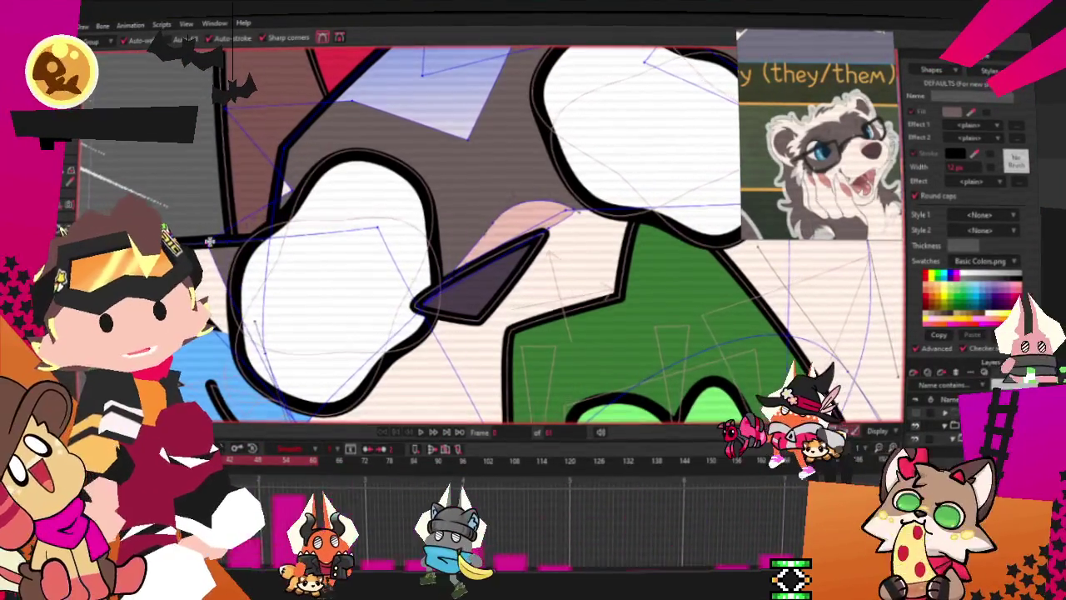
{"action": "key", "text": "t"}
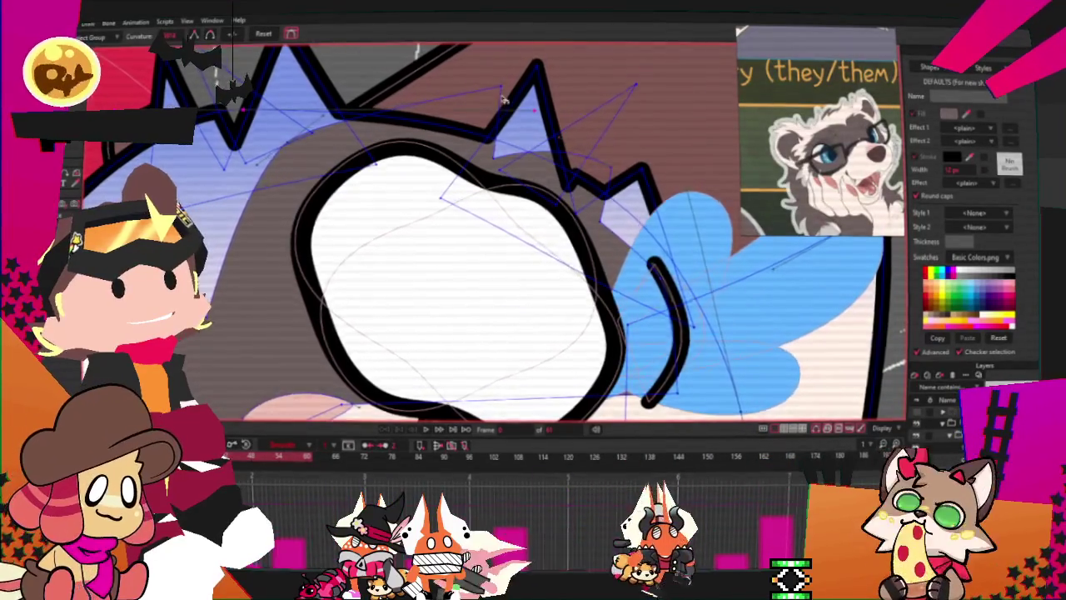
{"action": "scroll", "coordinate": [501, 88], "scroll_direction": "up", "scroll_amount": 3}
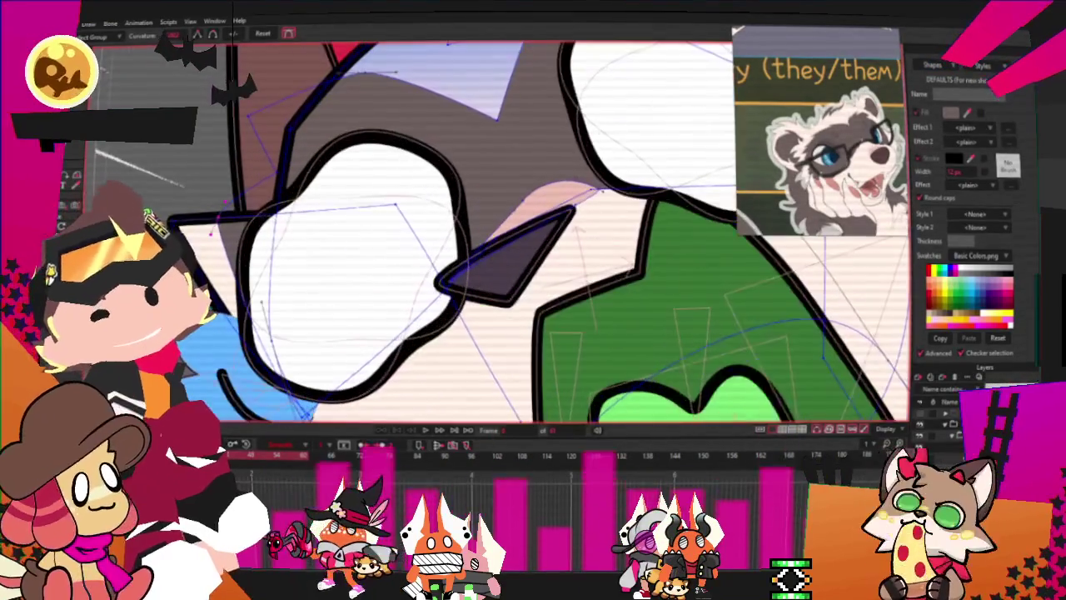
{"action": "key", "text": "t"}
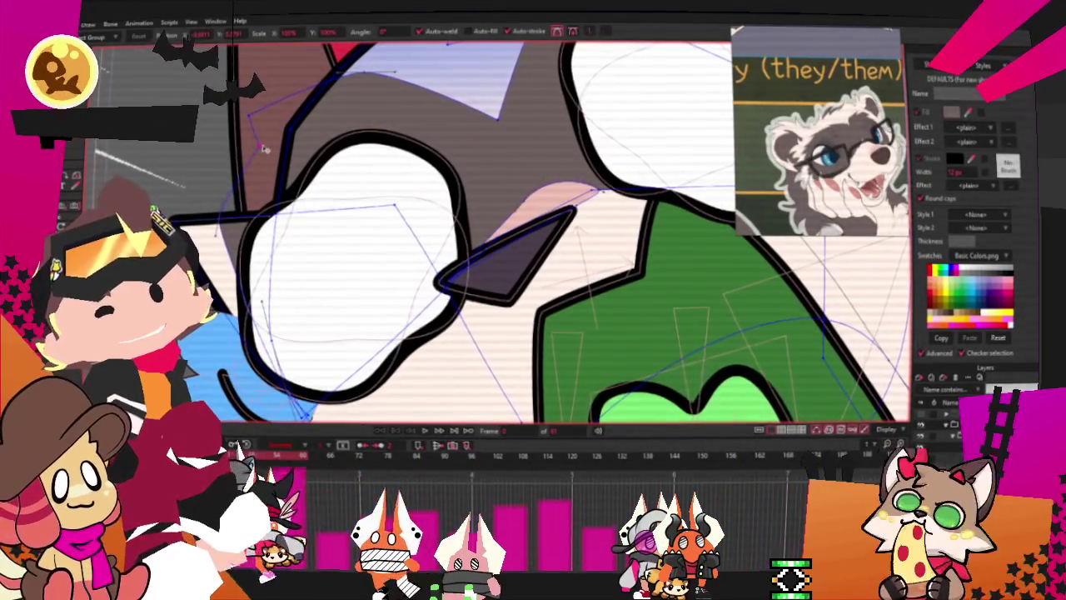
Reset the view with Ctrl+R and play the animation to preview the cat's startled motion
{"action": "key", "text": "ctrl+r"}
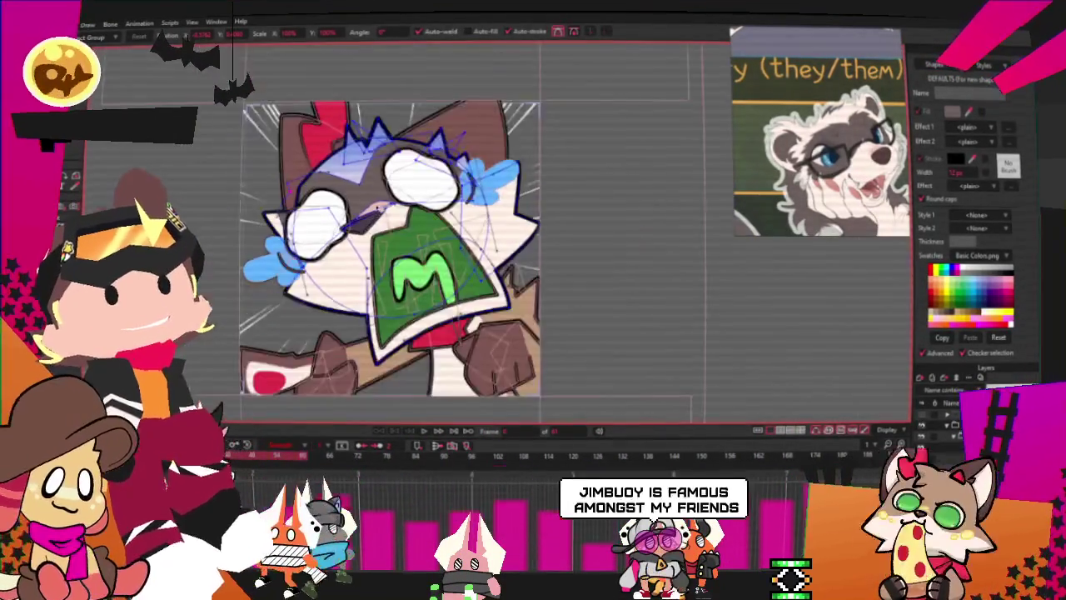
{"action": "scroll", "coordinate": [350, 250], "scroll_direction": "up", "scroll_amount": 2}
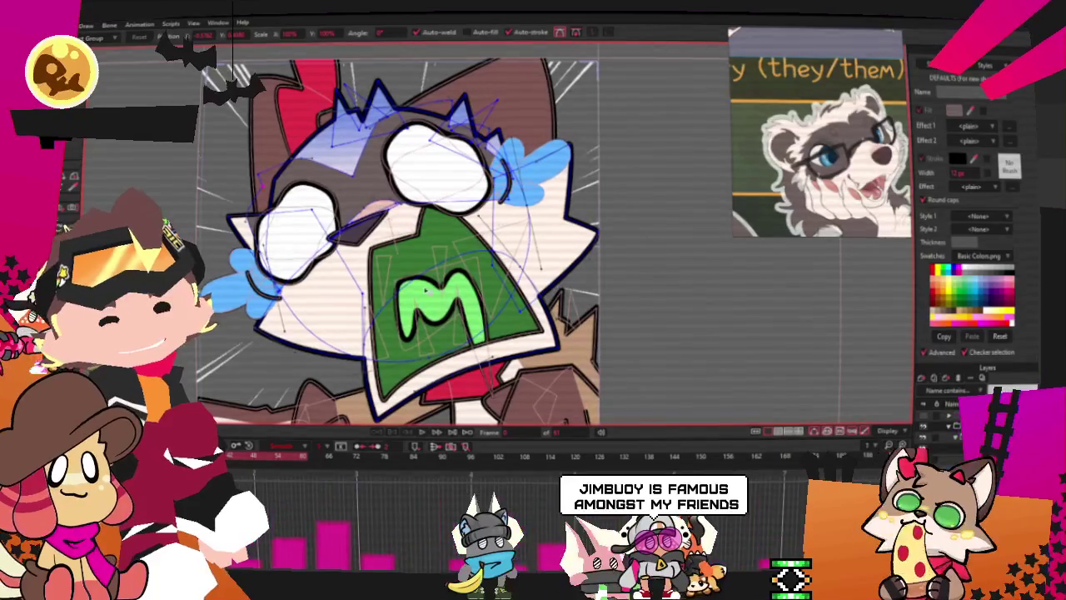
{"action": "left_click", "coordinate": [419, 434]}
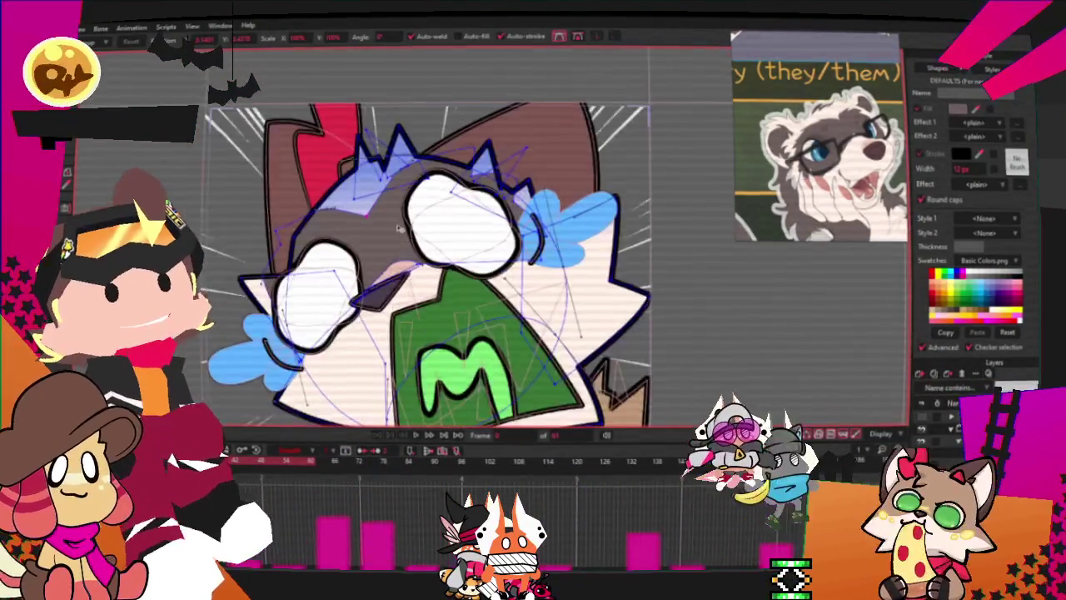
{"action": "scroll", "coordinate": [398, 227], "scroll_direction": "up", "scroll_amount": 3}
Apply a periwinkle-blue Gradient effect to the spiky head shape
{"action": "key", "text": "g"}
{"action": "left_click", "coordinate": [339, 241]}
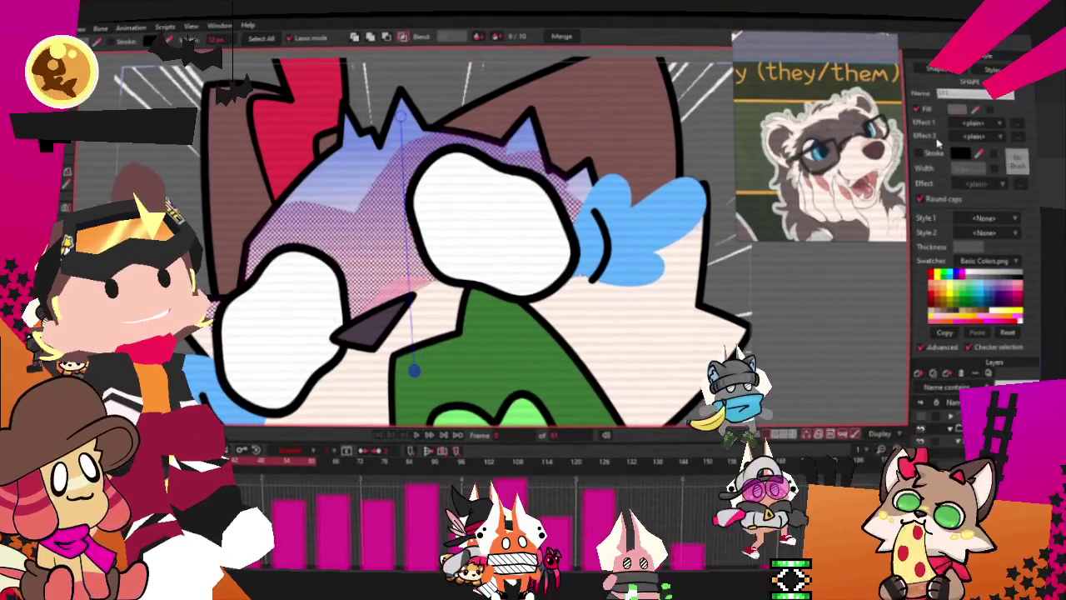
{"action": "left_click", "coordinate": [1006, 134]}
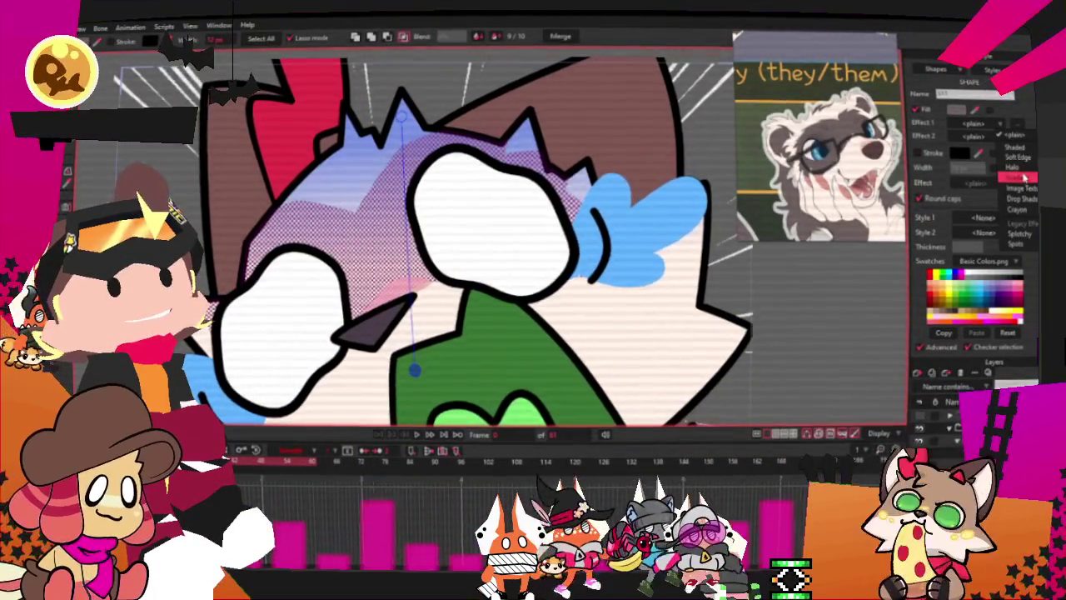
{"action": "left_click", "coordinate": [1024, 177]}
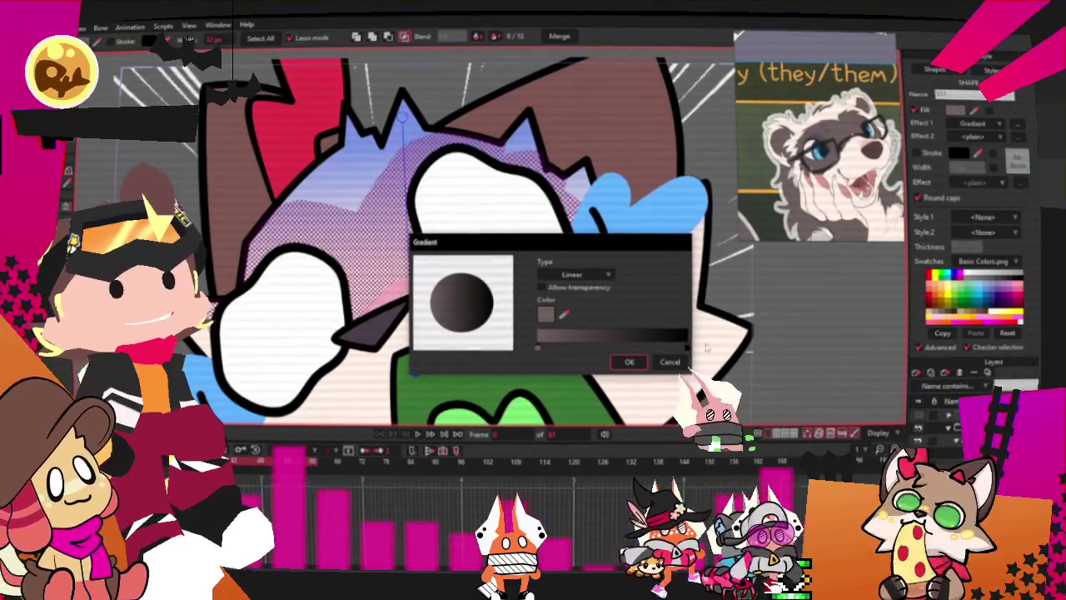
{"action": "left_click", "coordinate": [686, 348]}
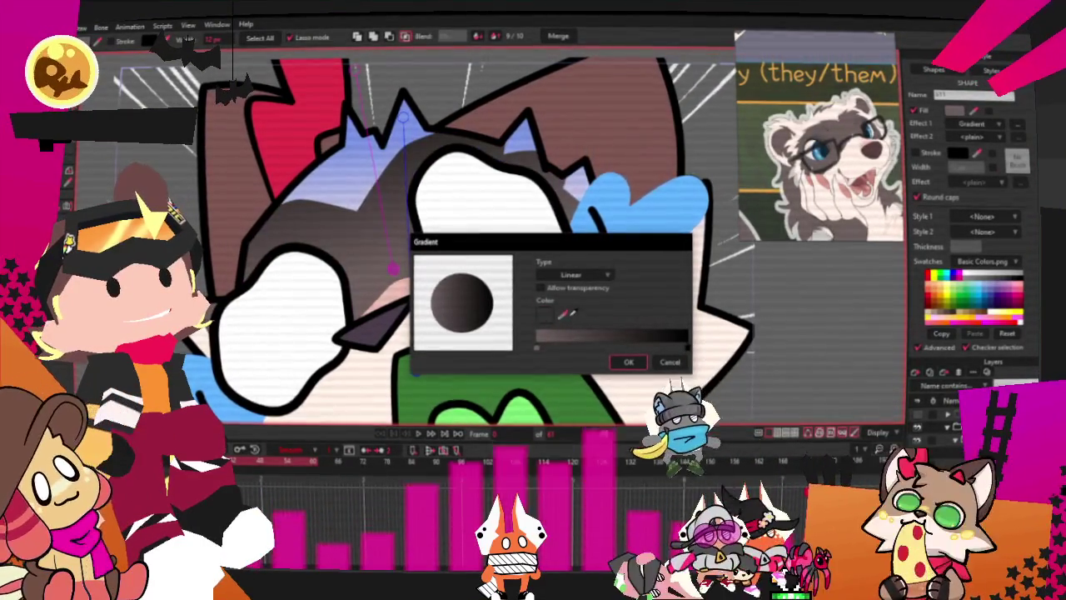
{"action": "left_click_drag", "start_coordinate": [544, 314], "coordinate": [442, 148]}
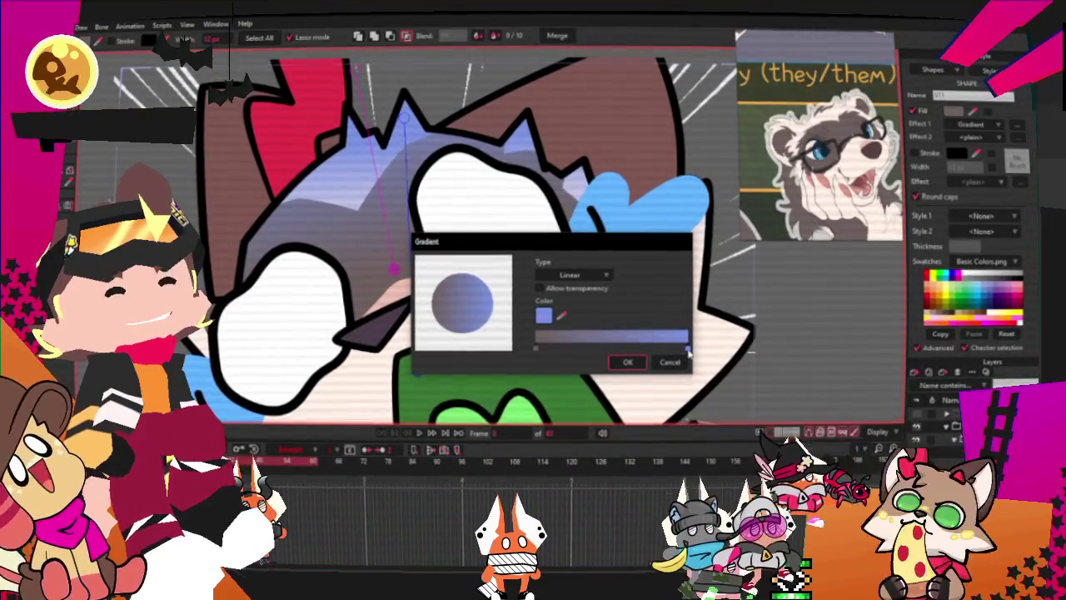
{"action": "left_click", "coordinate": [627, 362]}
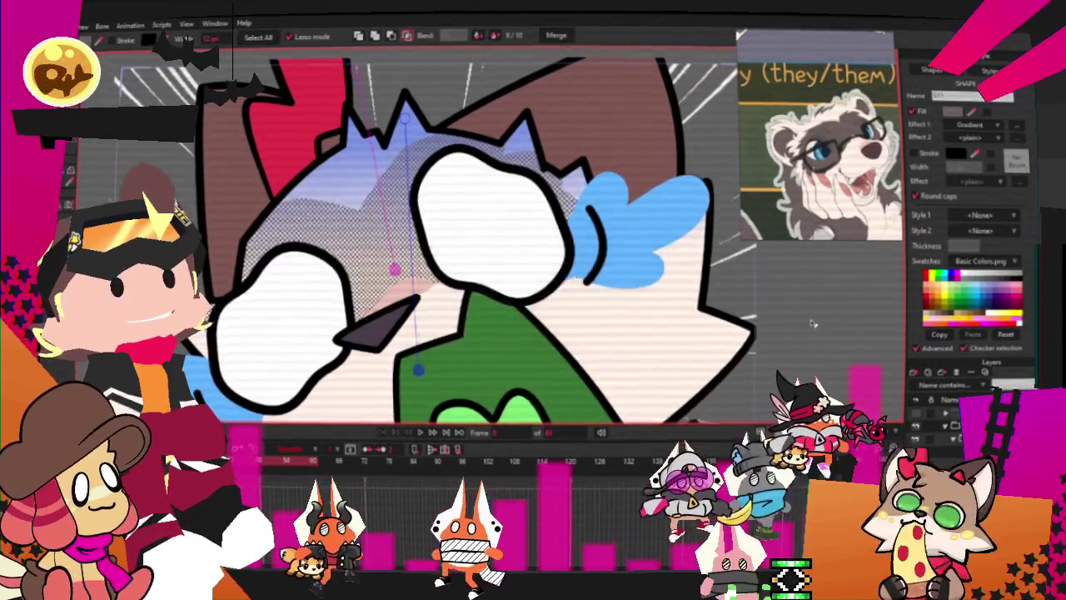
Angle the gradient nearly vertically and deepen its colour to a darker blue
{"action": "scroll", "coordinate": [813, 323], "scroll_direction": "down", "scroll_amount": 3}
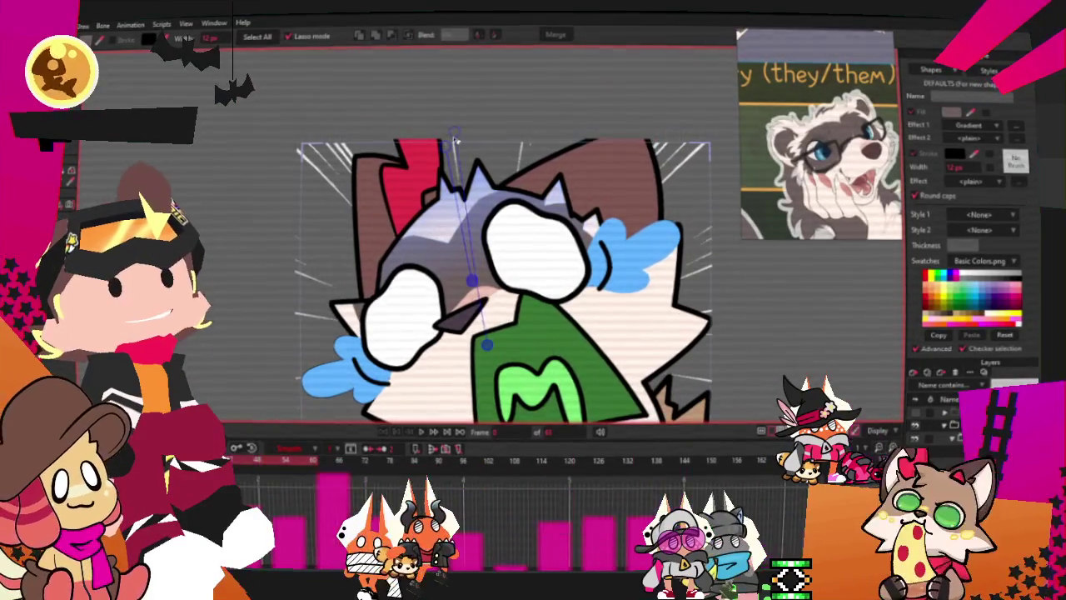
{"action": "mouse_move", "coordinate": [449, 150]}
{"action": "left_mouse_down"}
{"action": "mouse_move", "coordinate": [480, 155]}
{"action": "mouse_move", "coordinate": [467, 130]}
{"action": "left_mouse_up"}
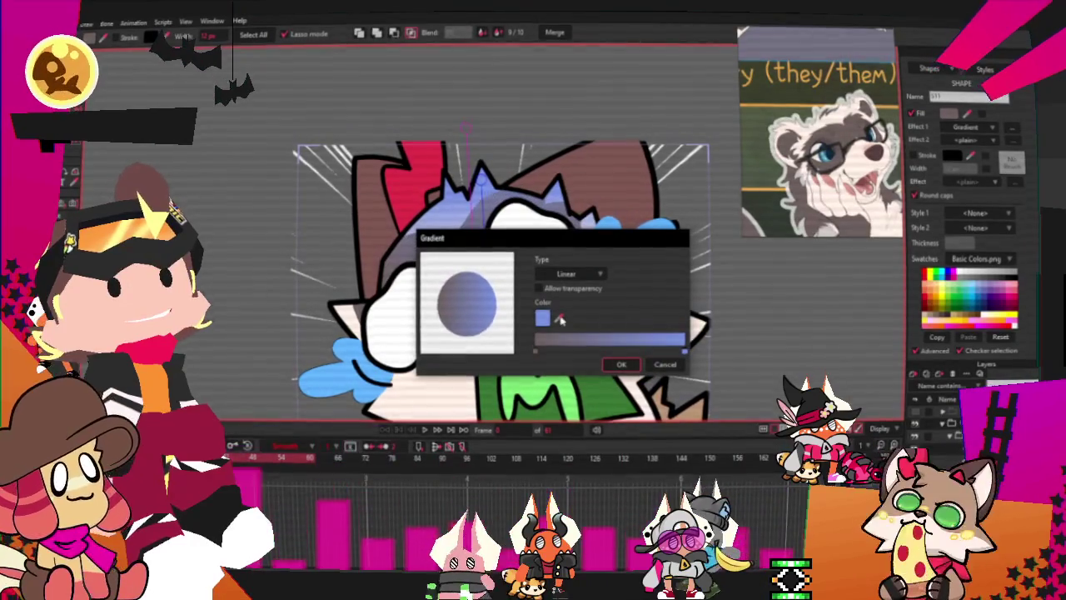
{"action": "double_click", "coordinate": [685, 351]}
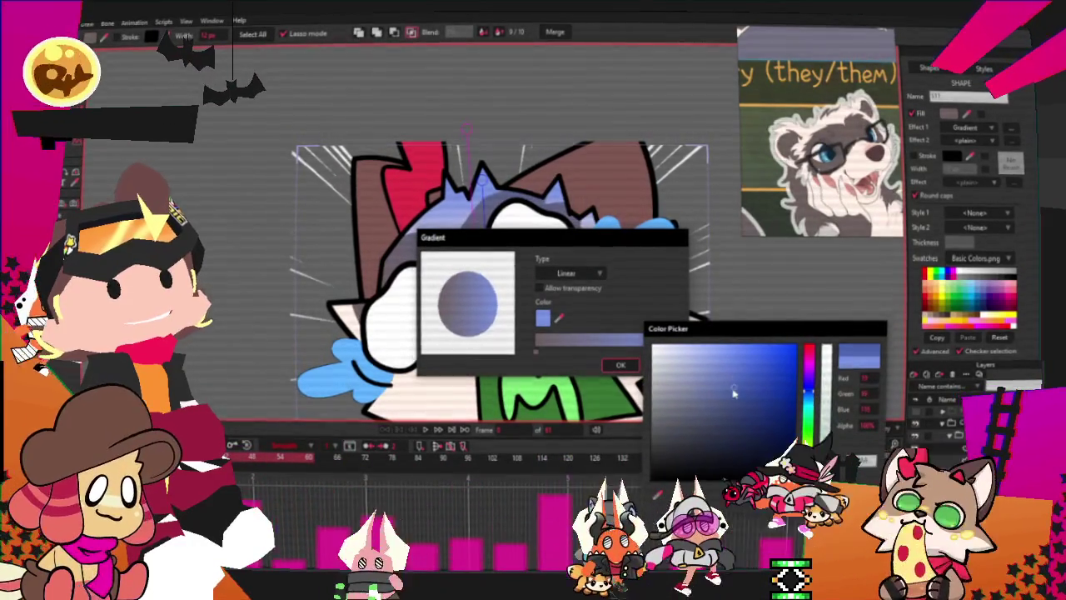
{"action": "left_click", "coordinate": [732, 421]}
{"action": "left_click_drag", "start_coordinate": [735, 421], "coordinate": [745, 394]}
{"action": "key", "text": "Return"}
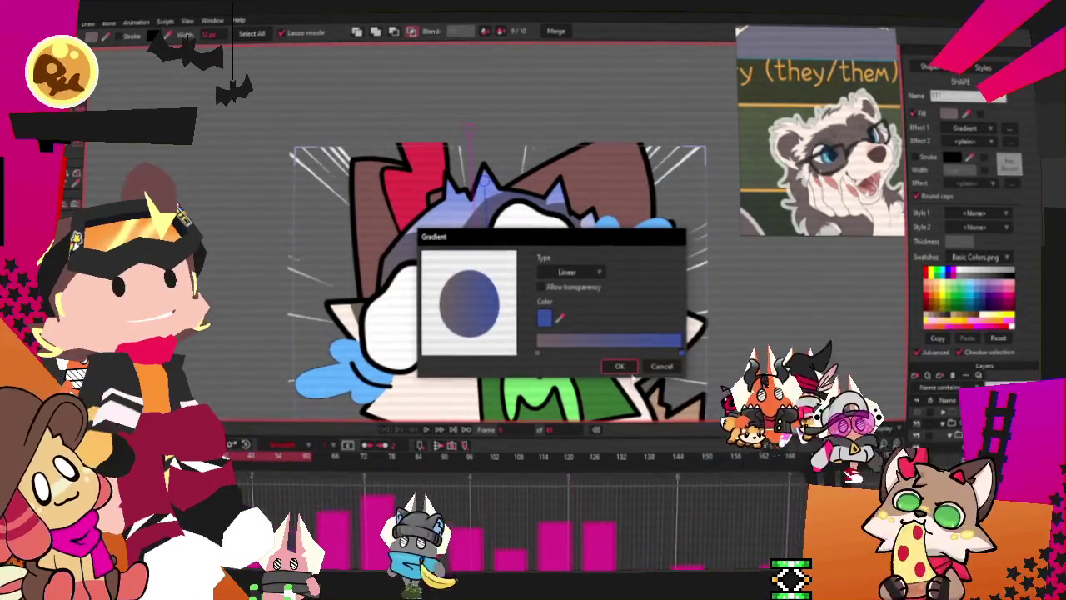
{"action": "left_click", "coordinate": [619, 366]}
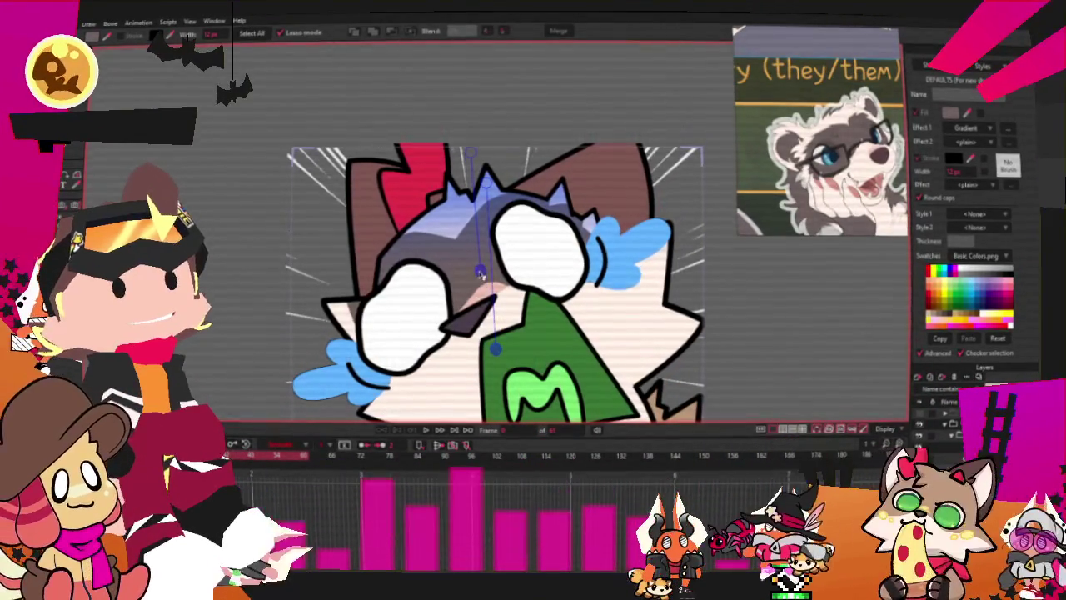
{"action": "scroll", "coordinate": [475, 256], "scroll_direction": "down", "scroll_amount": 3}
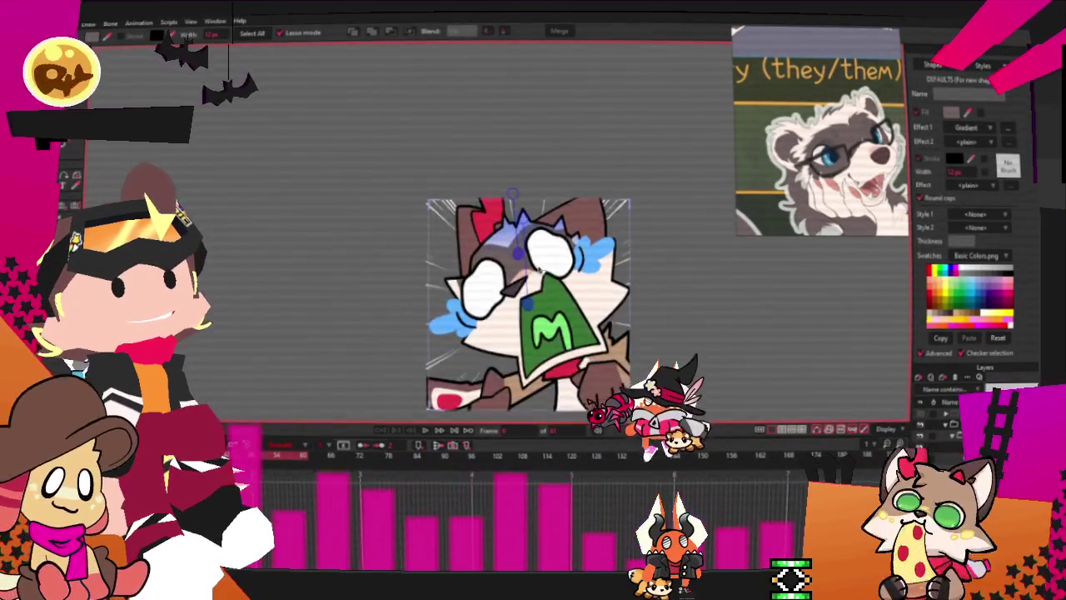
{"action": "scroll", "coordinate": [560, 252], "scroll_direction": "up", "scroll_amount": 1}
{"action": "scroll", "coordinate": [561, 253], "scroll_direction": "up", "scroll_amount": 2}
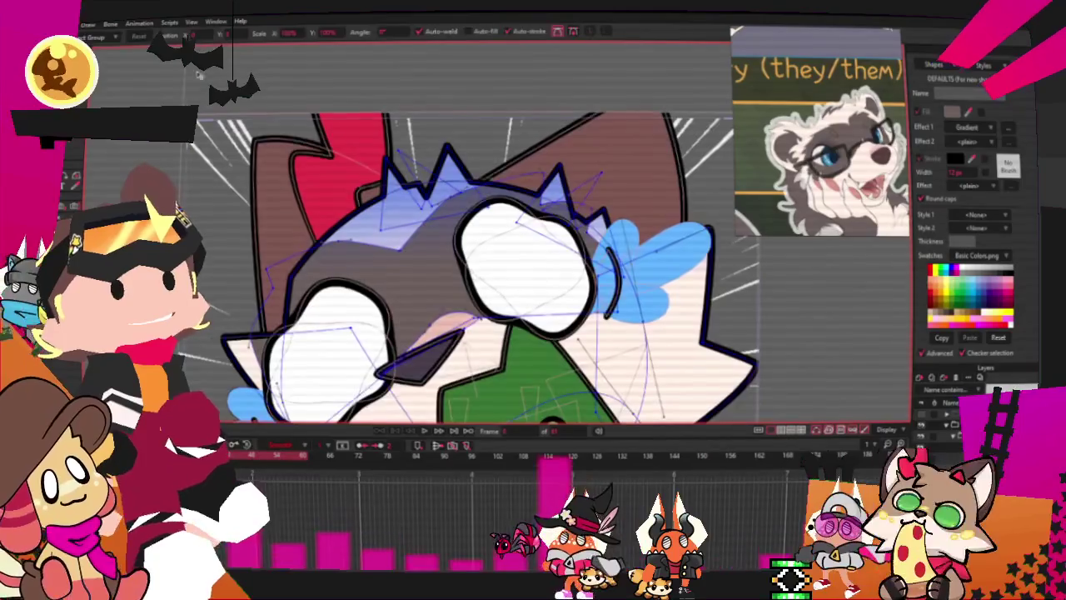
{"action": "scroll", "coordinate": [575, 247], "scroll_direction": "up", "scroll_amount": 1}
{"action": "left_click", "coordinate": [574, 247]}
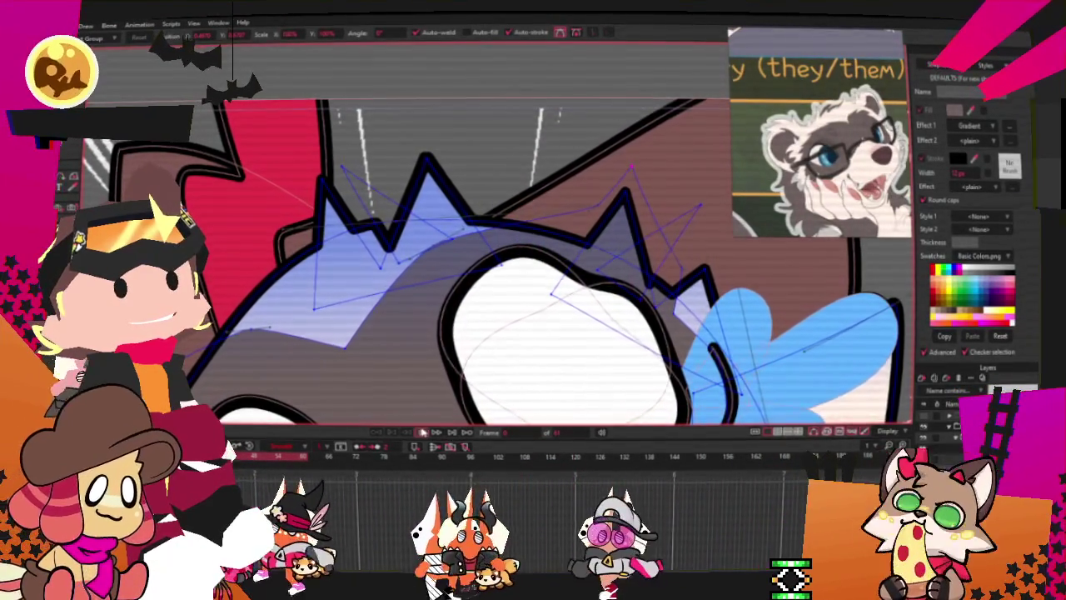
{"action": "scroll", "coordinate": [536, 213], "scroll_direction": "down", "scroll_amount": 1}
{"action": "scroll", "coordinate": [537, 212], "scroll_direction": "down", "scroll_amount": 3}
{"action": "scroll", "coordinate": [554, 233], "scroll_direction": "up", "scroll_amount": 1}
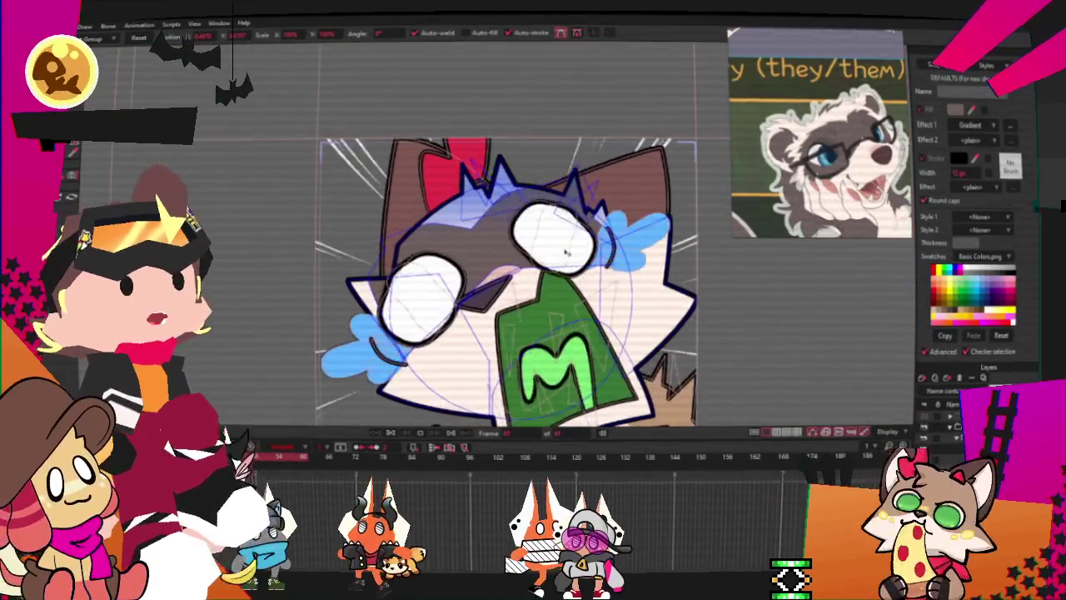
{"action": "scroll", "coordinate": [566, 252], "scroll_direction": "down", "scroll_amount": 1}
{"action": "scroll", "coordinate": [567, 253], "scroll_direction": "down", "scroll_amount": 2}
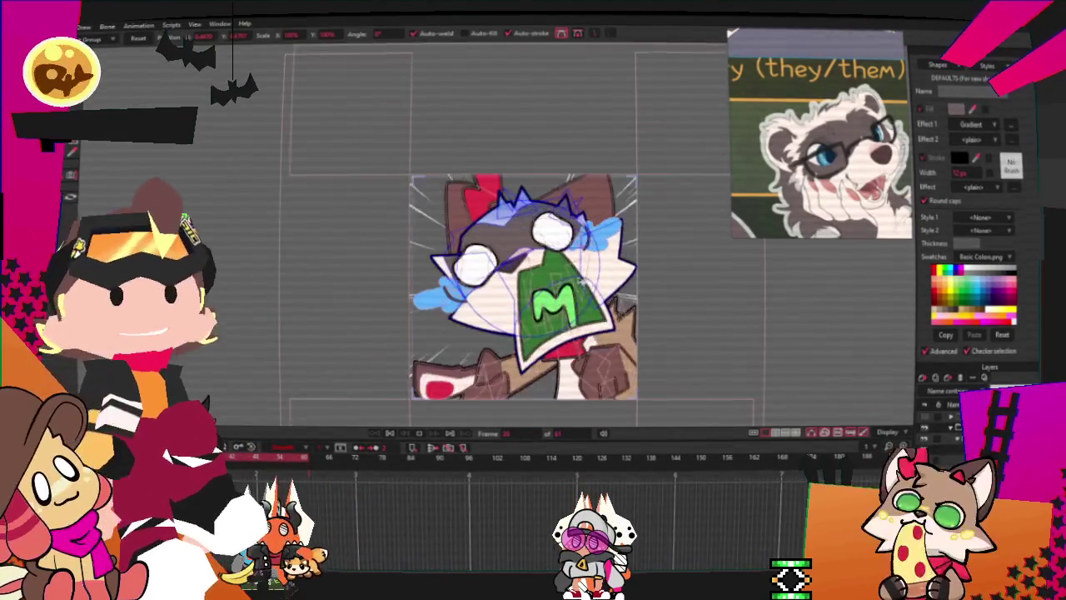
{"action": "scroll", "coordinate": [581, 281], "scroll_direction": "up", "scroll_amount": 3}
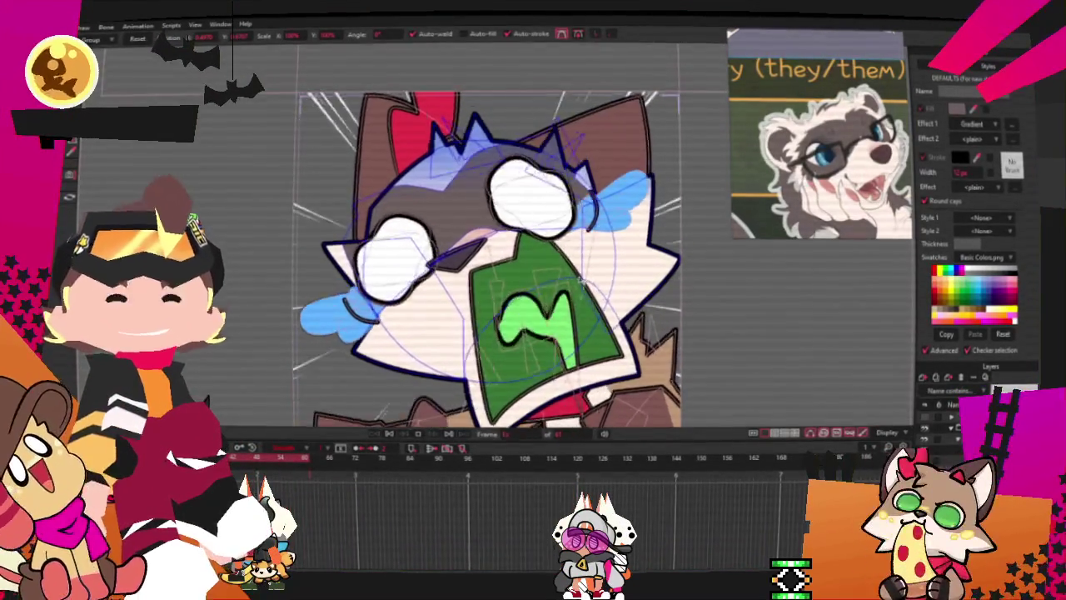
{"action": "scroll", "coordinate": [580, 281], "scroll_direction": "down", "scroll_amount": 2}
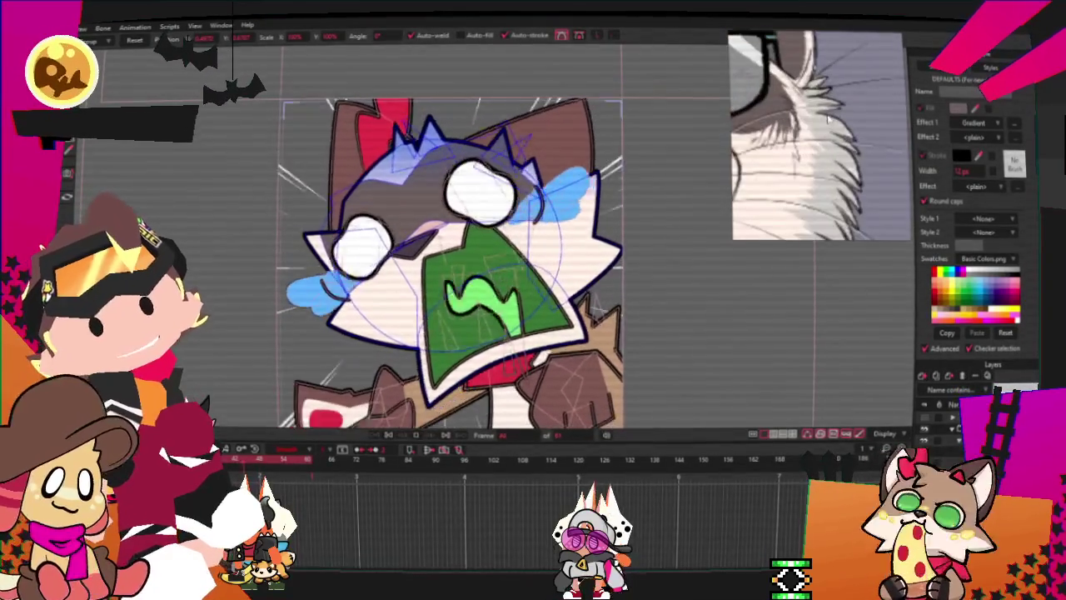
{"action": "scroll", "coordinate": [821, 138], "scroll_direction": "down", "scroll_amount": 3}
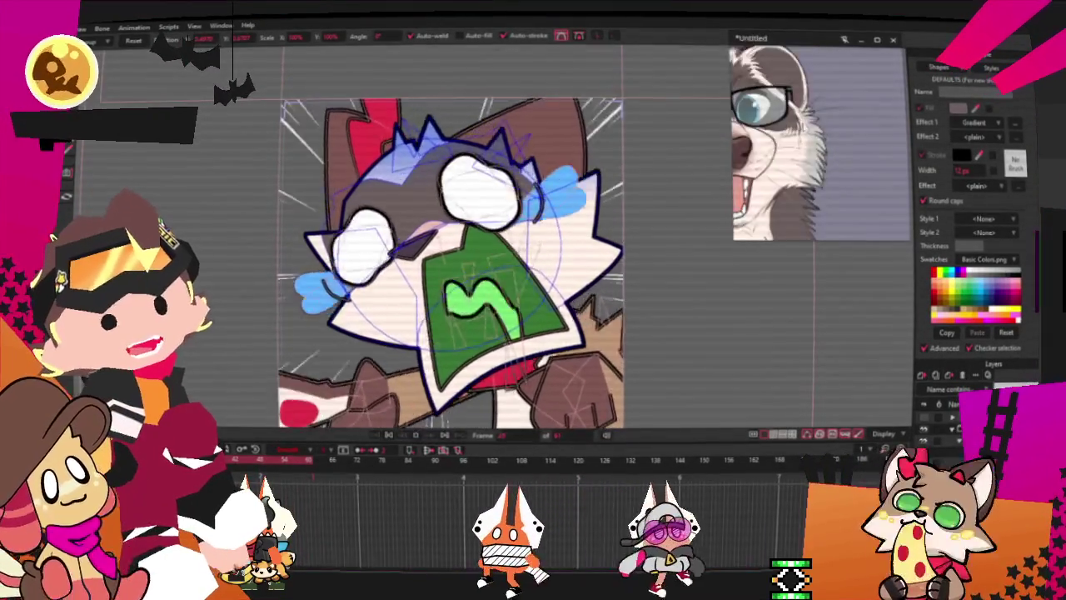
{"action": "scroll", "coordinate": [821, 138], "scroll_direction": "down", "scroll_amount": 3}
{"action": "scroll", "coordinate": [820, 137], "scroll_direction": "up", "scroll_amount": 3}
{"action": "scroll", "coordinate": [821, 138], "scroll_direction": "up", "scroll_amount": 2}
{"action": "scroll", "coordinate": [821, 138], "scroll_direction": "down", "scroll_amount": 2}
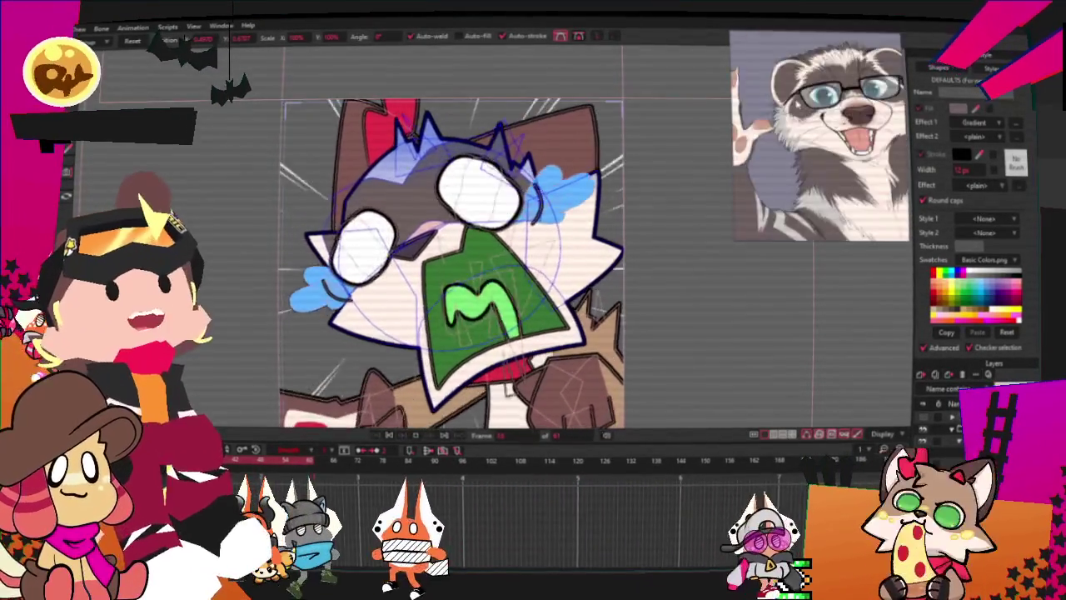
{"action": "scroll", "coordinate": [821, 137], "scroll_direction": "down", "scroll_amount": 3}
{"action": "scroll", "coordinate": [821, 137], "scroll_direction": "up", "scroll_amount": 3}
{"action": "scroll", "coordinate": [821, 138], "scroll_direction": "up", "scroll_amount": 2}
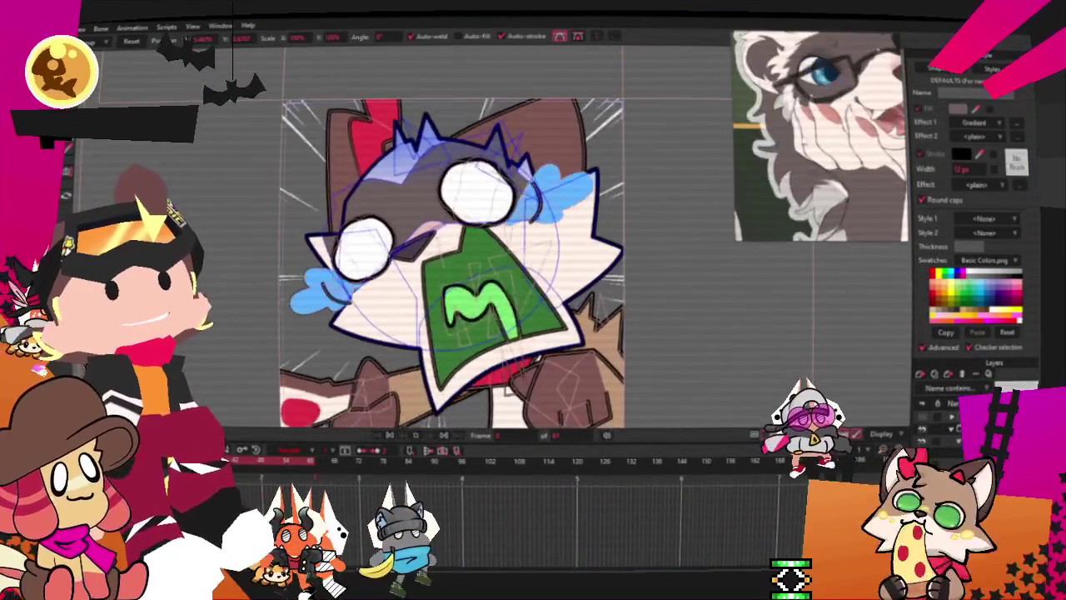
{"action": "scroll", "coordinate": [821, 138], "scroll_direction": "up", "scroll_amount": 2}
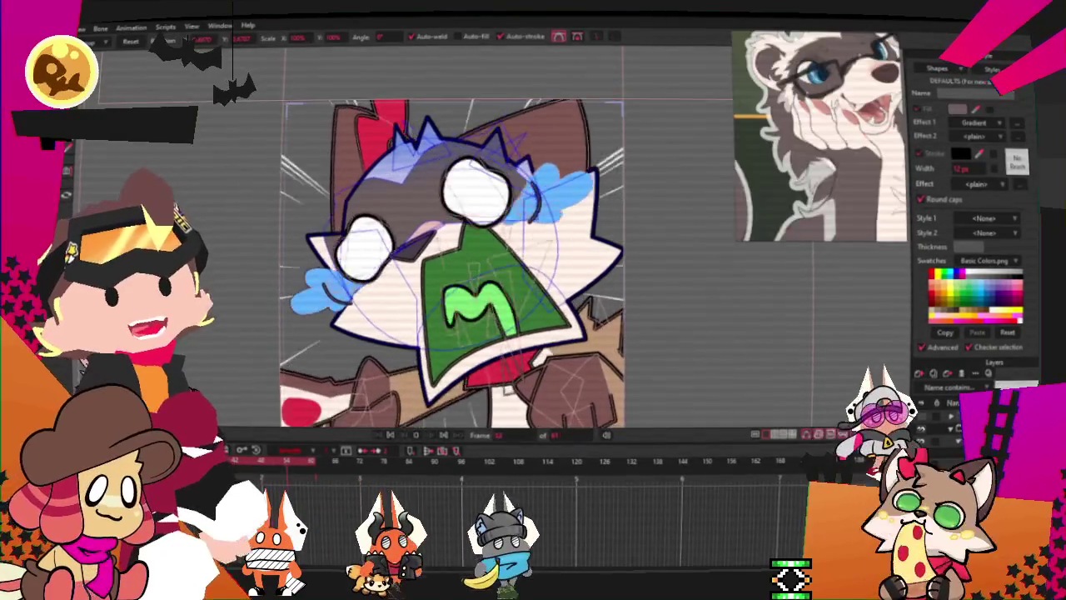
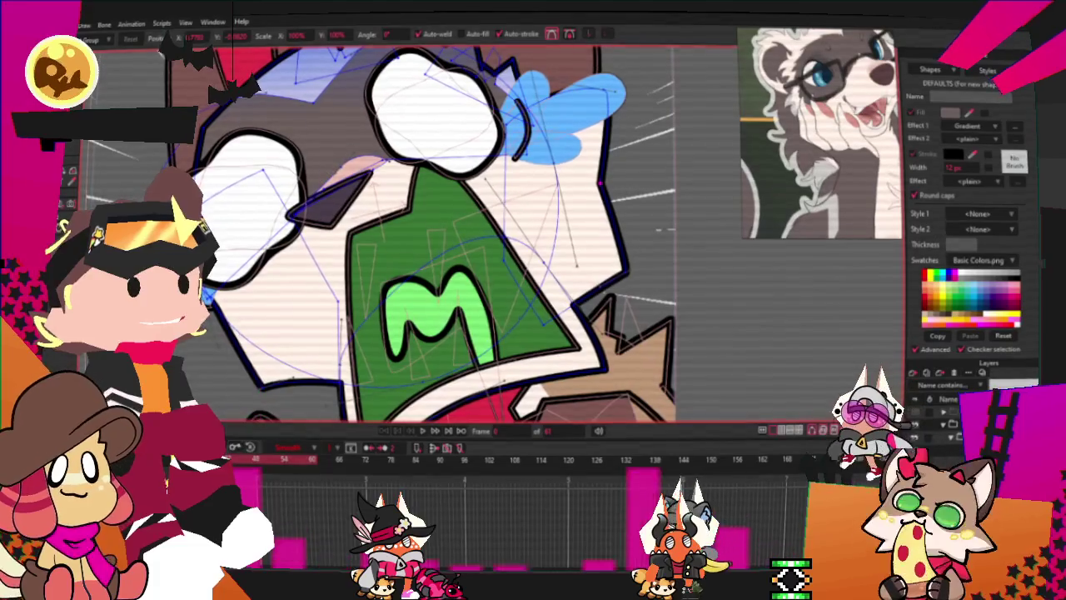
Add sharp new points to the right and left edges of the white fur outline
{"action": "key", "text": "a"}
{"action": "left_click_drag", "start_coordinate": [600, 179], "coordinate": [642, 181]}
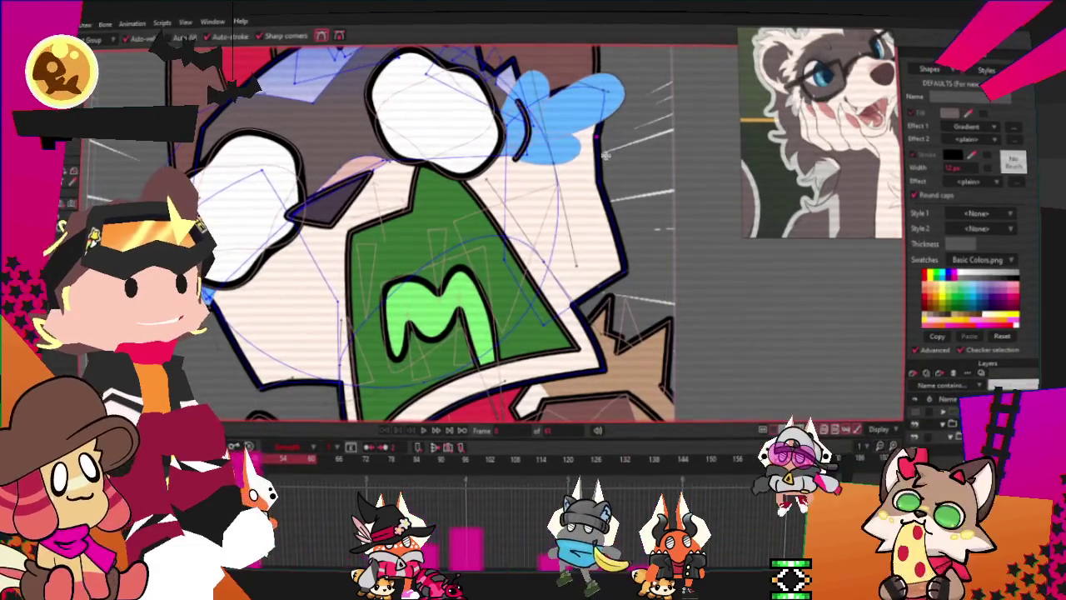
{"action": "left_click", "coordinate": [624, 217]}
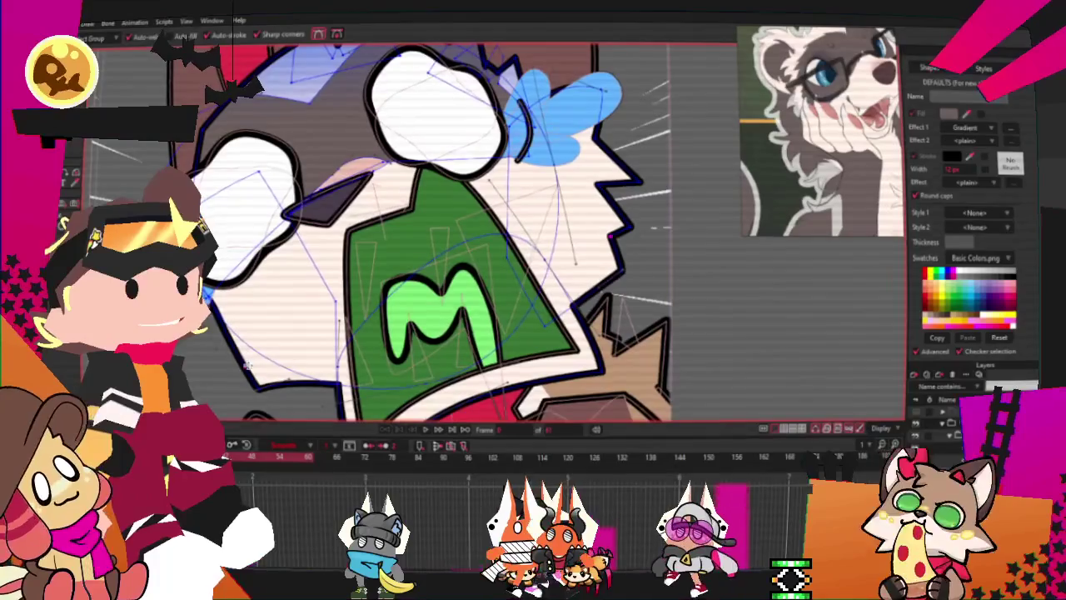
{"action": "left_click_drag", "start_coordinate": [215, 330], "coordinate": [252, 352]}
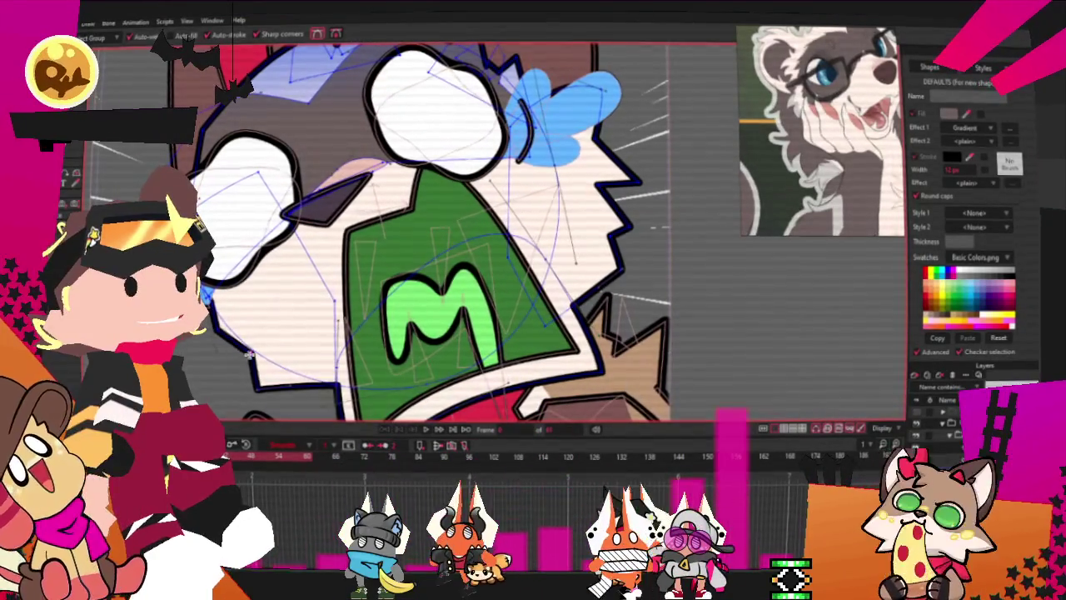
Adjust the new fur points' positions and curvature to shape the jagged edges
{"action": "key", "text": "t"}
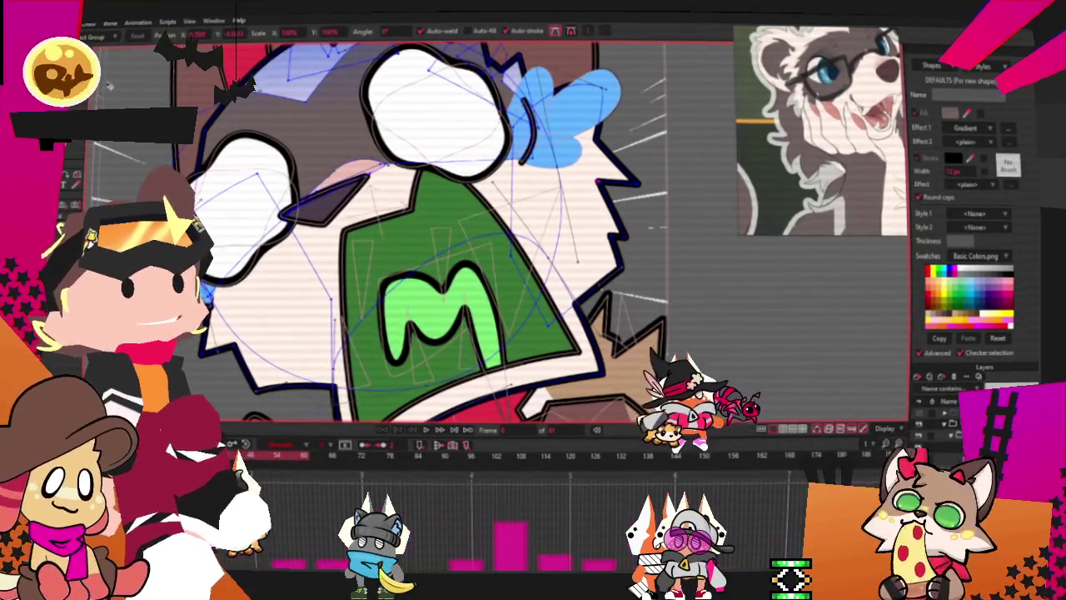
{"action": "scroll", "coordinate": [667, 225], "scroll_direction": "up", "scroll_amount": 2}
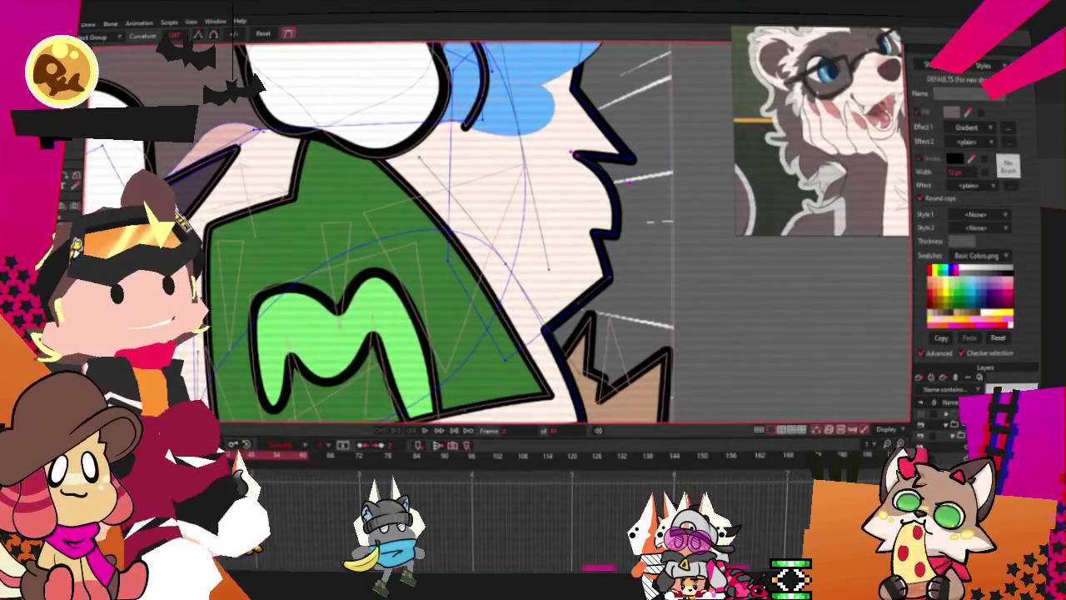
{"action": "scroll", "coordinate": [500, 250], "scroll_direction": "down", "scroll_amount": 3}
{"action": "scroll", "coordinate": [500, 250], "scroll_direction": "up", "scroll_amount": 2}
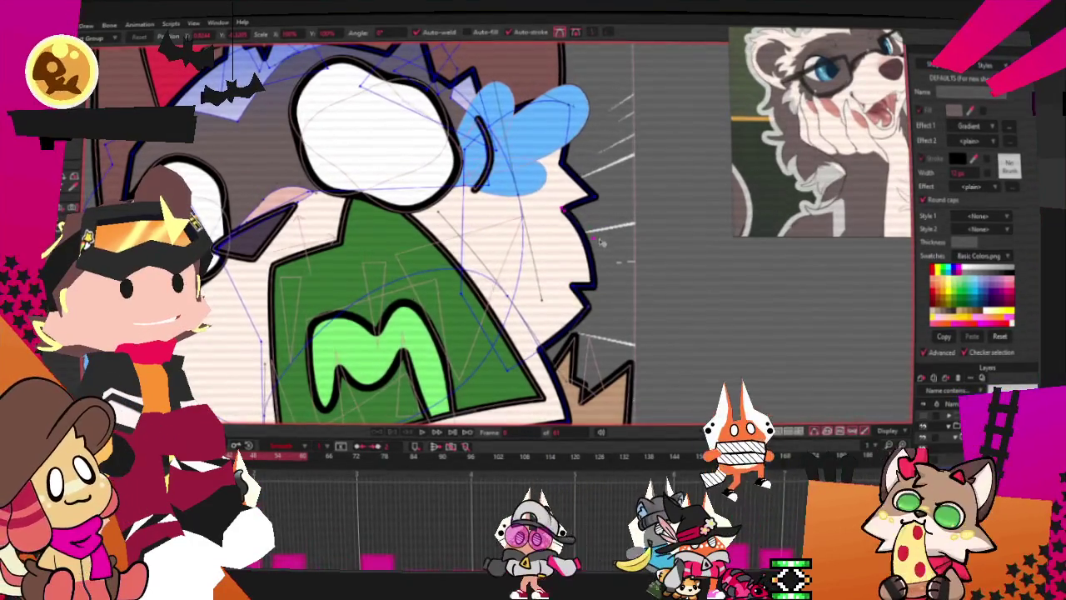
{"action": "key", "text": "c"}
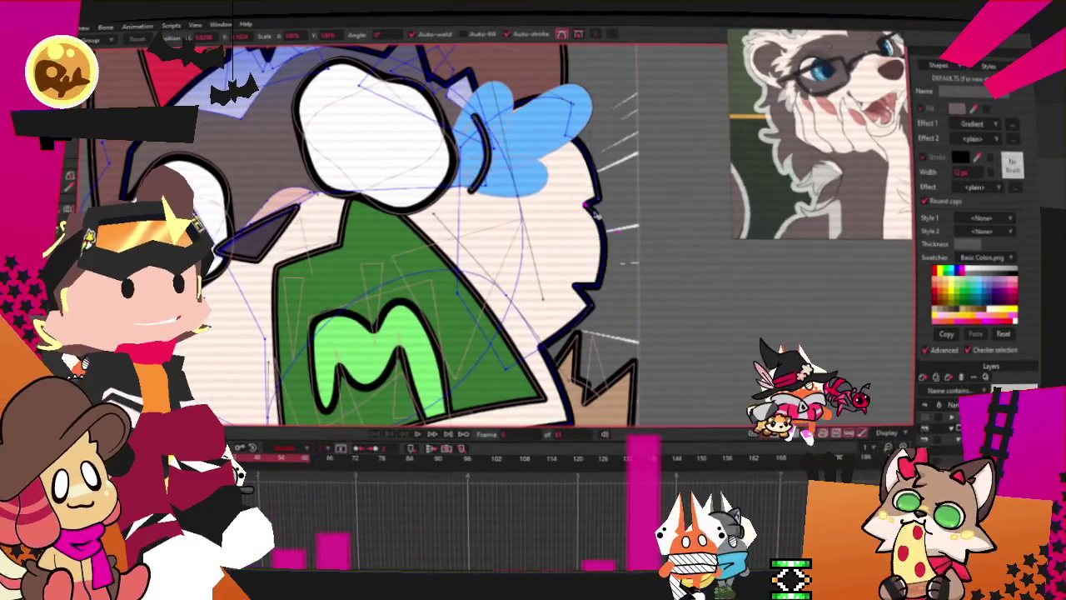
{"action": "scroll", "coordinate": [594, 213], "scroll_direction": "down", "scroll_amount": 3}
{"action": "scroll", "coordinate": [466, 250], "scroll_direction": "up", "scroll_amount": 4}
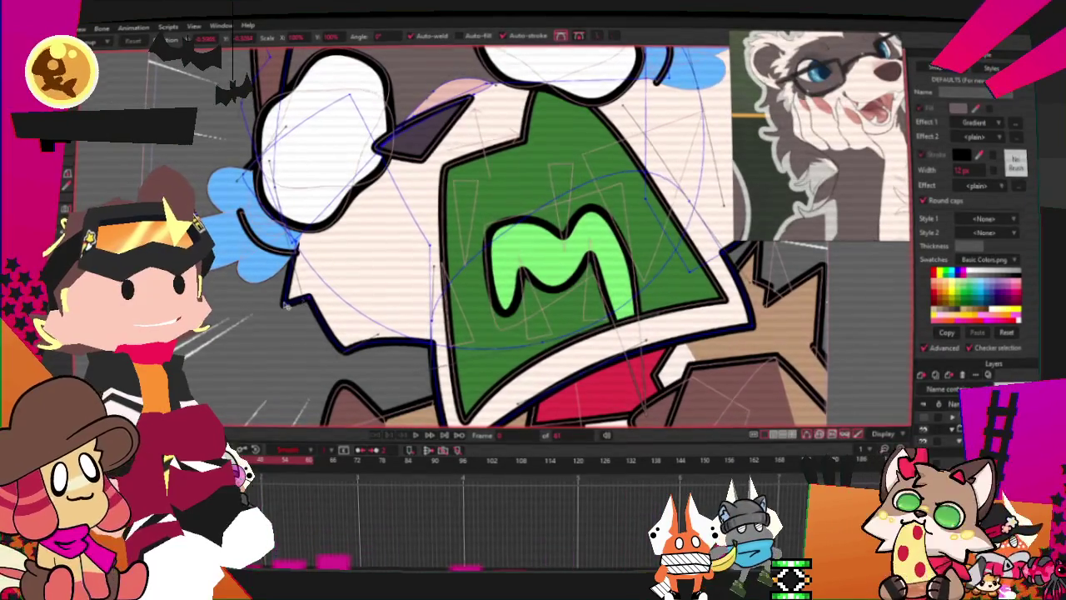
{"action": "key", "text": "c"}
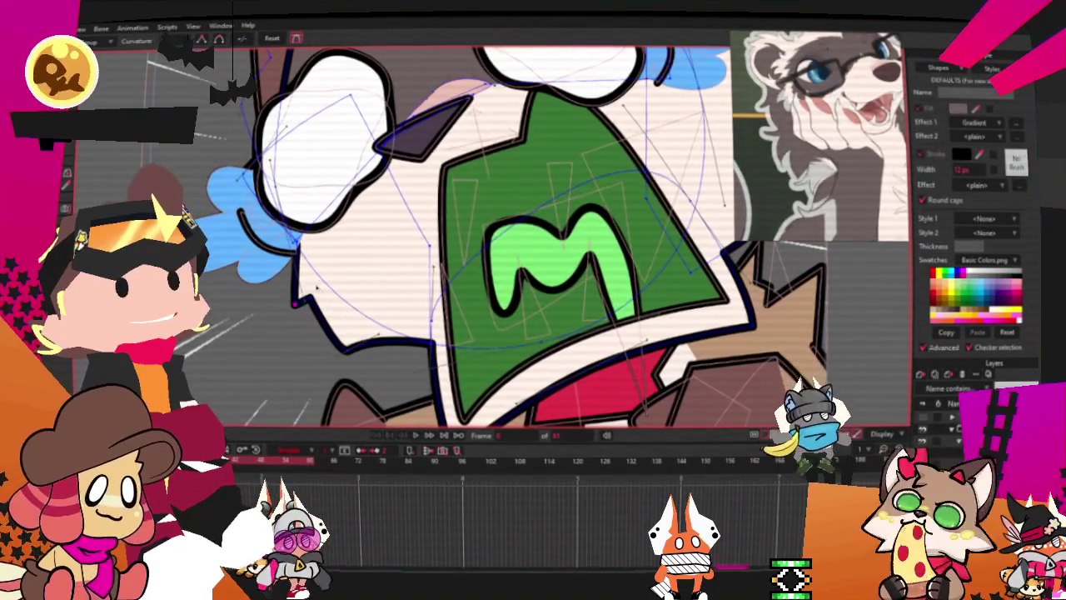
Play the animation to preview the raccoon's motion
{"action": "scroll", "coordinate": [450, 410], "scroll_direction": "down", "scroll_amount": 5}
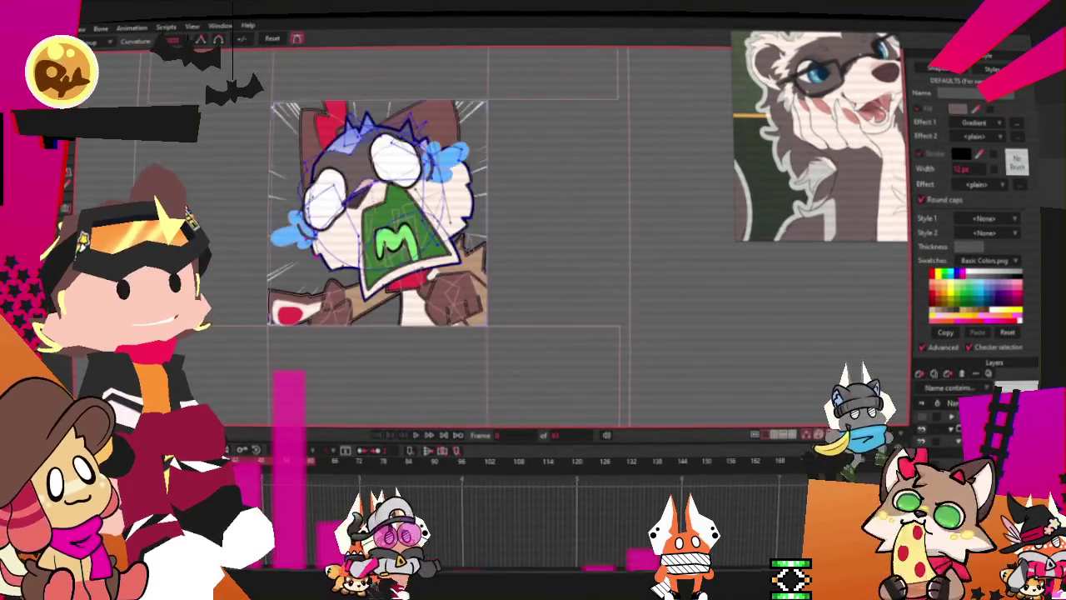
{"action": "scroll", "coordinate": [450, 409], "scroll_direction": "up", "scroll_amount": 2}
{"action": "key", "text": "space"}
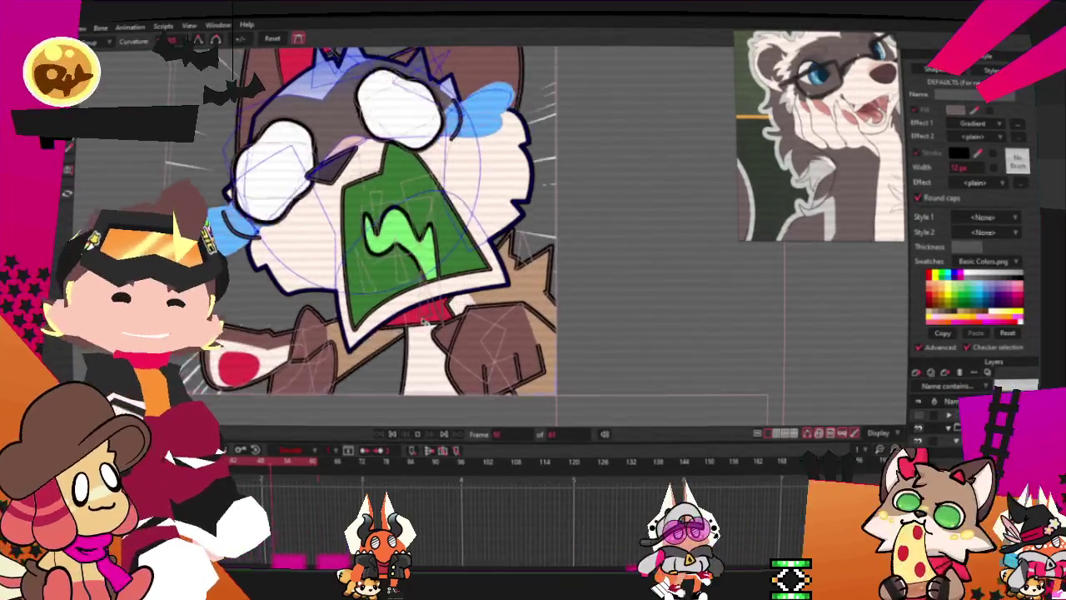
{"action": "scroll", "coordinate": [418, 351], "scroll_direction": "down", "scroll_amount": 2}
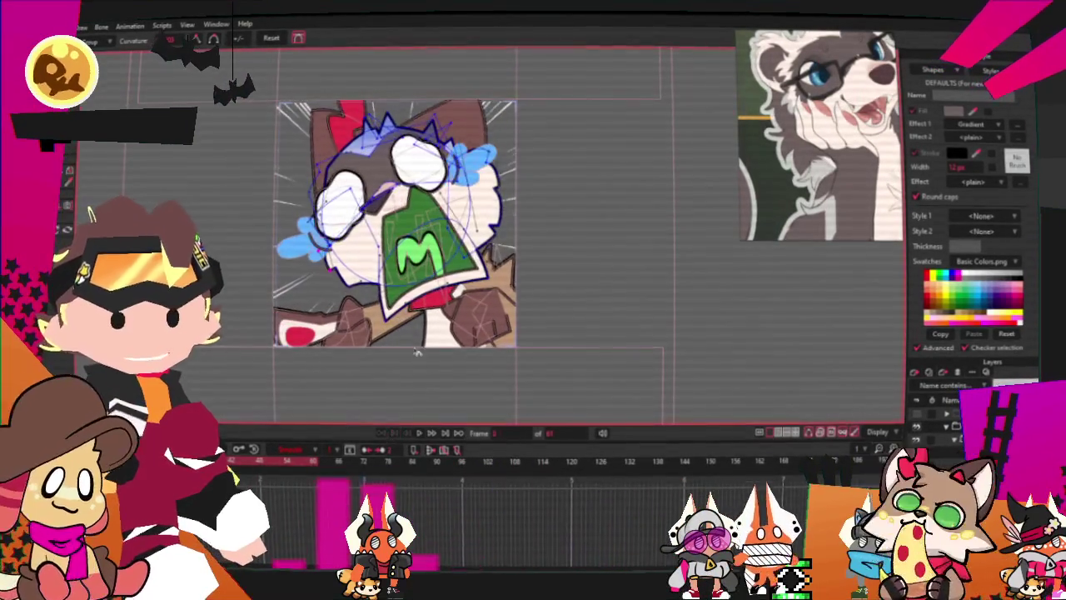
{"action": "scroll", "coordinate": [418, 352], "scroll_direction": "up", "scroll_amount": 2}
Draw a rectangle over the face's left side with a dotted halftone fill and no outline
{"action": "left_click", "coordinate": [85, 215]}
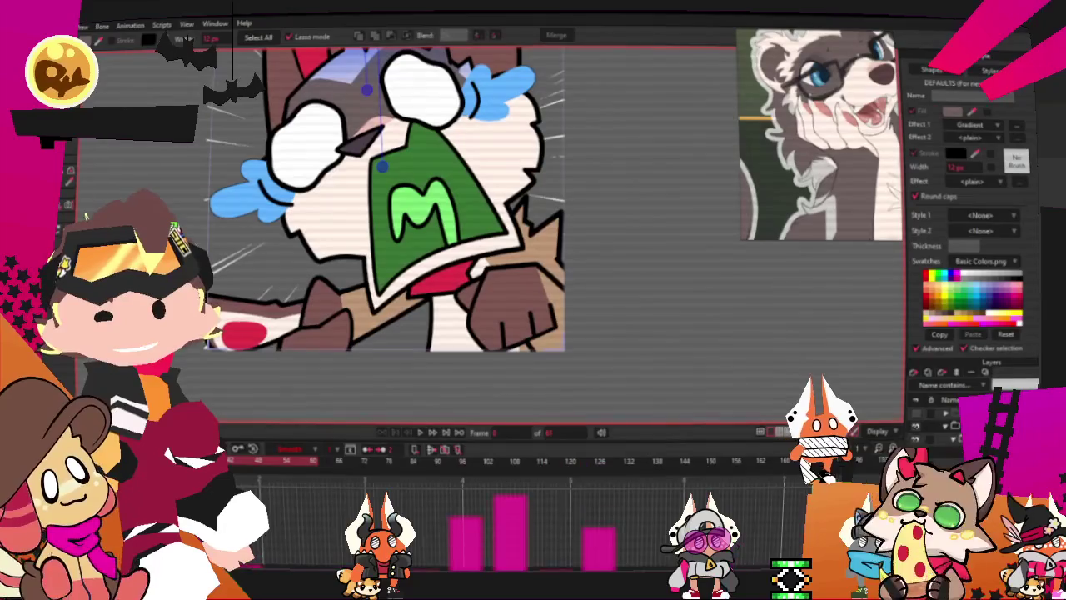
{"action": "left_click", "coordinate": [92, 213]}
{"action": "scroll", "coordinate": [288, 179], "scroll_direction": "up", "scroll_amount": 2}
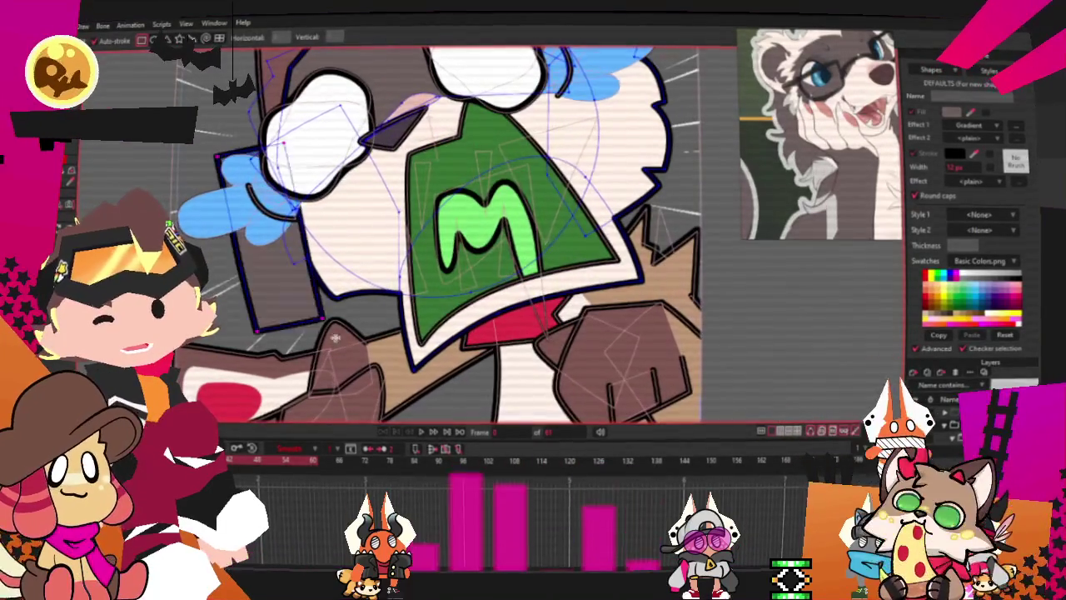
{"action": "key", "text": "g"}
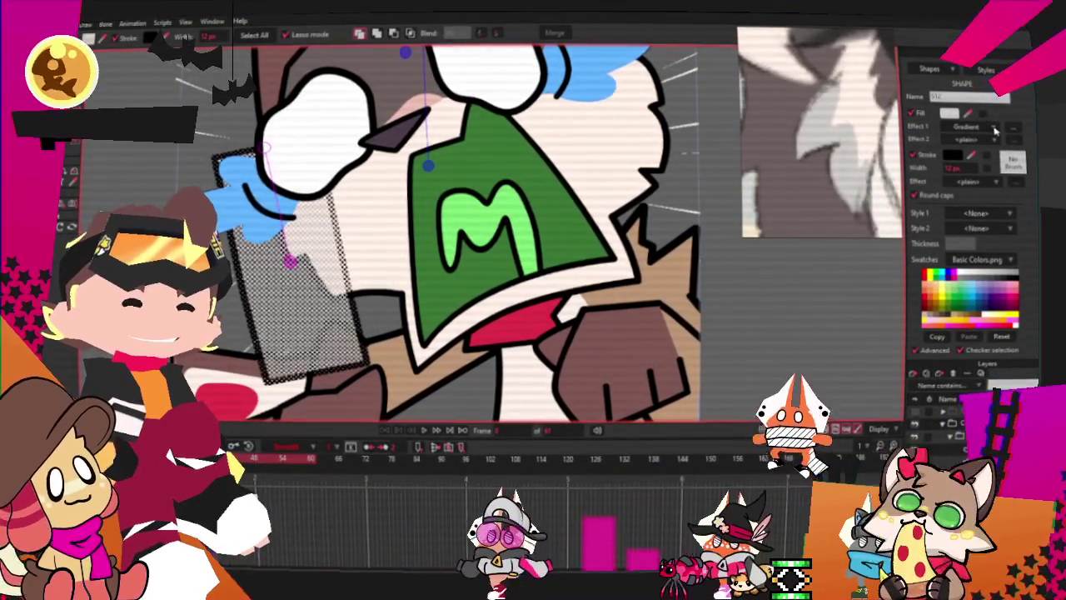
{"action": "left_click", "coordinate": [995, 138]}
{"action": "key", "text": "Escape"}
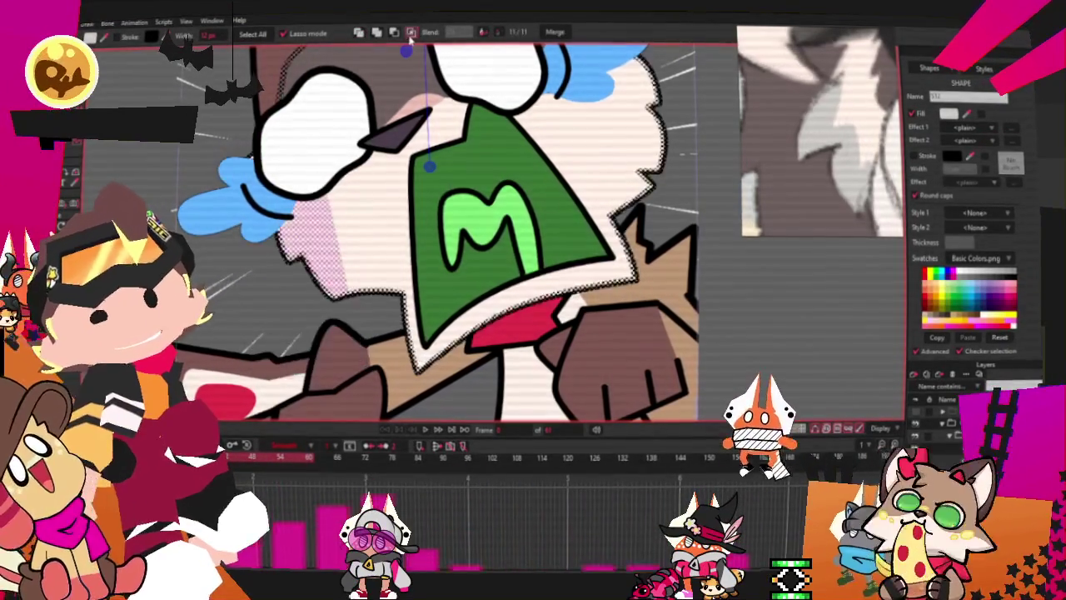
{"action": "scroll", "coordinate": [309, 199], "scroll_direction": "down", "scroll_amount": 5}
{"action": "scroll", "coordinate": [400, 214], "scroll_direction": "up", "scroll_amount": 3}
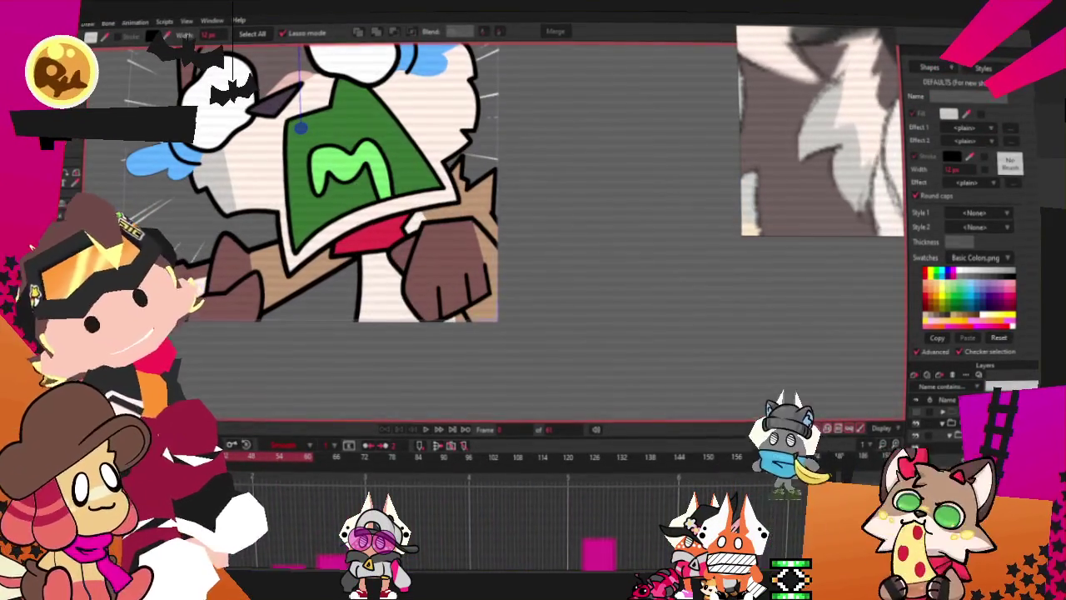
{"action": "scroll", "coordinate": [242, 163], "scroll_direction": "up", "scroll_amount": 2}
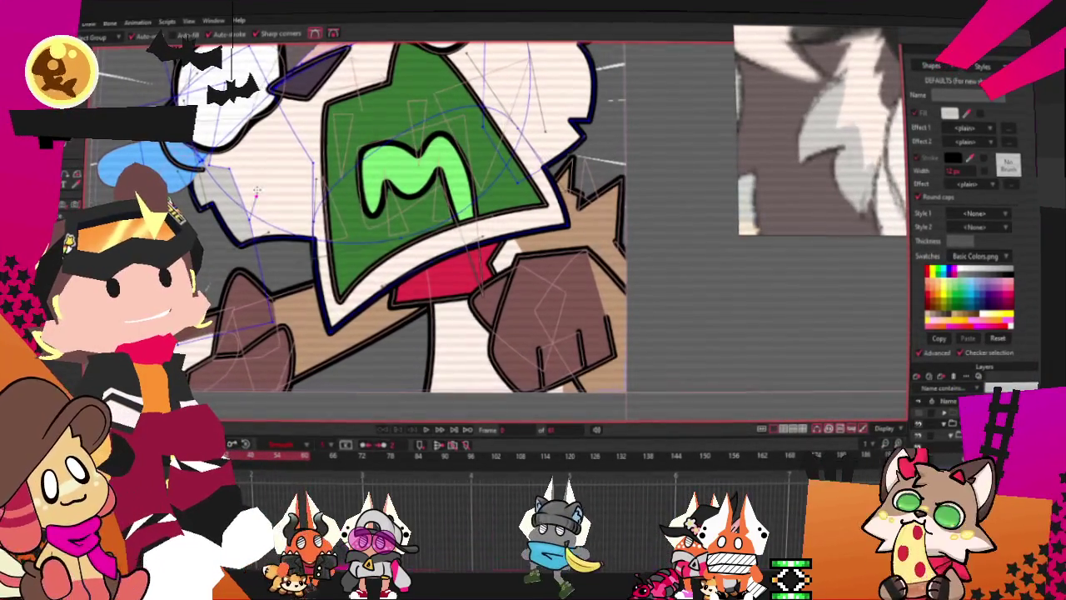
{"action": "scroll", "coordinate": [256, 190], "scroll_direction": "up", "scroll_amount": 2}
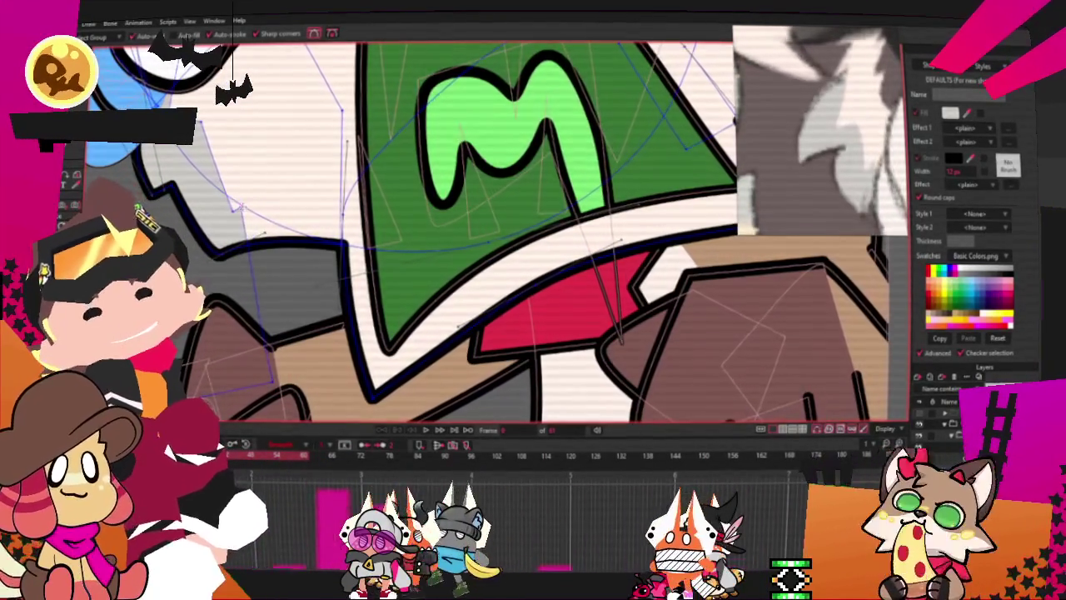
{"action": "scroll", "coordinate": [237, 193], "scroll_direction": "down", "scroll_amount": 2}
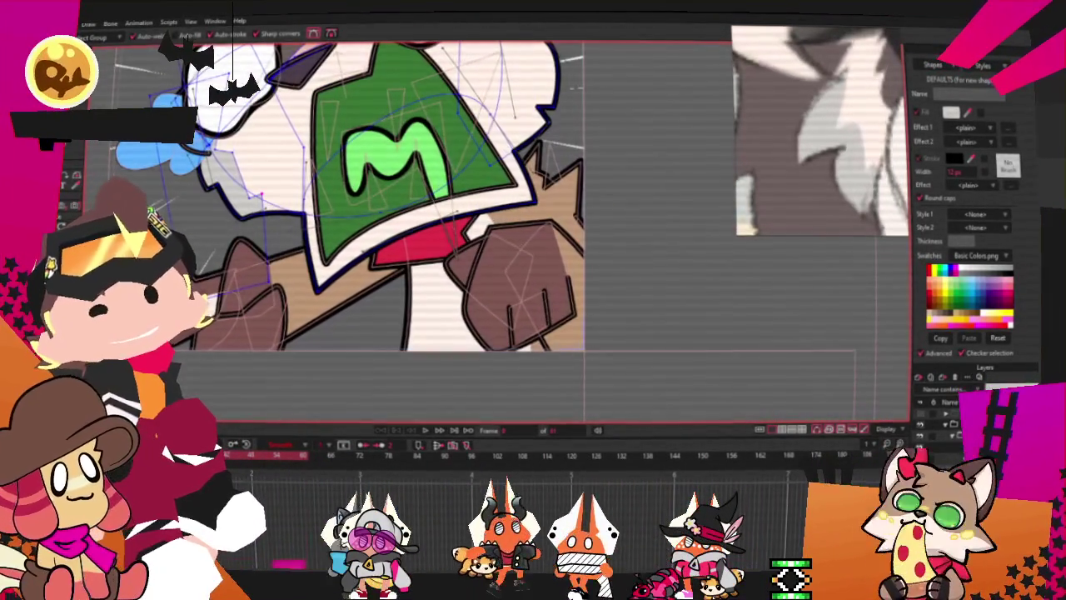
{"action": "scroll", "coordinate": [236, 200], "scroll_direction": "up", "scroll_amount": 2}
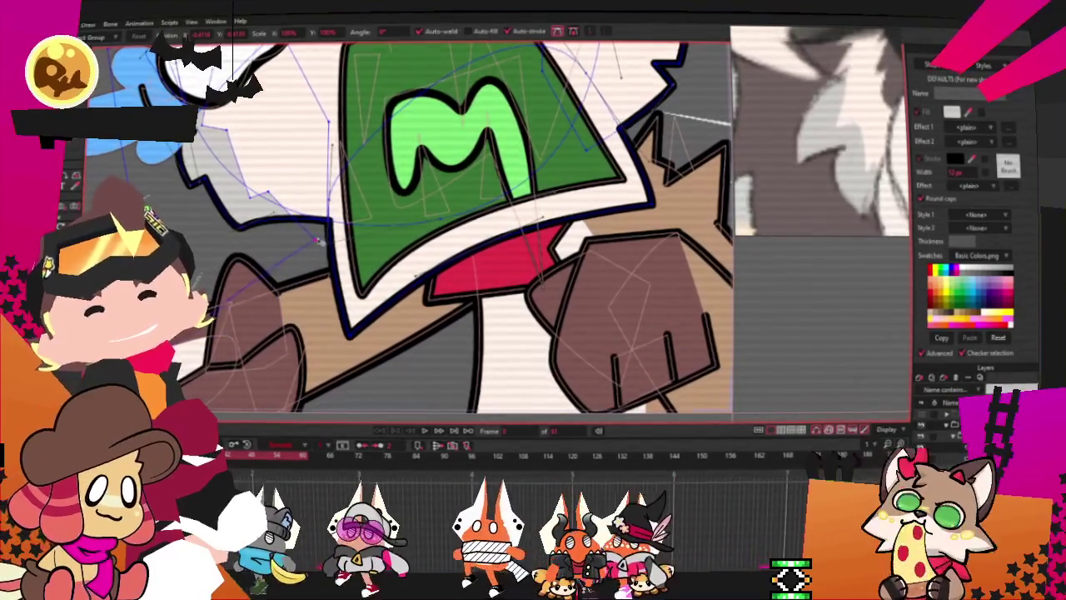
{"action": "scroll", "coordinate": [375, 225], "scroll_direction": "down", "scroll_amount": 2}
{"action": "scroll", "coordinate": [375, 225], "scroll_direction": "up", "scroll_amount": 2}
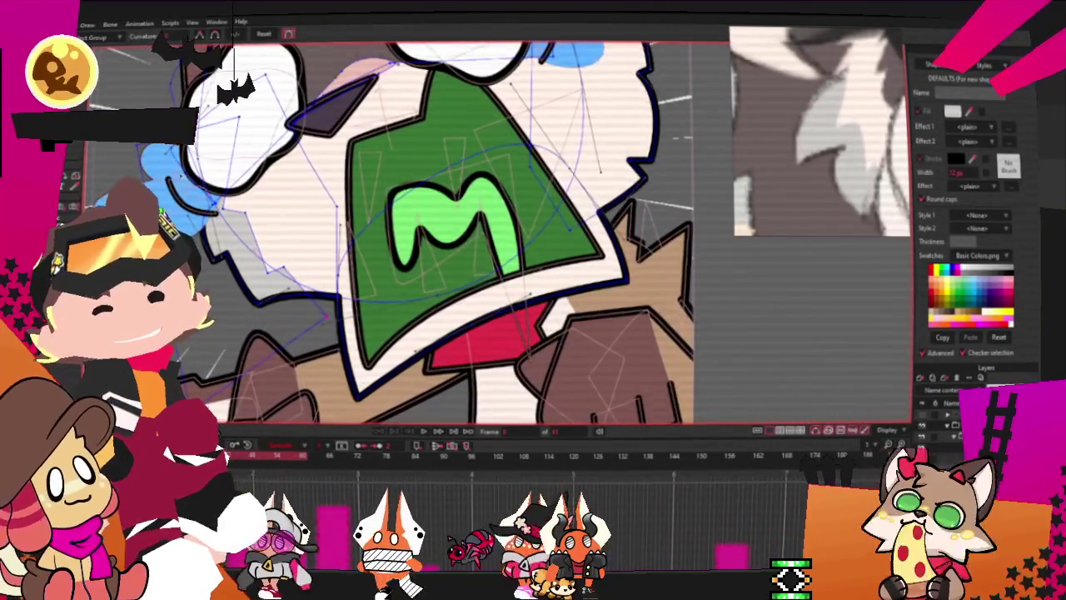
{"action": "scroll", "coordinate": [209, 191], "scroll_direction": "up", "scroll_amount": 1}
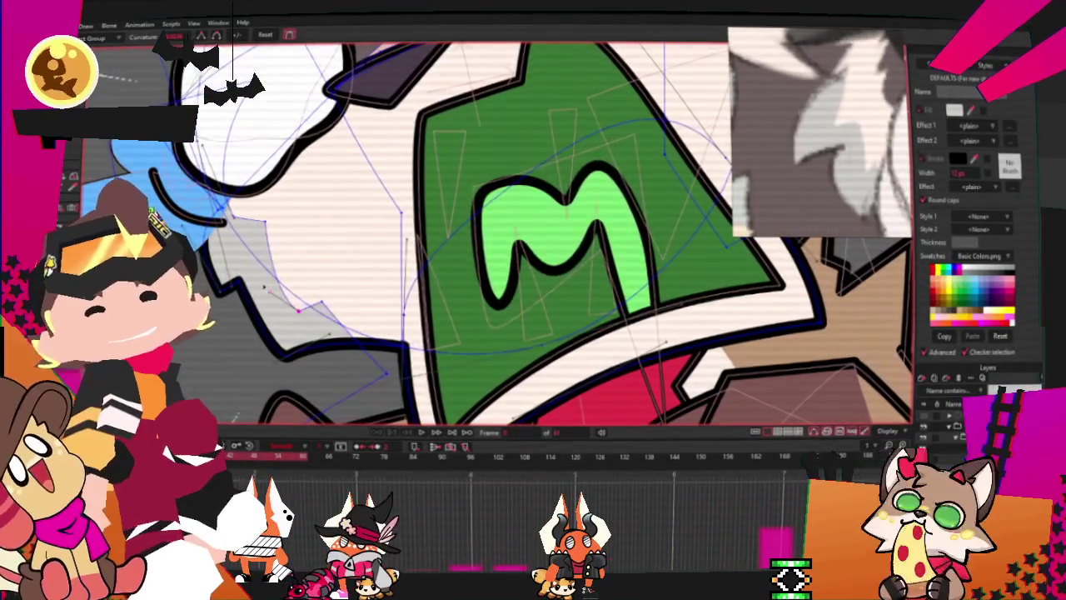
{"action": "scroll", "coordinate": [218, 215], "scroll_direction": "down", "scroll_amount": 3}
{"action": "key", "text": "t"}
{"action": "scroll", "coordinate": [243, 276], "scroll_direction": "up", "scroll_amount": 2}
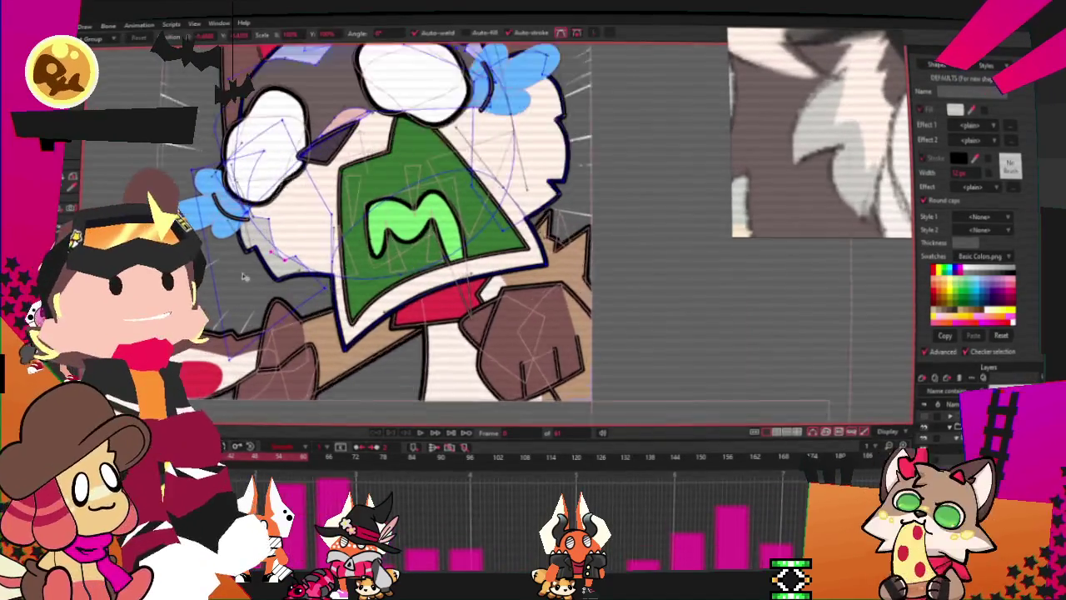
{"action": "scroll", "coordinate": [243, 277], "scroll_direction": "up", "scroll_amount": 1}
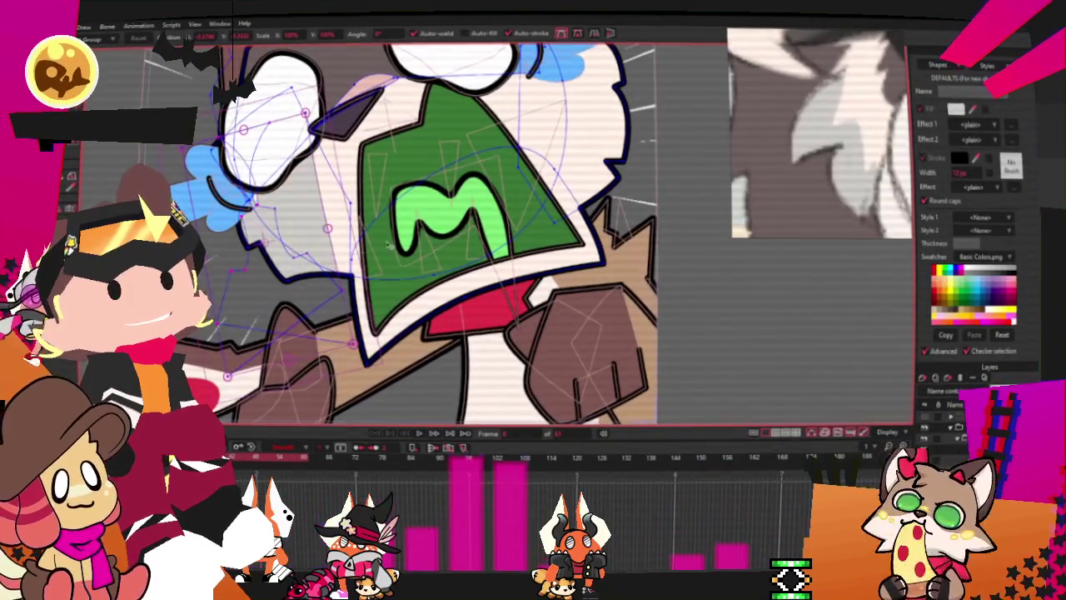
{"action": "scroll", "coordinate": [642, 180], "scroll_direction": "up", "scroll_amount": 1}
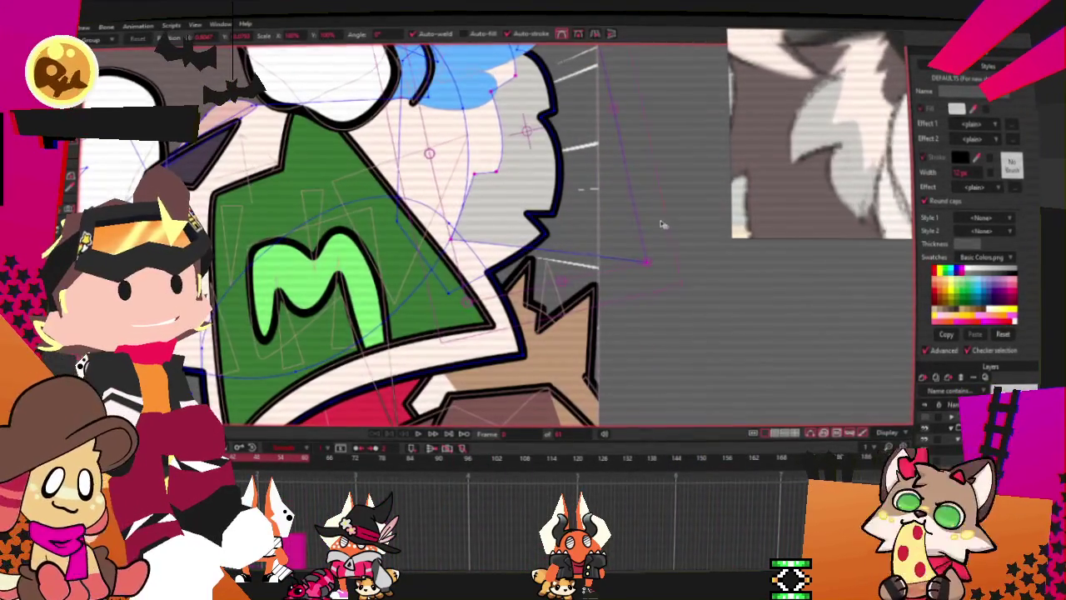
{"action": "scroll", "coordinate": [658, 183], "scroll_direction": "down", "scroll_amount": 3}
{"action": "scroll", "coordinate": [648, 209], "scroll_direction": "up", "scroll_amount": 3}
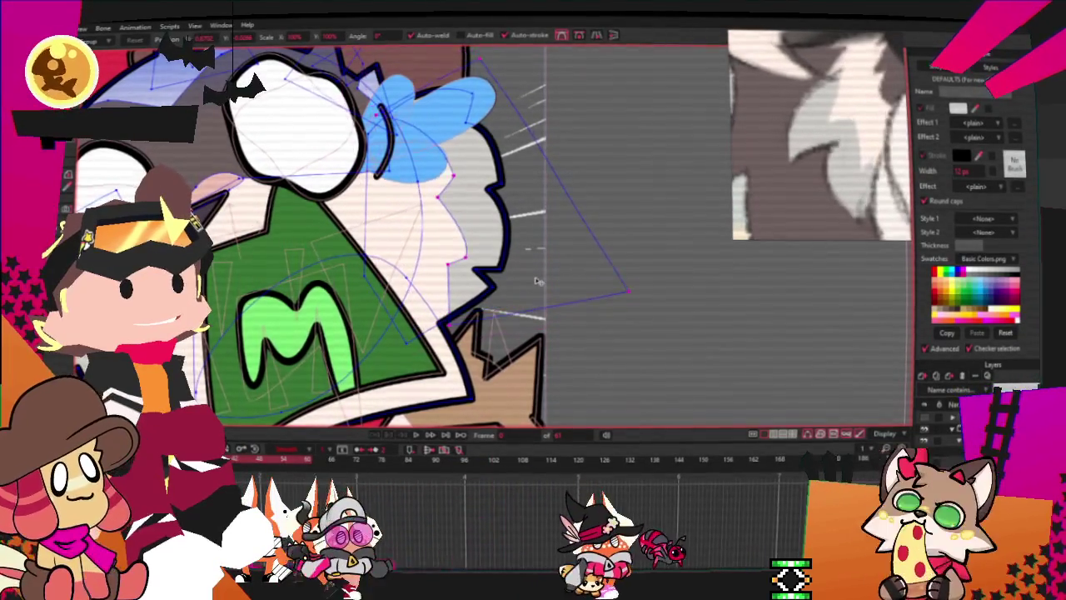
{"action": "left_click", "coordinate": [477, 218]}
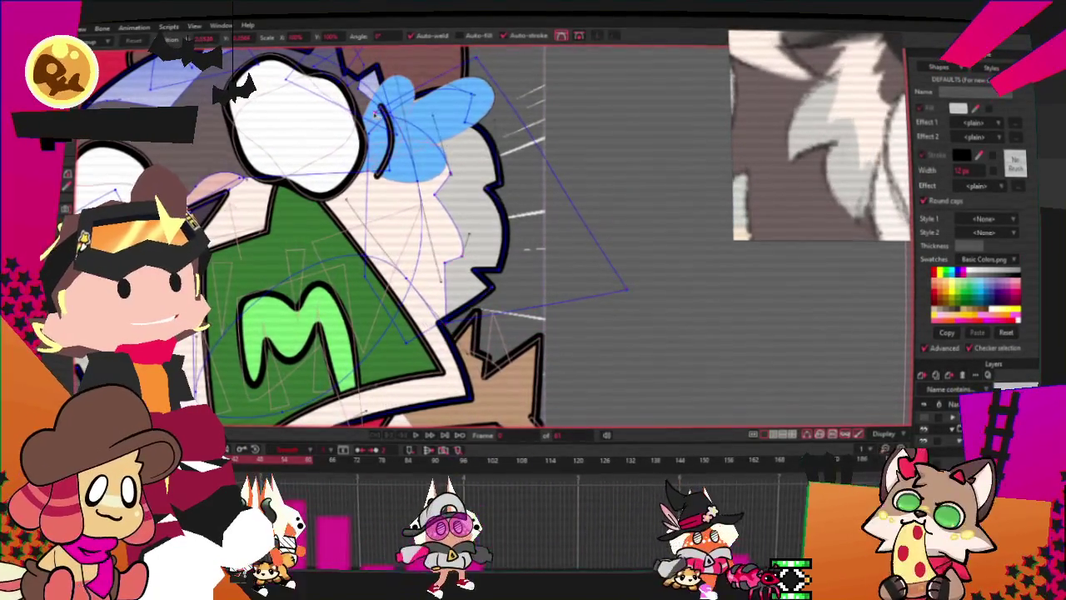
{"action": "scroll", "coordinate": [454, 170], "scroll_direction": "up", "scroll_amount": 1}
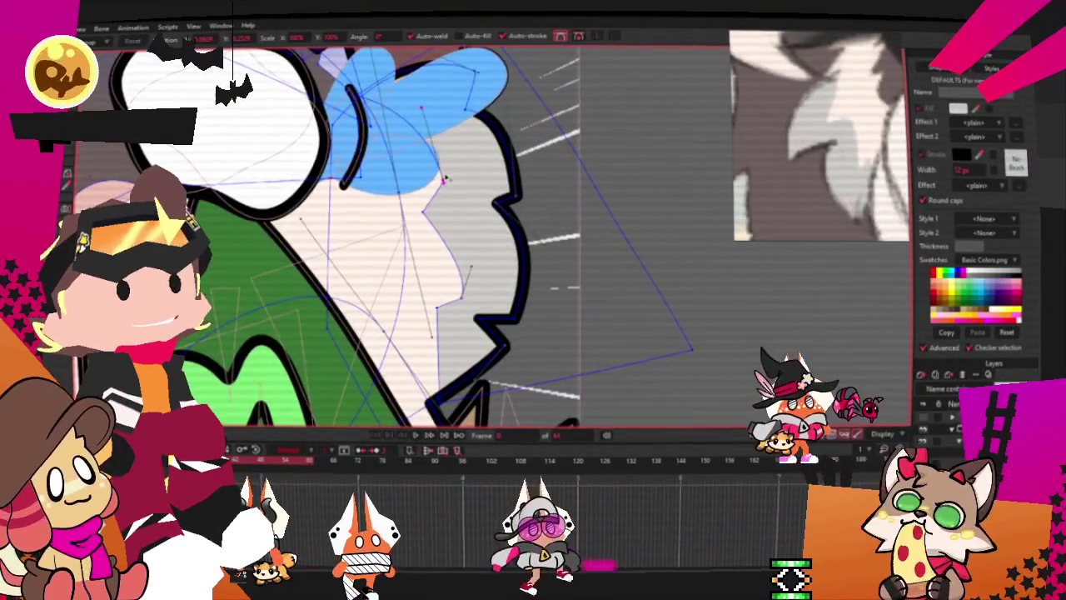
{"action": "scroll", "coordinate": [454, 170], "scroll_direction": "down", "scroll_amount": 2}
{"action": "scroll", "coordinate": [384, 213], "scroll_direction": "up", "scroll_amount": 2}
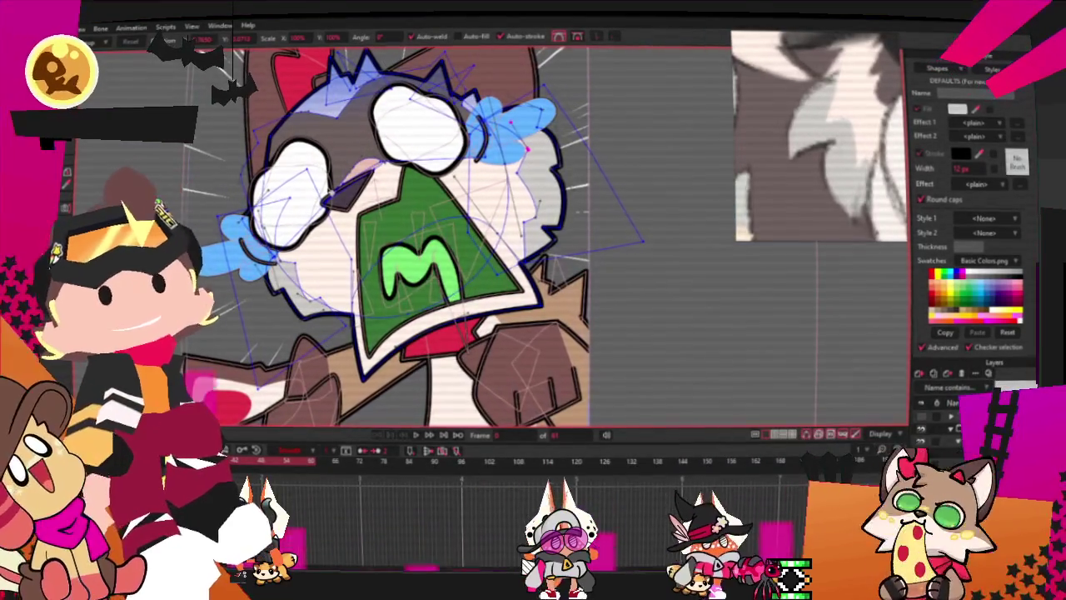
{"action": "scroll", "coordinate": [287, 184], "scroll_direction": "down", "scroll_amount": 1}
{"action": "scroll", "coordinate": [287, 184], "scroll_direction": "down", "scroll_amount": 1}
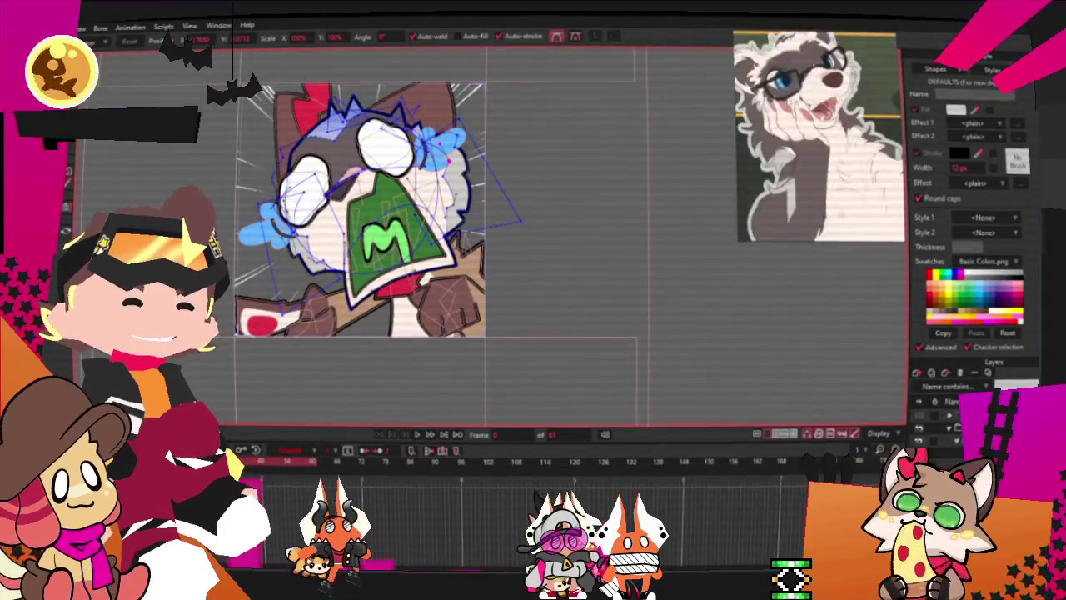
Rotate and reshape the raccoon's fist by transforming its points
{"action": "scroll", "coordinate": [640, 263], "scroll_direction": "up", "scroll_amount": 1}
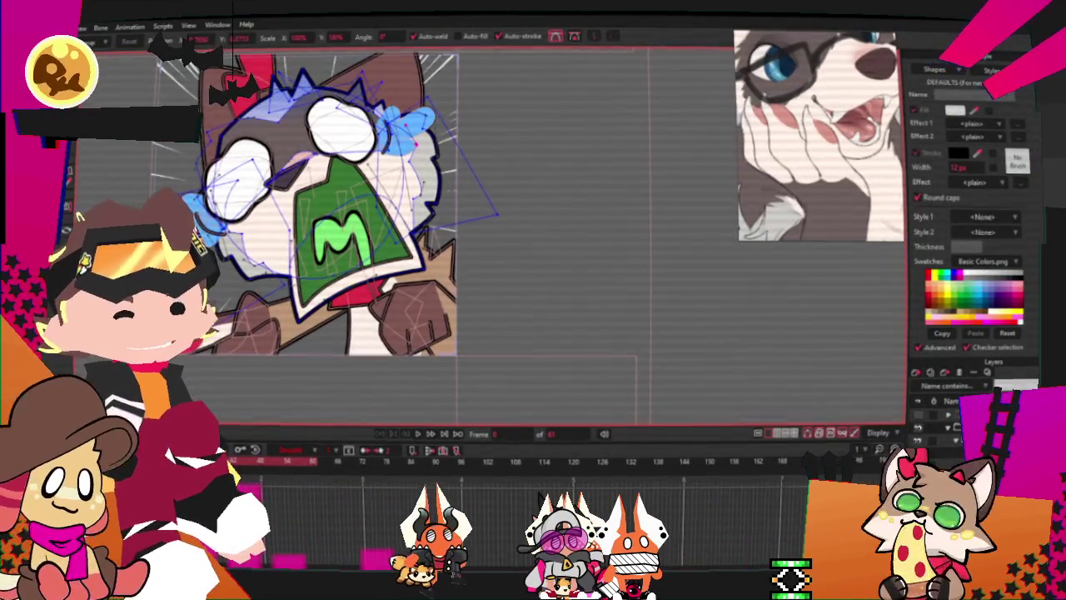
{"action": "scroll", "coordinate": [510, 382], "scroll_direction": "up", "scroll_amount": 3}
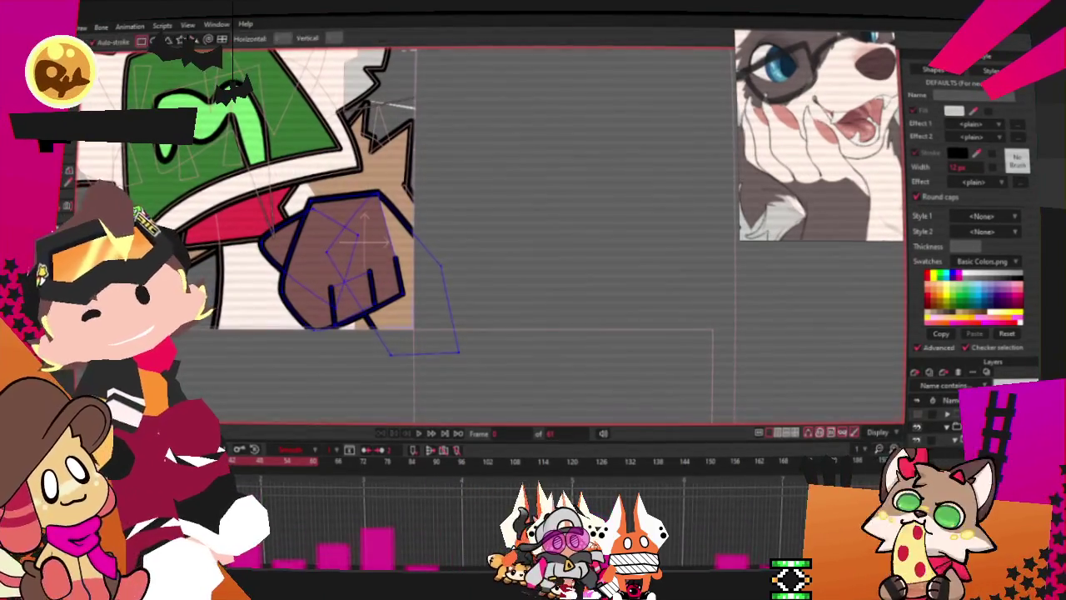
{"action": "key", "text": "g"}
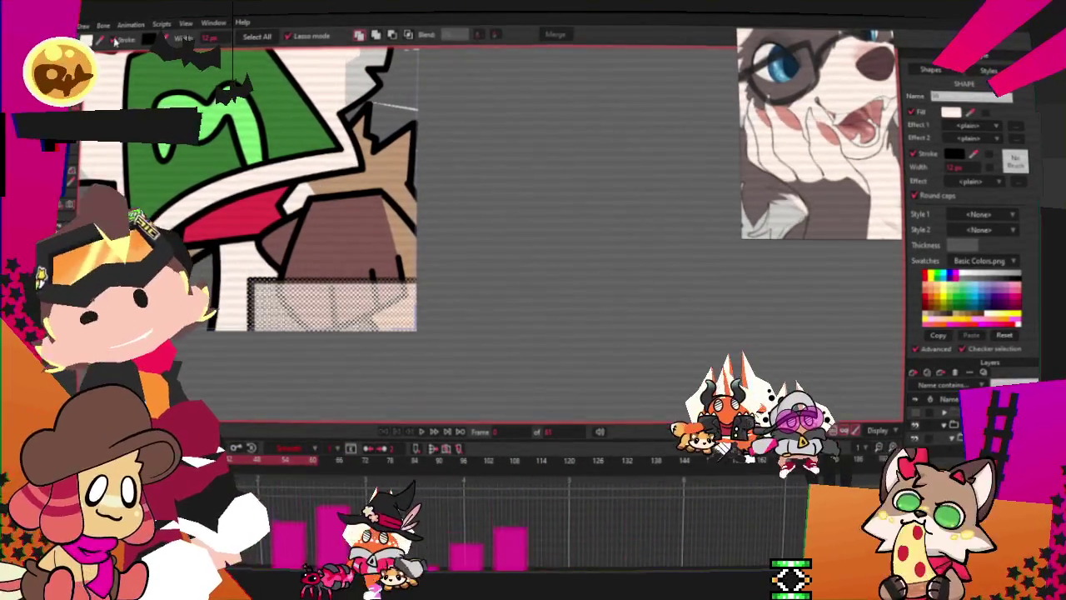
{"action": "left_click", "coordinate": [476, 214]}
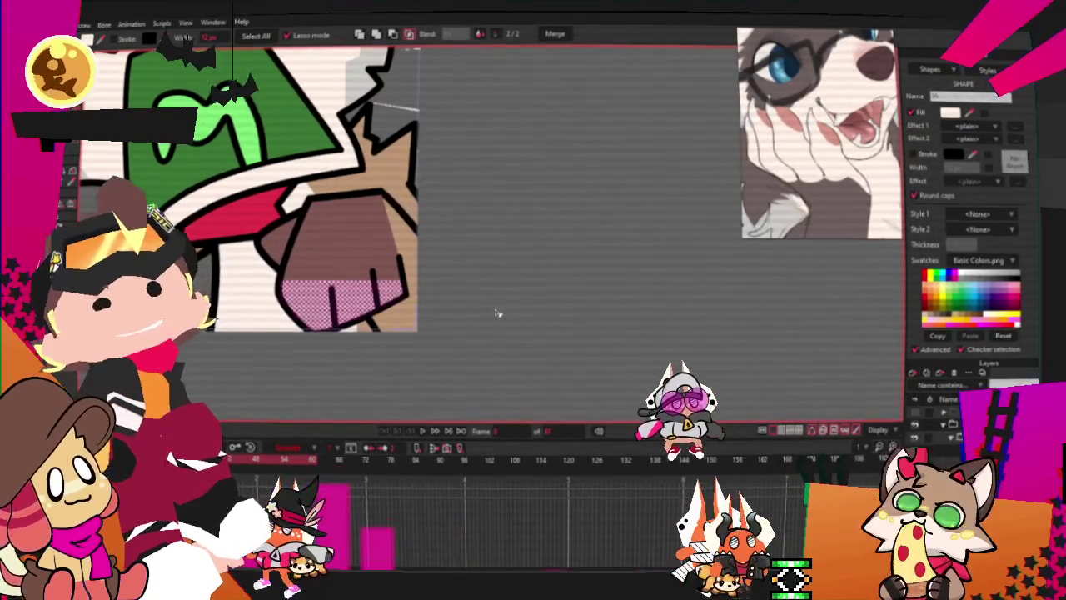
{"action": "key", "text": "t"}
{"action": "scroll", "coordinate": [321, 330], "scroll_direction": "up", "scroll_amount": 2}
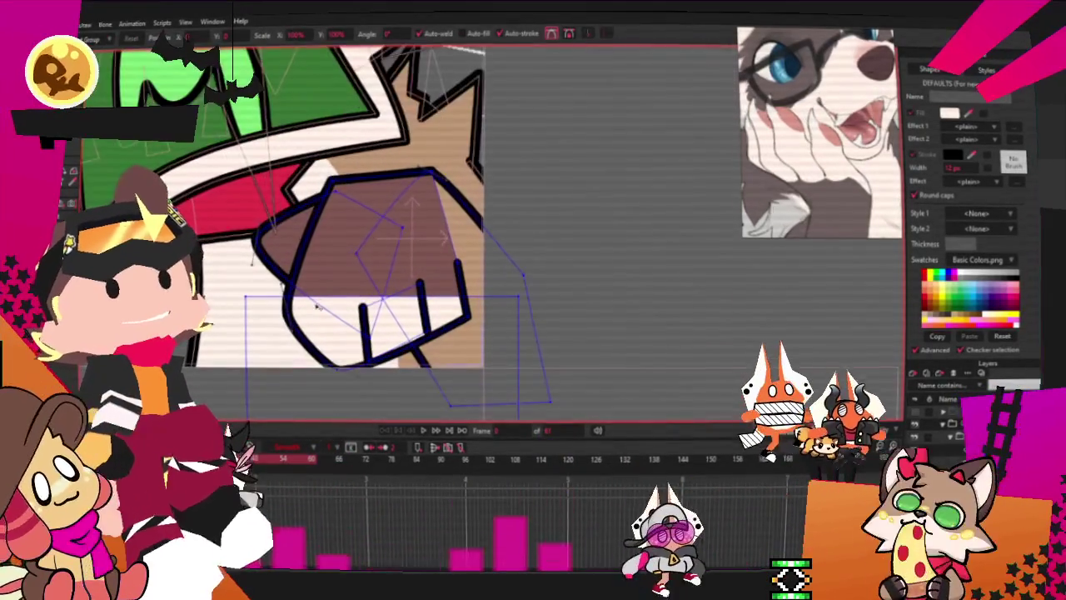
{"action": "left_click_drag", "start_coordinate": [344, 341], "coordinate": [534, 310]}
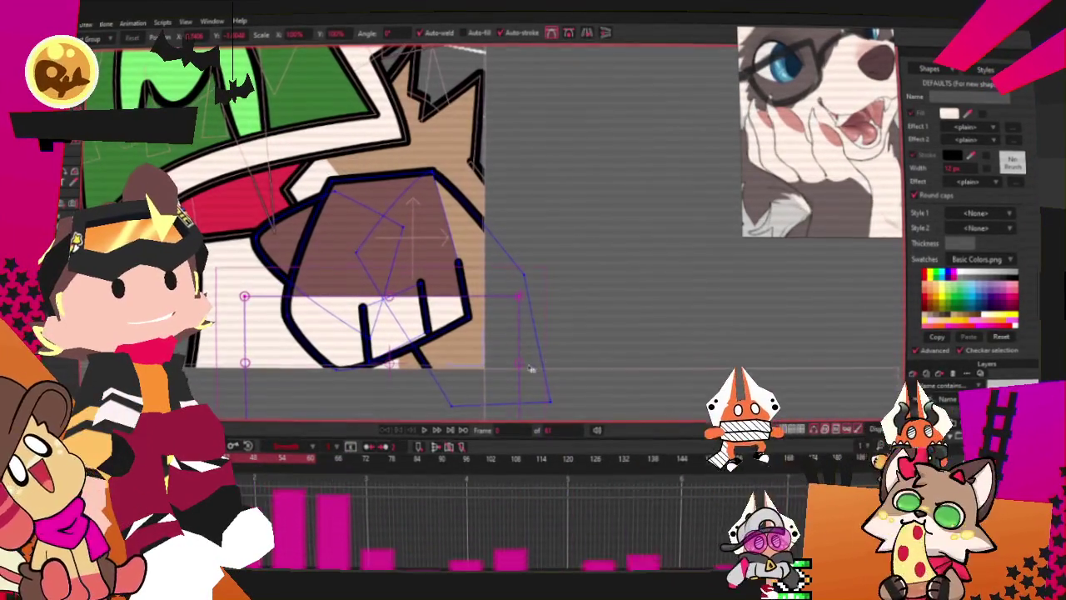
{"action": "key", "text": "q"}
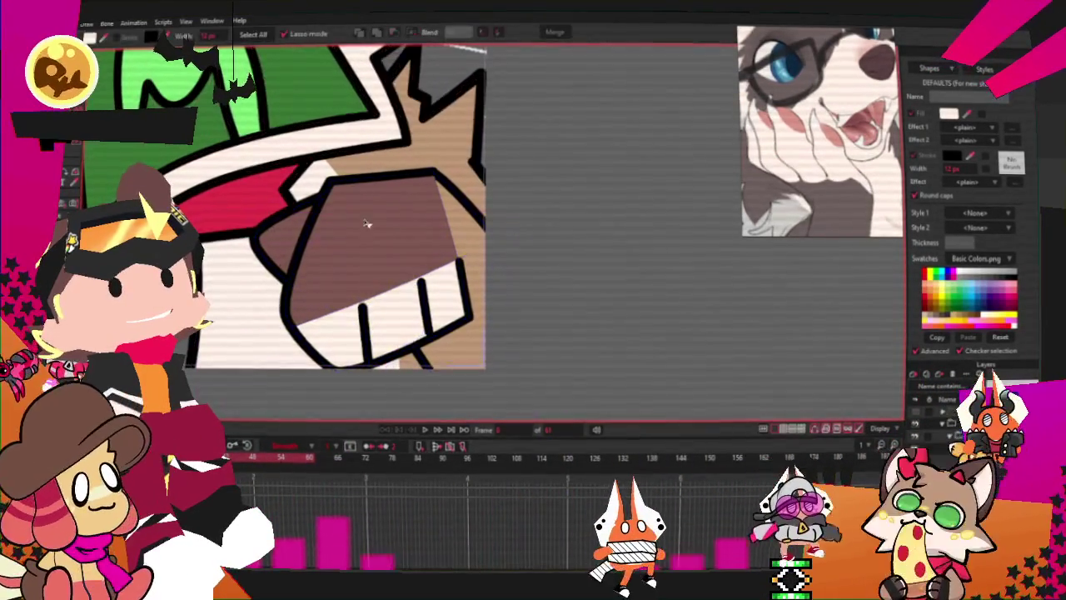
{"action": "left_click", "coordinate": [369, 226]}
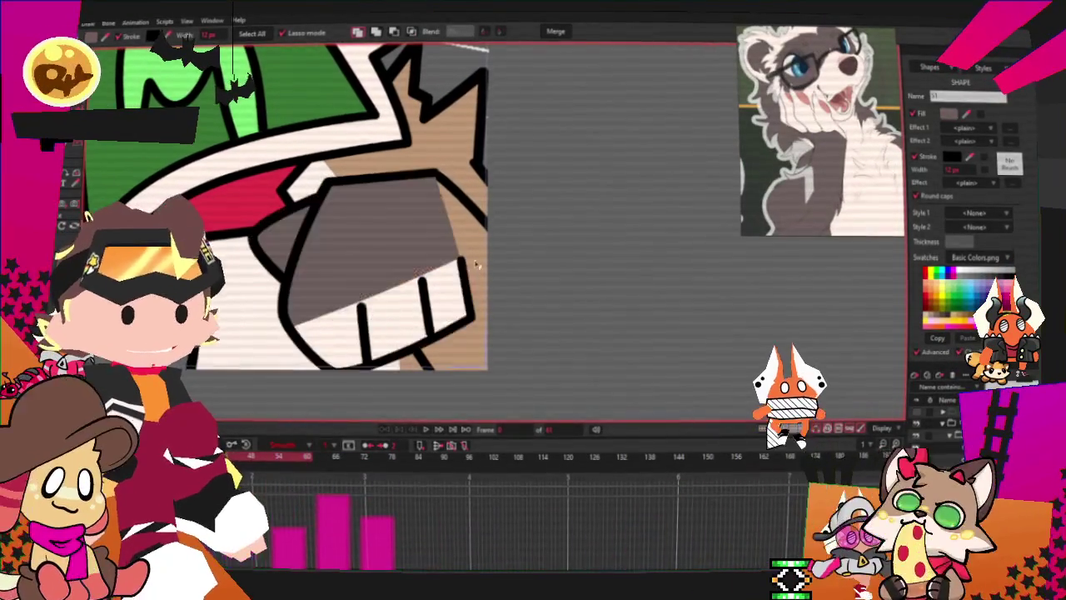
{"action": "left_click", "coordinate": [484, 224]}
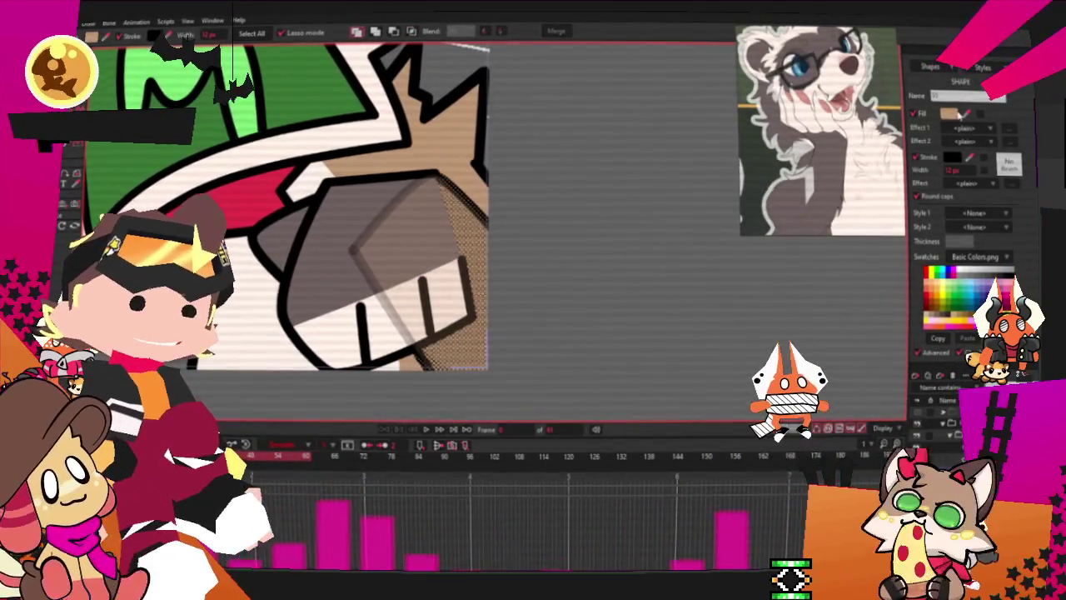
{"action": "left_click", "coordinate": [468, 237]}
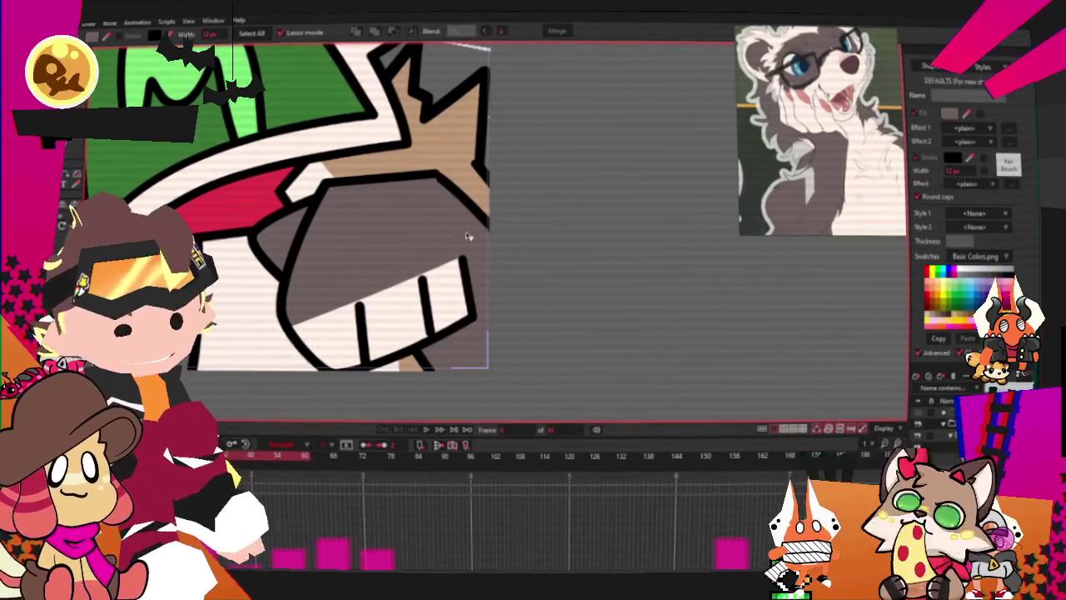
Select the spiky fill behind the fist and recolour it from tan to dark grey
{"action": "key", "text": "ctrl+a"}
{"action": "key", "text": "t"}
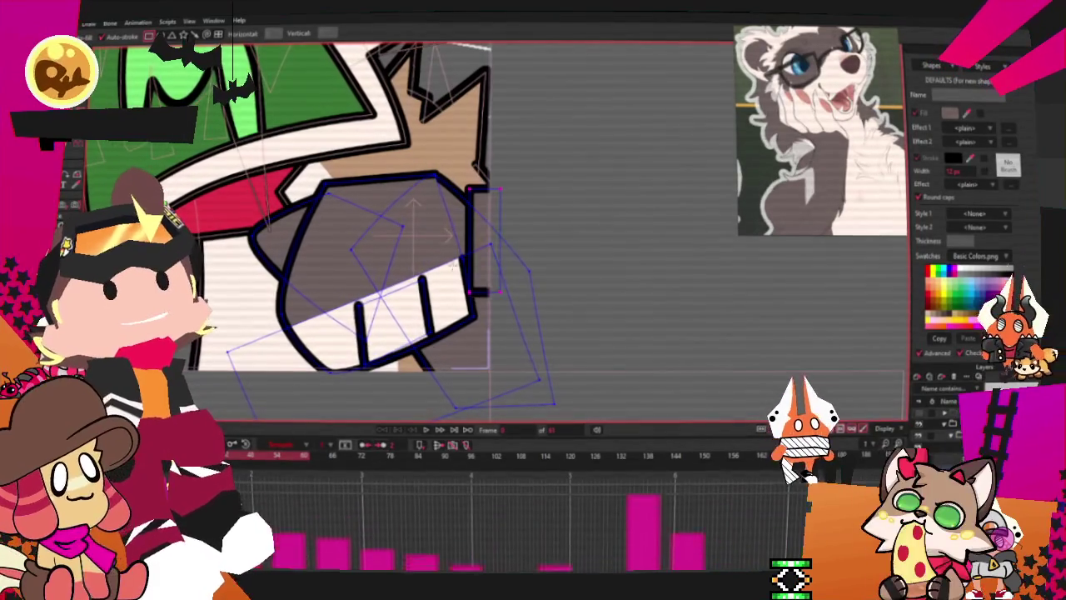
{"action": "key", "text": "g"}
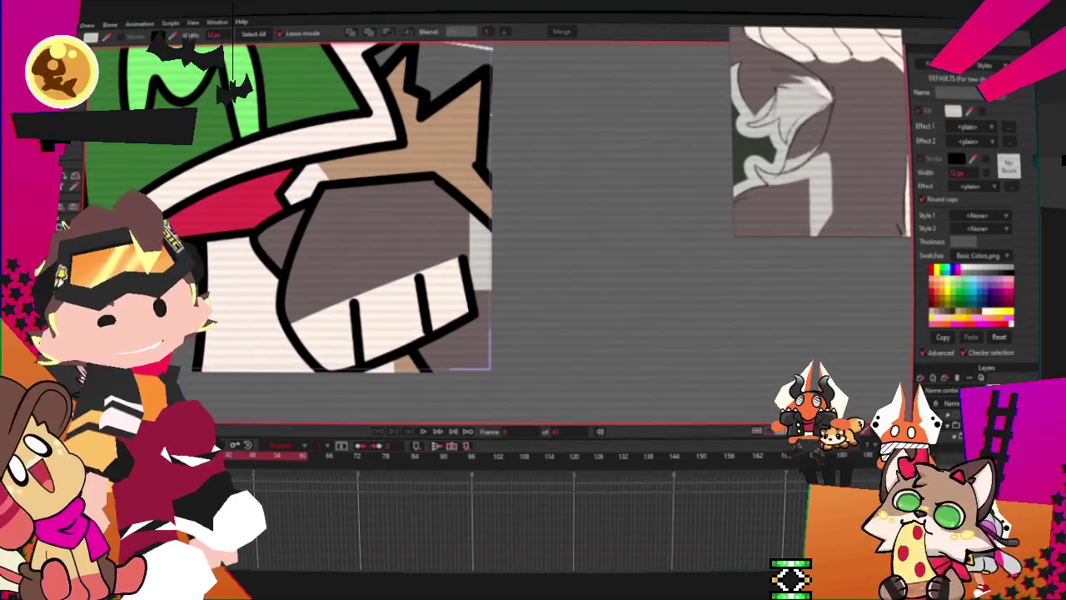
{"action": "scroll", "coordinate": [467, 289], "scroll_direction": "up", "scroll_amount": 2}
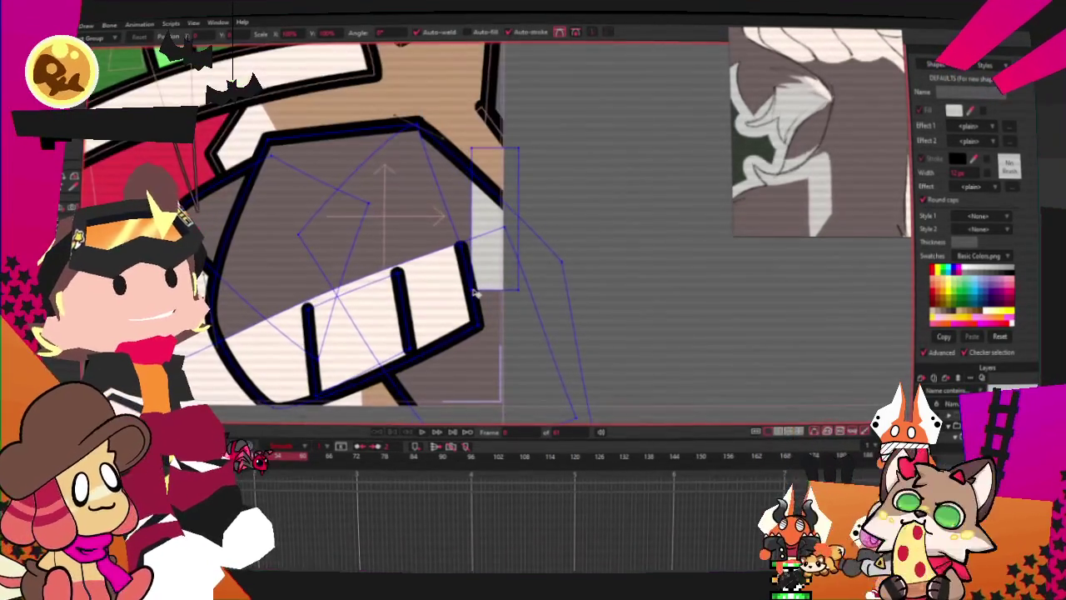
{"action": "scroll", "coordinate": [474, 292], "scroll_direction": "down", "scroll_amount": 1}
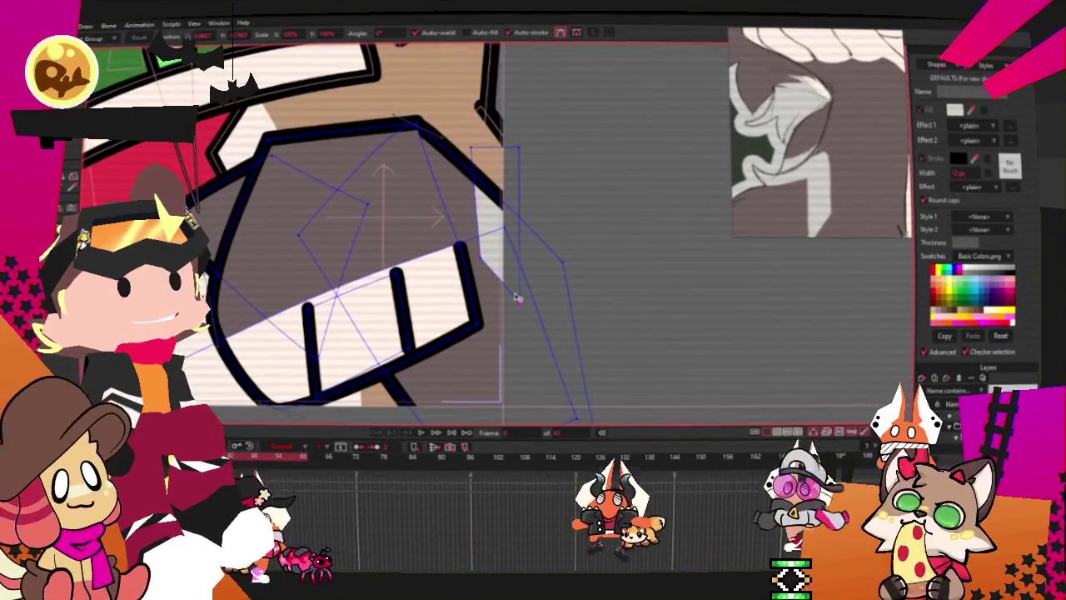
{"action": "scroll", "coordinate": [491, 302], "scroll_direction": "down", "scroll_amount": 3}
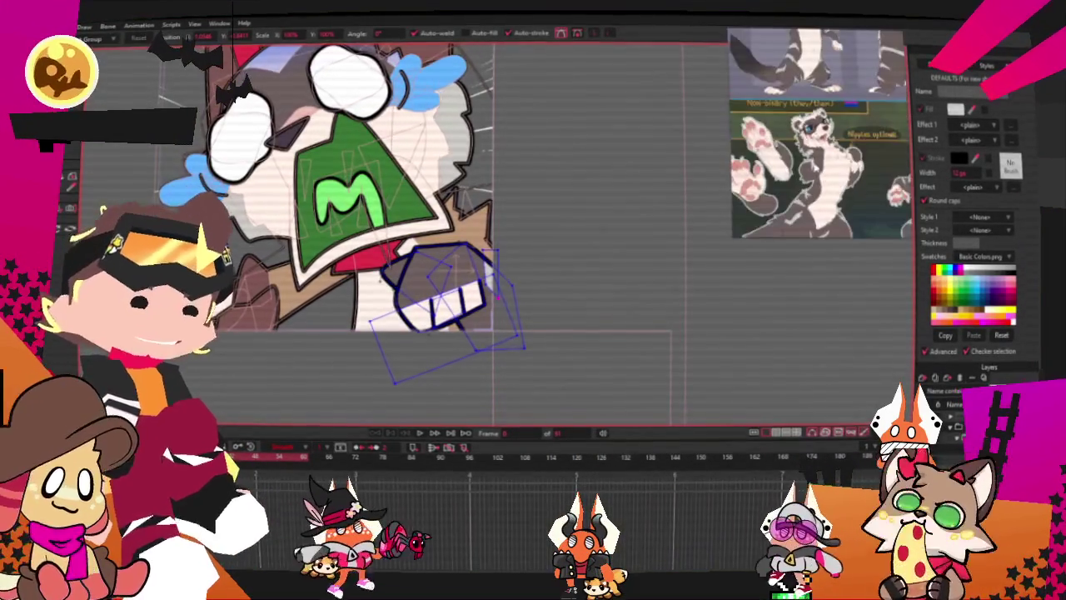
{"action": "scroll", "coordinate": [341, 234], "scroll_direction": "up", "scroll_amount": 1}
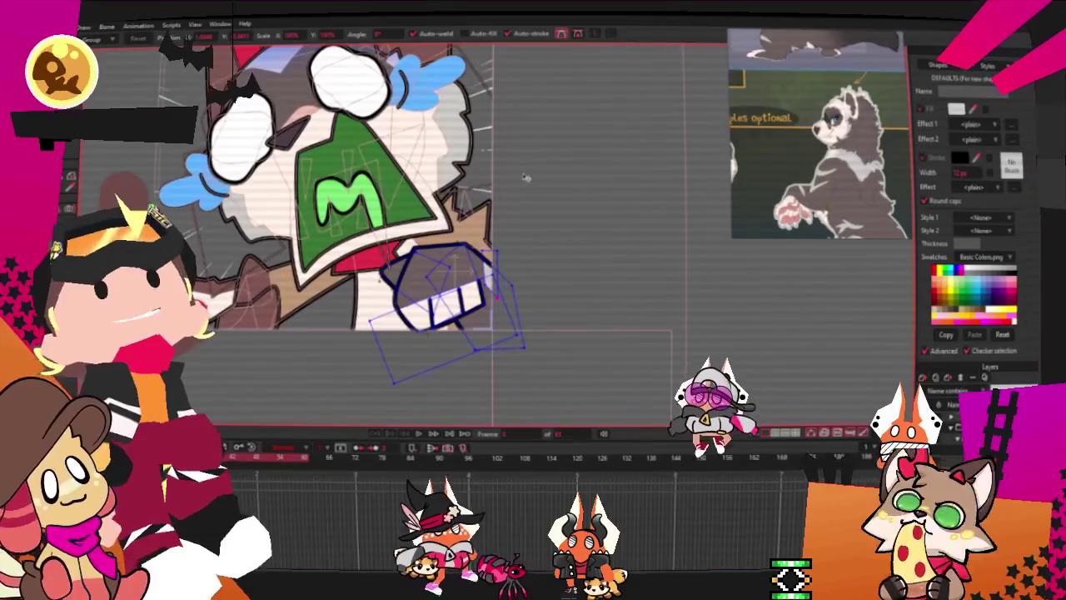
{"action": "scroll", "coordinate": [342, 232], "scroll_direction": "up", "scroll_amount": 1}
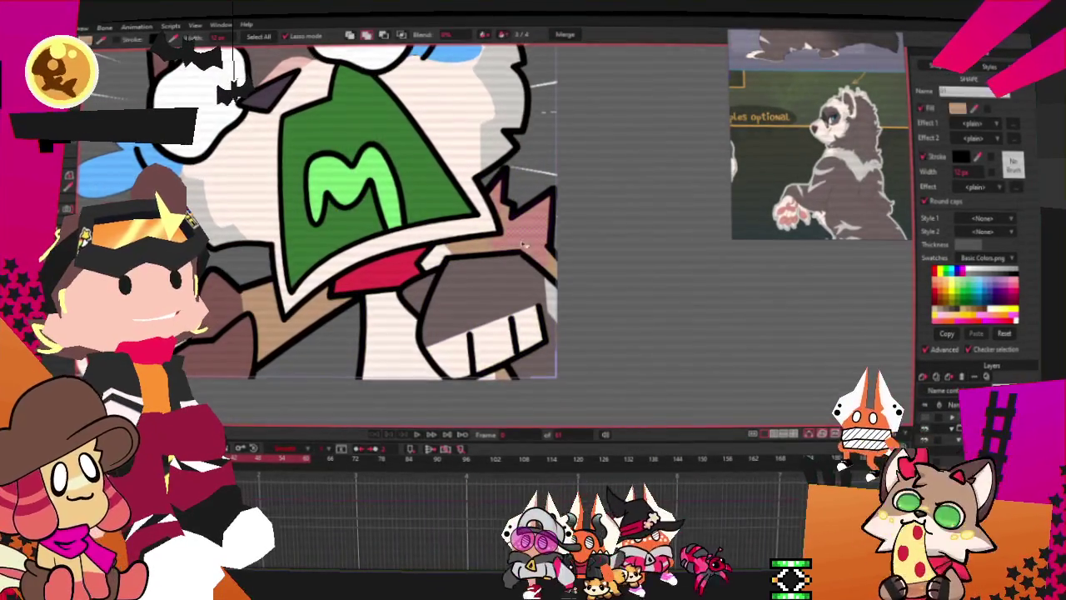
{"action": "scroll", "coordinate": [512, 241], "scroll_direction": "up", "scroll_amount": 2}
{"action": "left_click", "coordinate": [512, 240]}
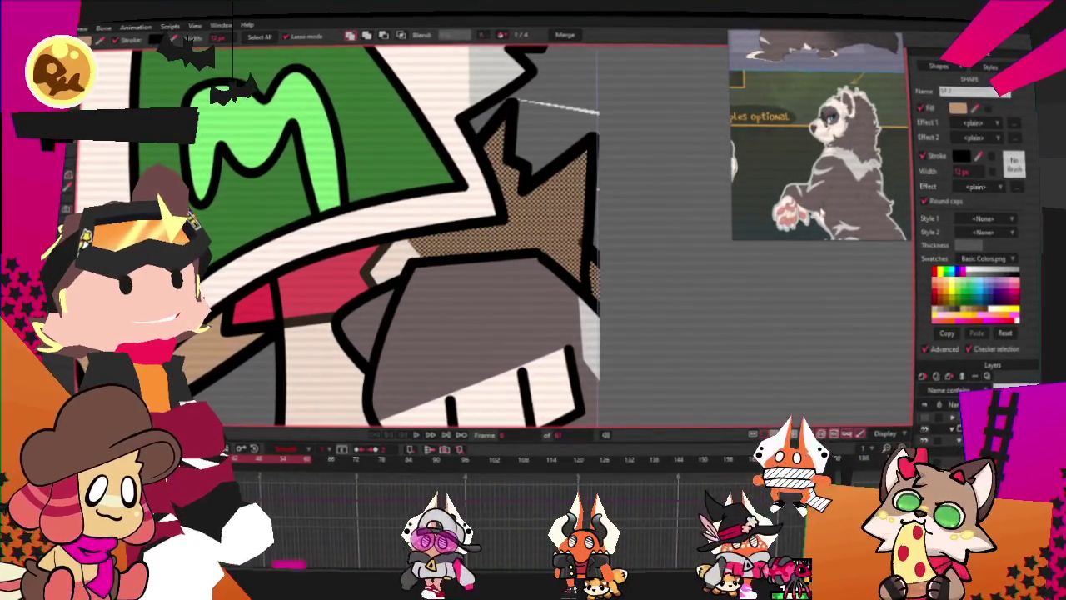
{"action": "left_click", "coordinate": [332, 403]}
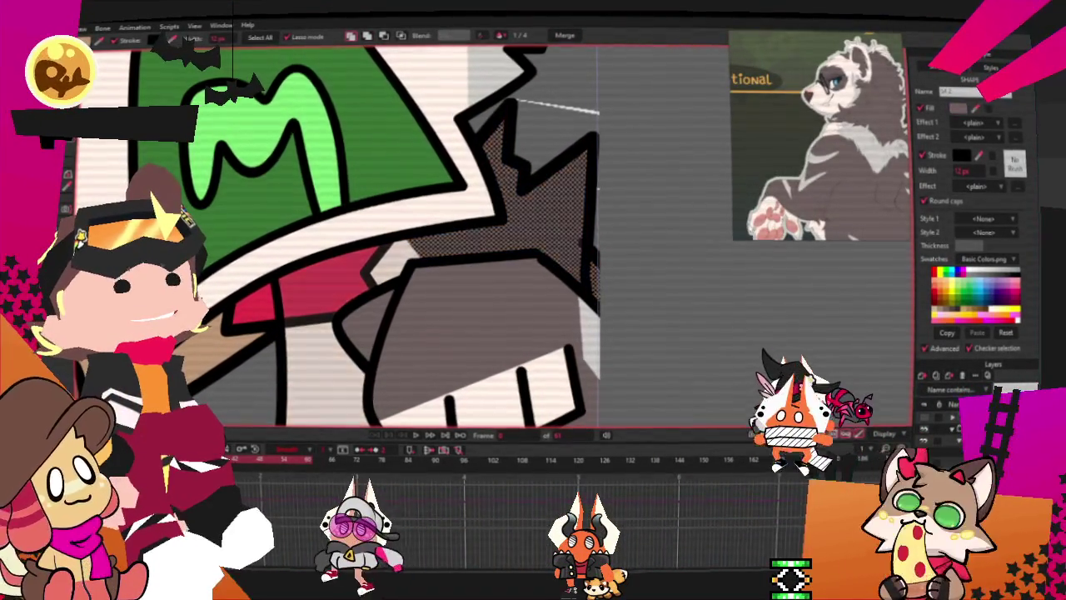
{"action": "left_click", "coordinate": [331, 403]}
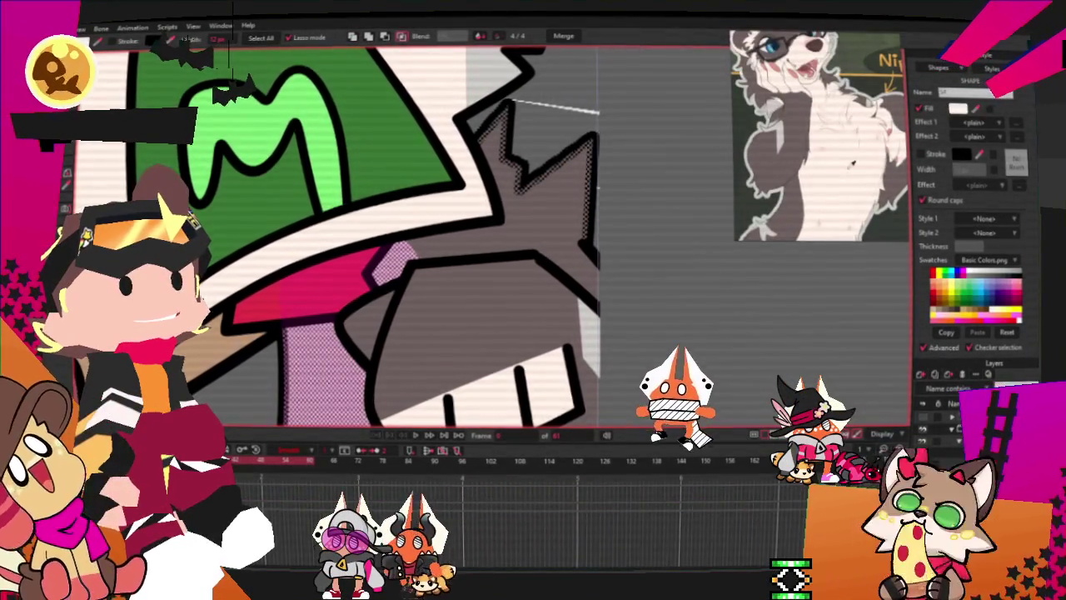
{"action": "scroll", "coordinate": [500, 272], "scroll_direction": "down", "scroll_amount": 3}
{"action": "scroll", "coordinate": [500, 271], "scroll_direction": "up", "scroll_amount": 2}
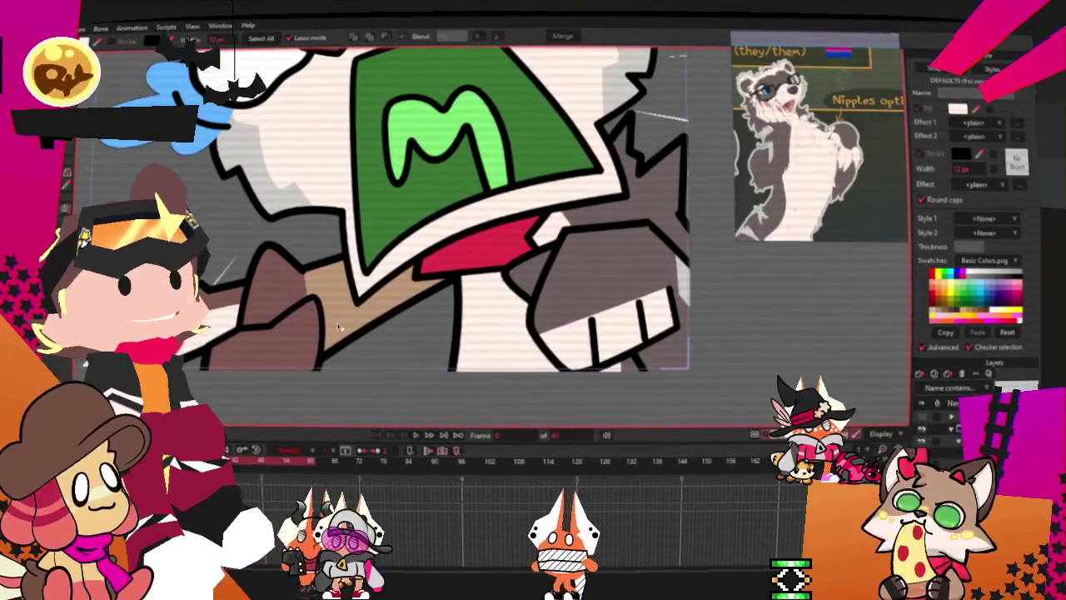
{"action": "scroll", "coordinate": [500, 271], "scroll_direction": "down", "scroll_amount": 3}
{"action": "scroll", "coordinate": [383, 358], "scroll_direction": "up", "scroll_amount": 3}
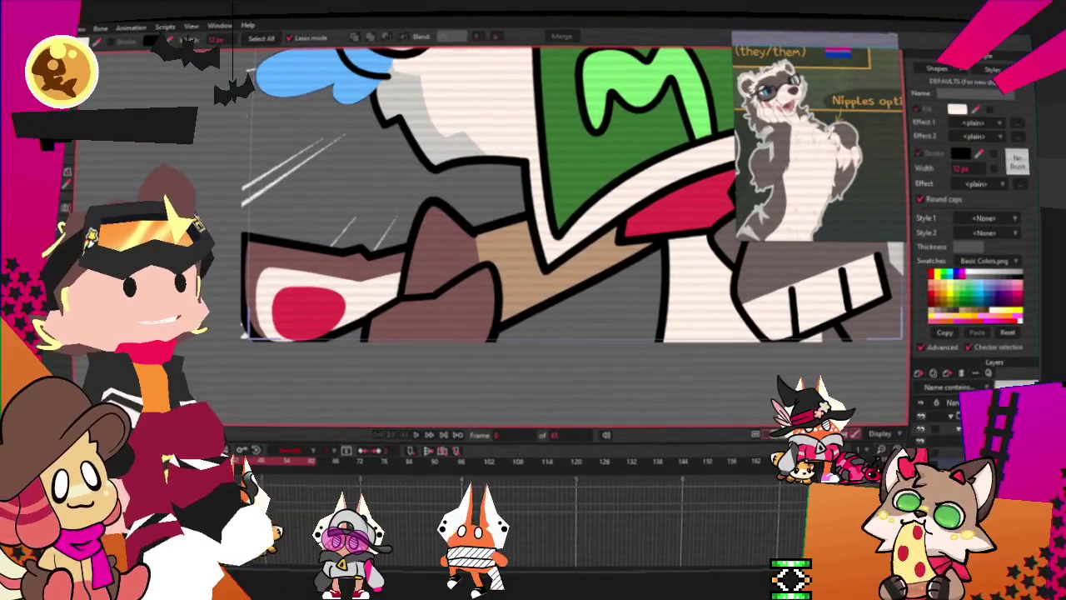
{"action": "left_click", "coordinate": [496, 288]}
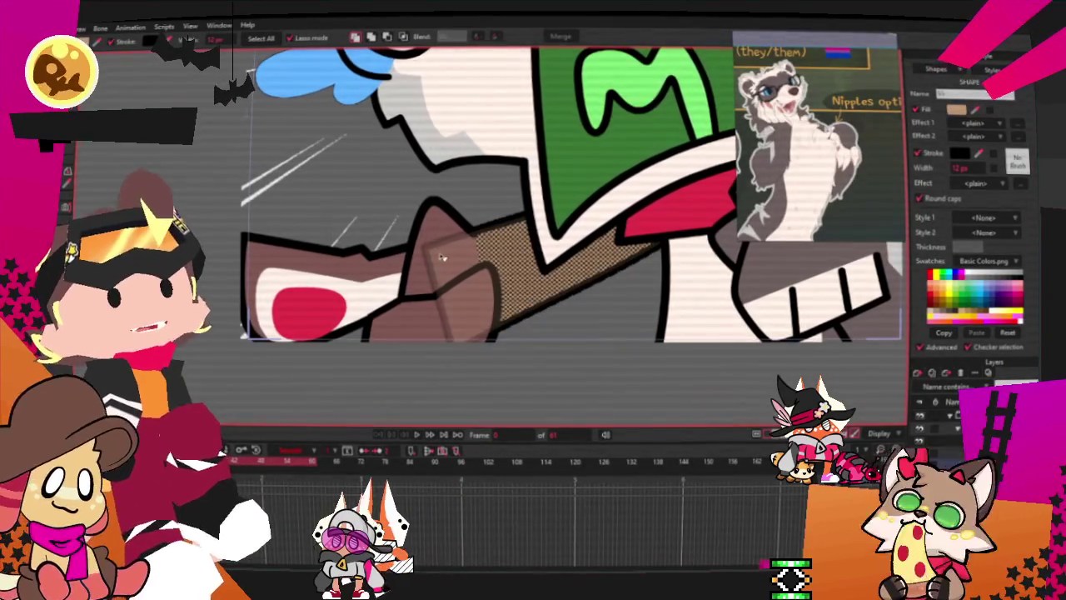
{"action": "left_click", "coordinate": [442, 259]}
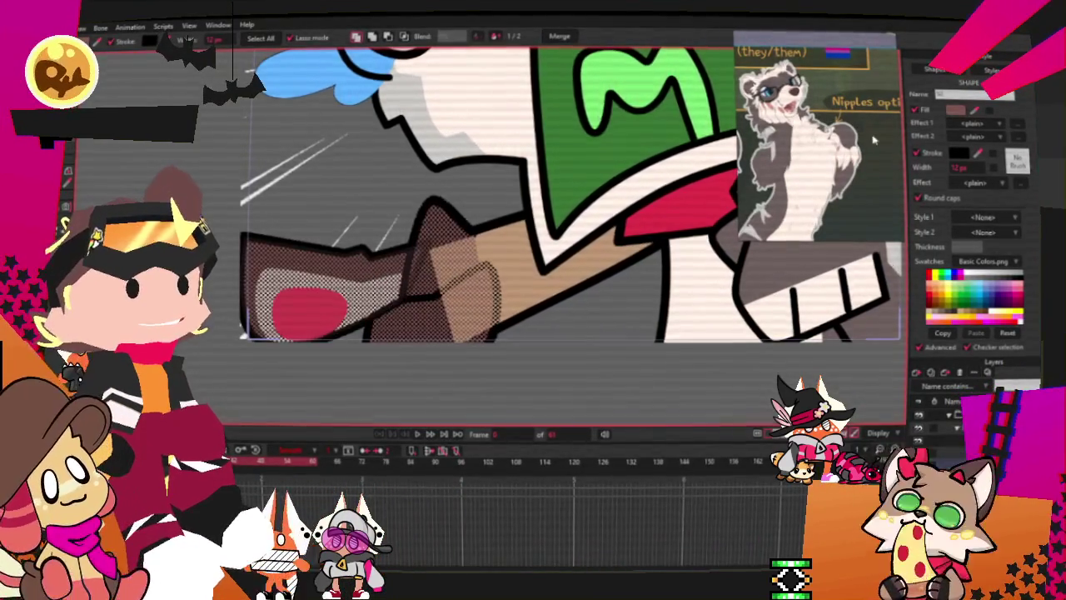
{"action": "scroll", "coordinate": [874, 140], "scroll_direction": "up", "scroll_amount": 4}
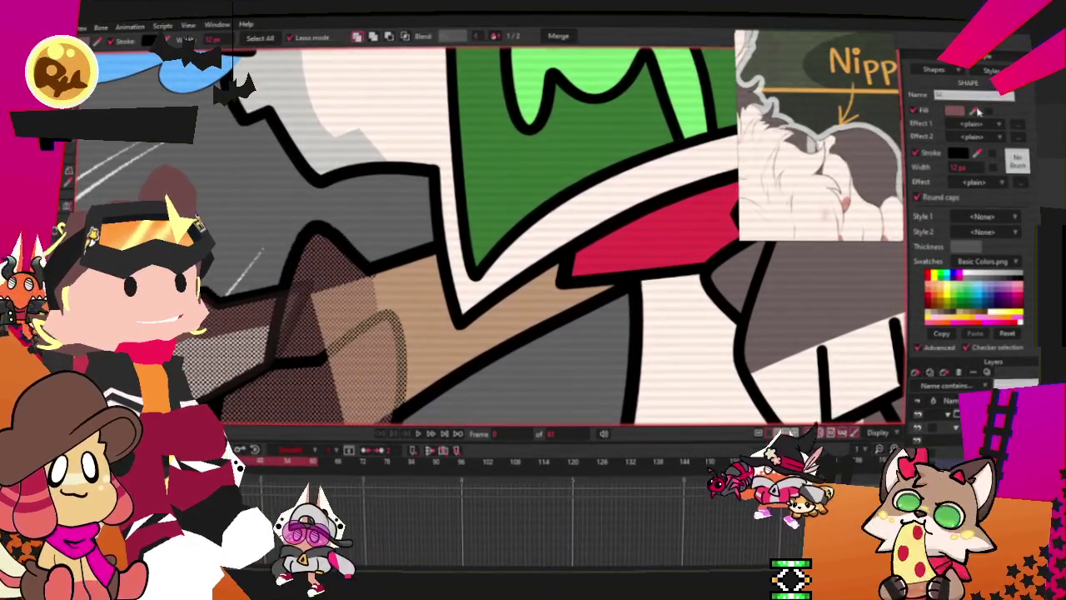
{"action": "scroll", "coordinate": [841, 142], "scroll_direction": "down", "scroll_amount": 3}
{"action": "scroll", "coordinate": [841, 142], "scroll_direction": "down", "scroll_amount": 2}
{"action": "scroll", "coordinate": [841, 142], "scroll_direction": "up", "scroll_amount": 3}
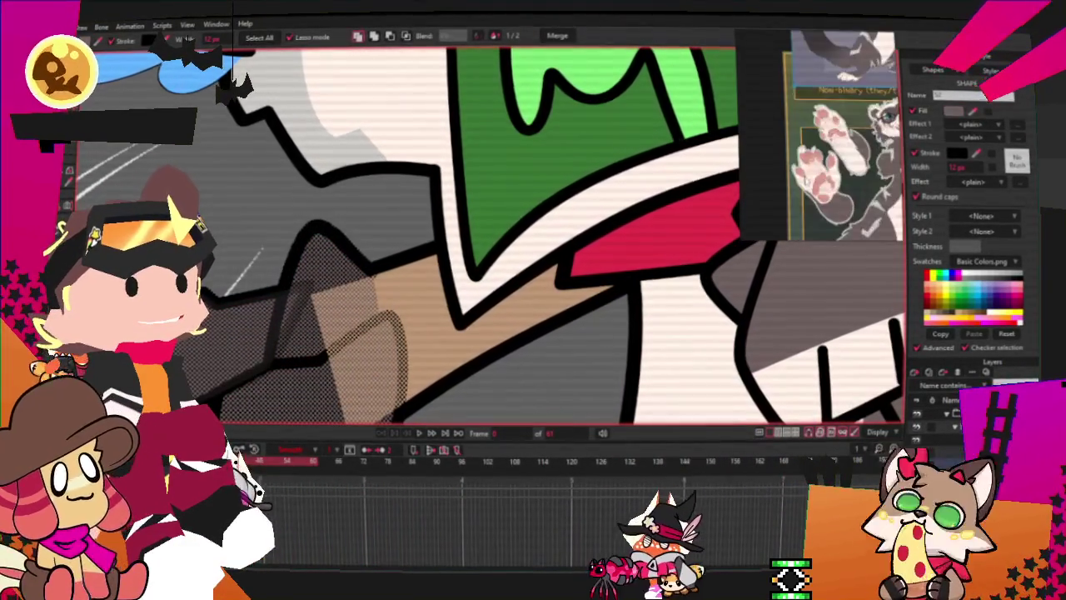
{"action": "scroll", "coordinate": [842, 141], "scroll_direction": "down", "scroll_amount": 2}
{"action": "scroll", "coordinate": [842, 100], "scroll_direction": "up", "scroll_amount": 3}
{"action": "scroll", "coordinate": [416, 181], "scroll_direction": "down", "scroll_amount": 1}
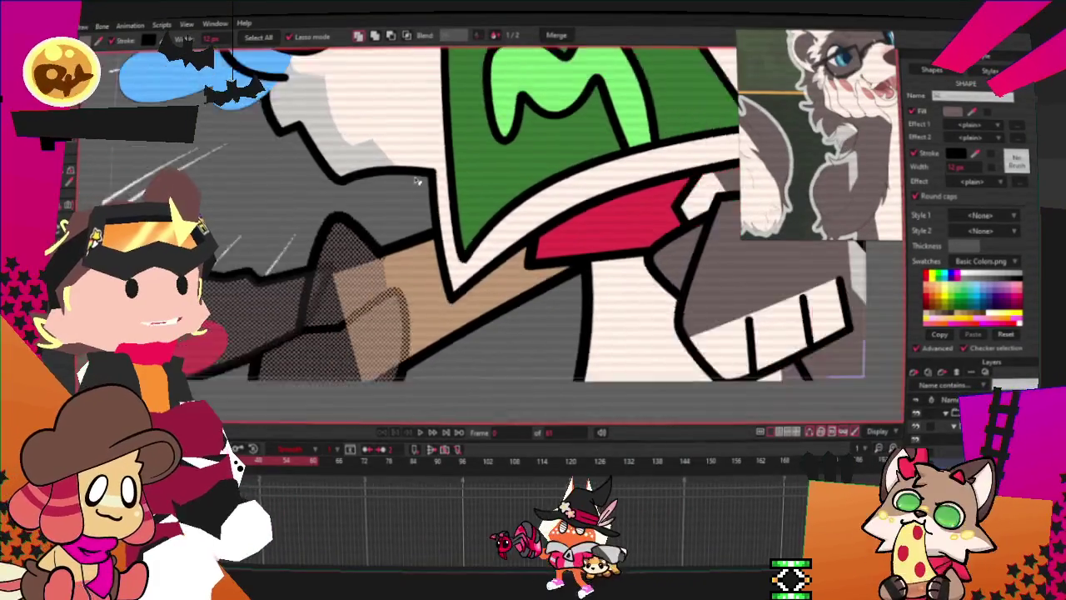
{"action": "scroll", "coordinate": [417, 181], "scroll_direction": "down", "scroll_amount": 2}
{"action": "scroll", "coordinate": [433, 250], "scroll_direction": "down", "scroll_amount": 1}
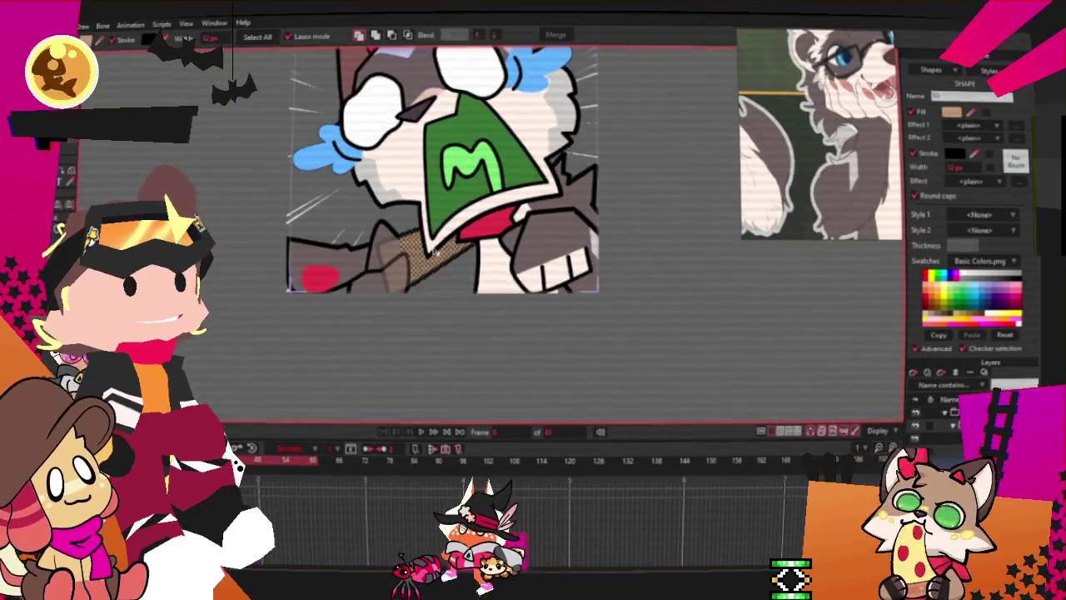
{"action": "scroll", "coordinate": [432, 250], "scroll_direction": "up", "scroll_amount": 2}
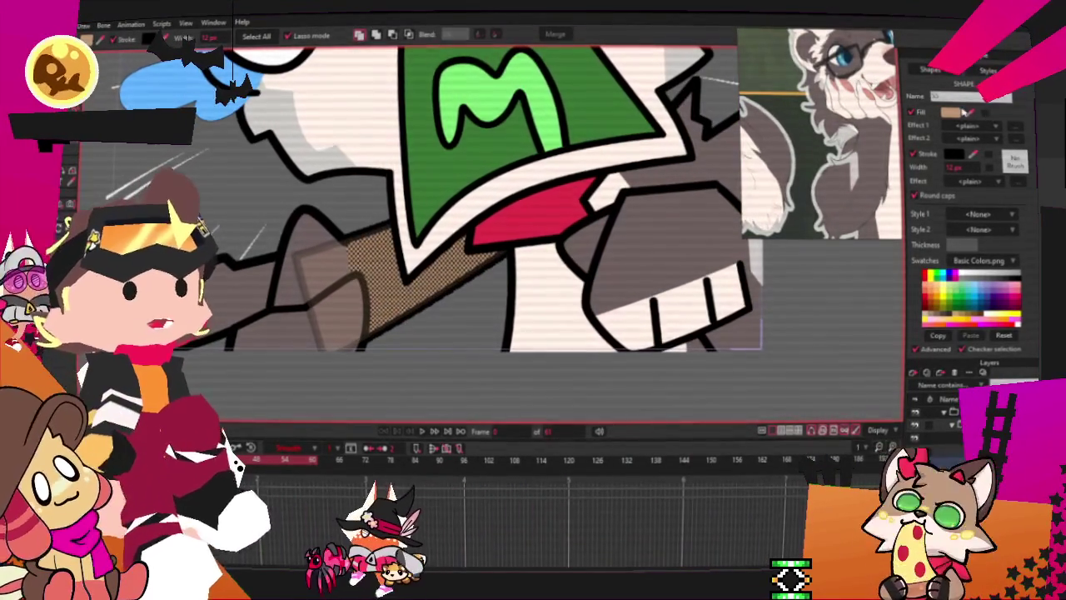
{"action": "scroll", "coordinate": [488, 289], "scroll_direction": "down", "scroll_amount": 2}
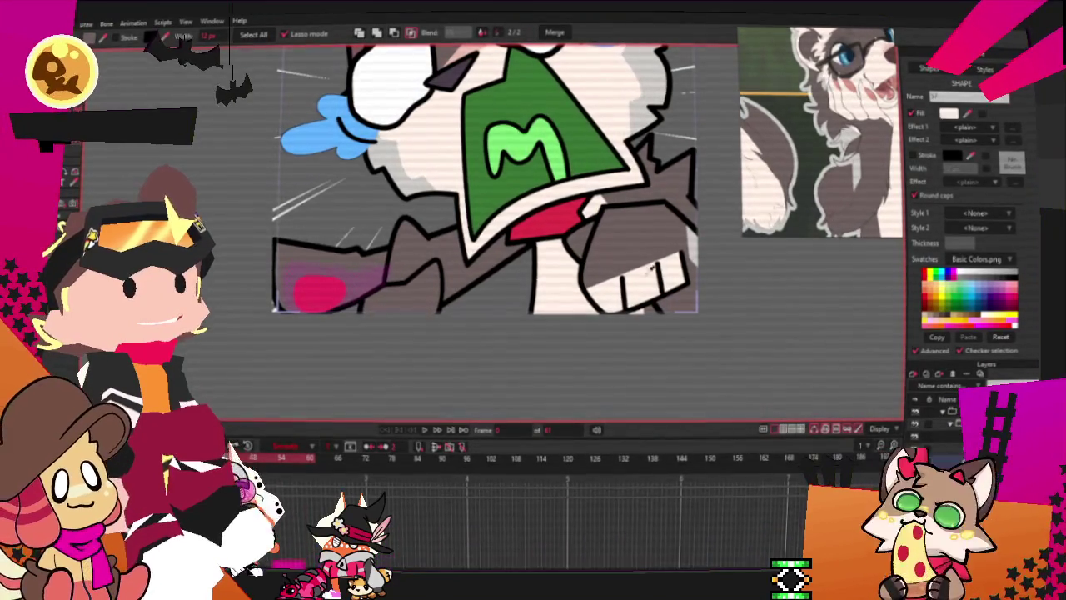
Change the left paw's red halftone shading patch to a lighter salmon pink fill
{"action": "left_click", "coordinate": [375, 283]}
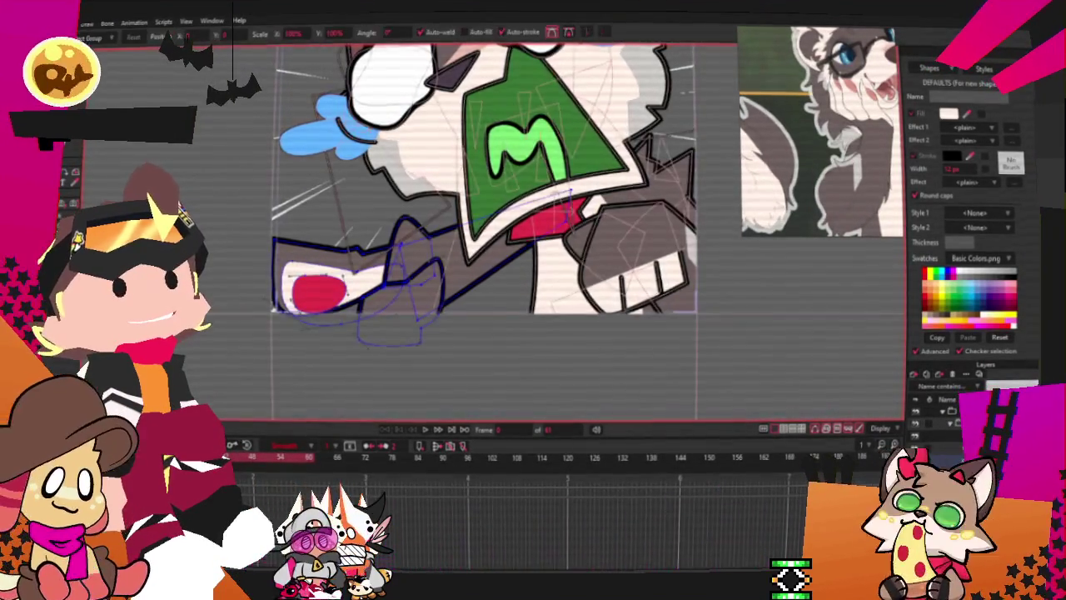
{"action": "scroll", "coordinate": [368, 288], "scroll_direction": "up", "scroll_amount": 2}
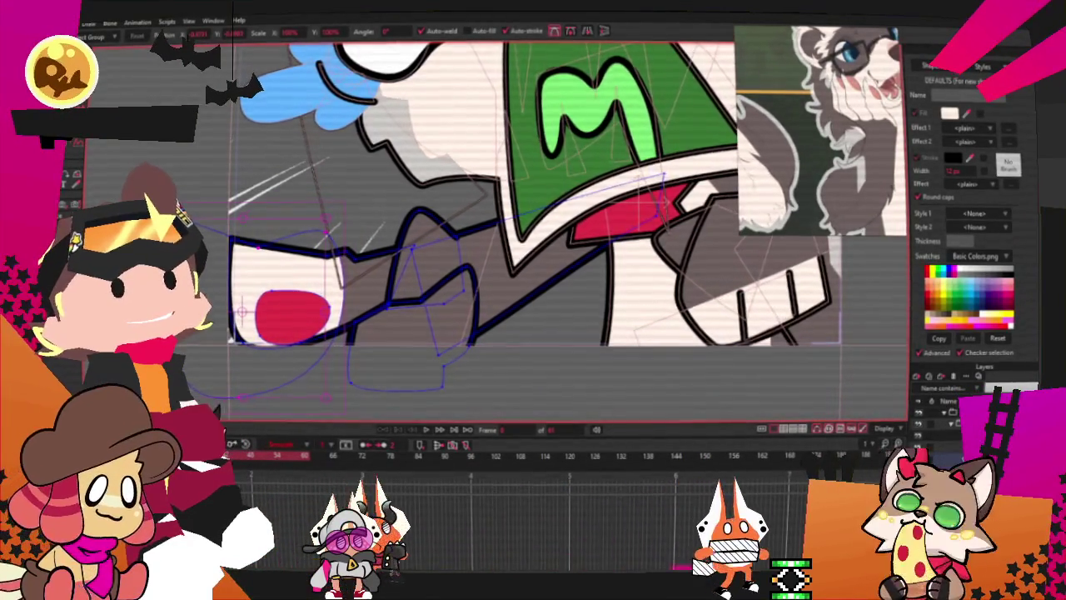
{"action": "key", "text": "q"}
{"action": "left_click", "coordinate": [292, 312]}
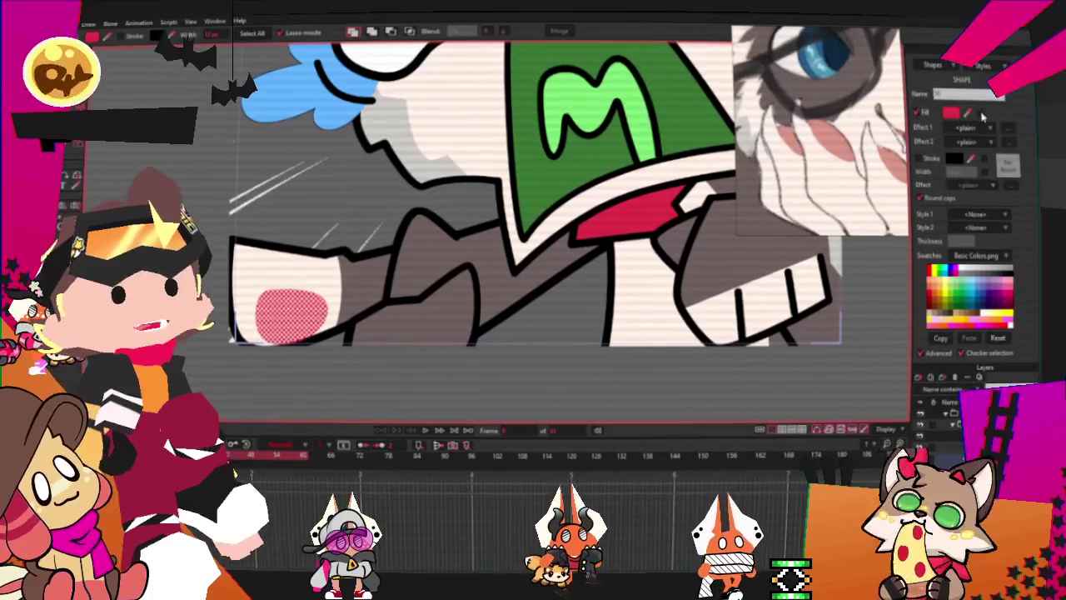
{"action": "left_click", "coordinate": [937, 279]}
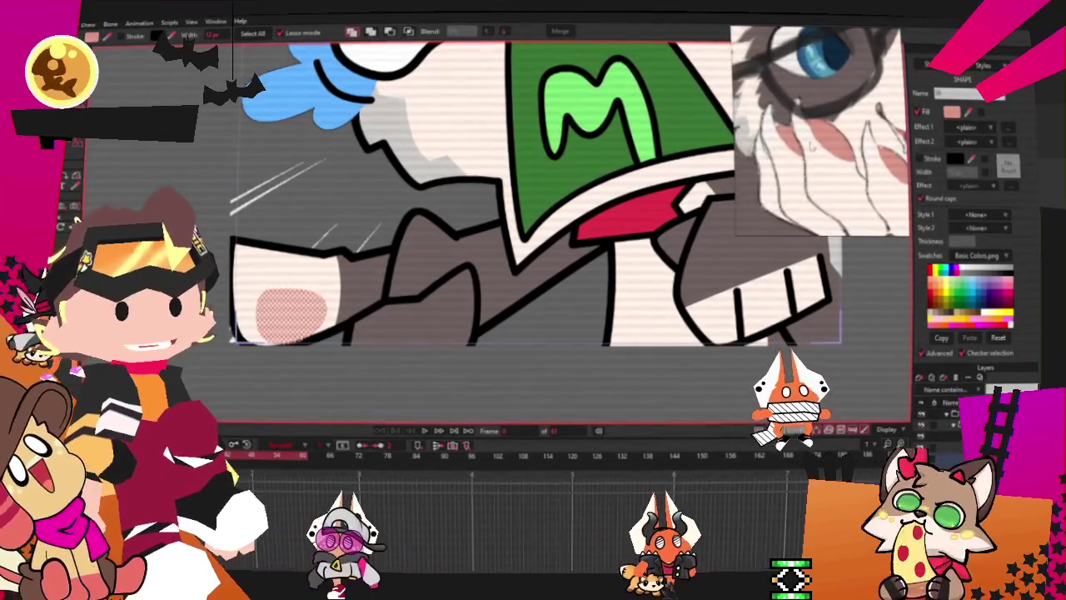
{"action": "scroll", "coordinate": [441, 303], "scroll_direction": "down", "scroll_amount": 3}
{"action": "scroll", "coordinate": [441, 302], "scroll_direction": "up", "scroll_amount": 2}
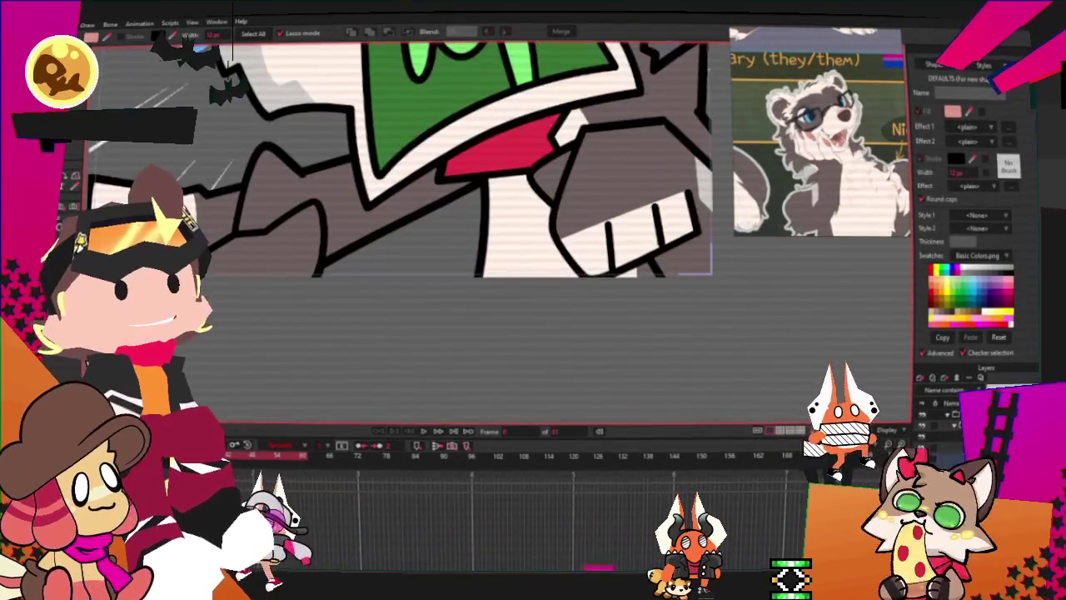
{"action": "left_click", "coordinate": [275, 220]}
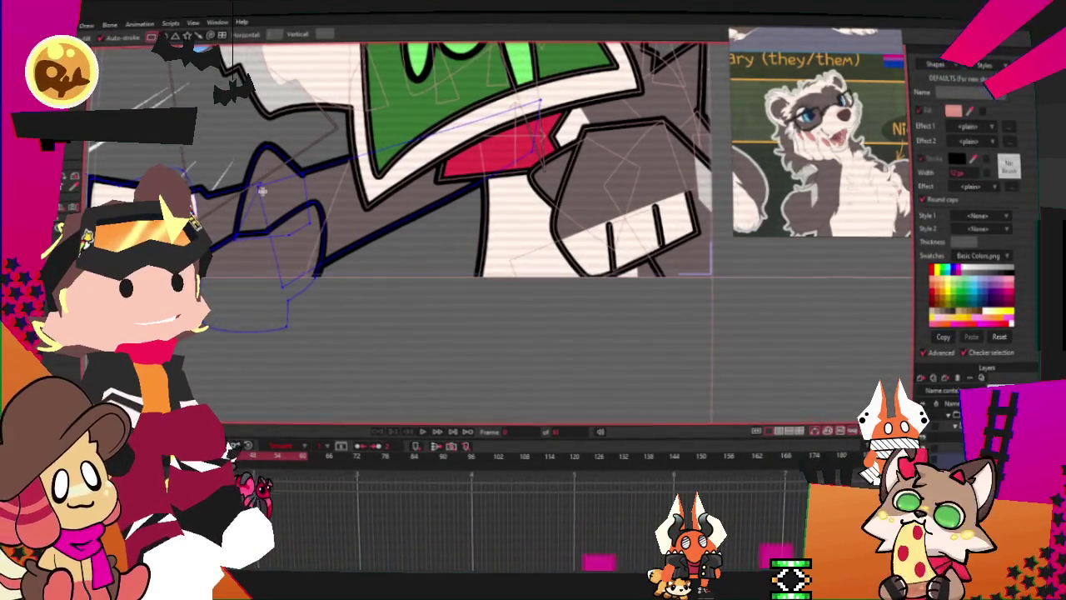
{"action": "key", "text": "g"}
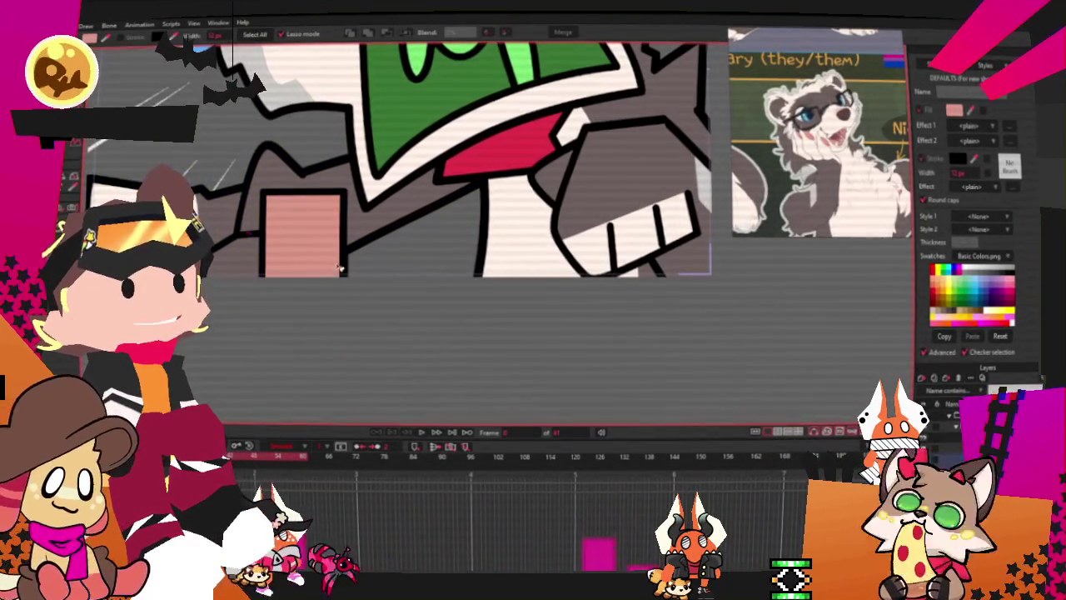
{"action": "scroll", "coordinate": [410, 269], "scroll_direction": "down", "scroll_amount": 2}
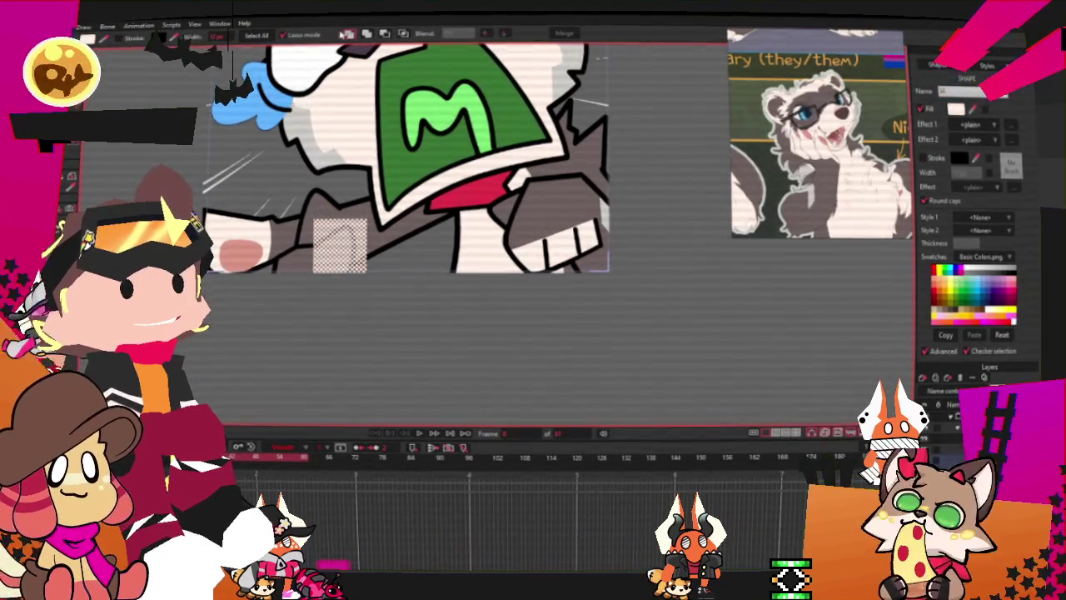
{"action": "scroll", "coordinate": [387, 200], "scroll_direction": "up", "scroll_amount": 2}
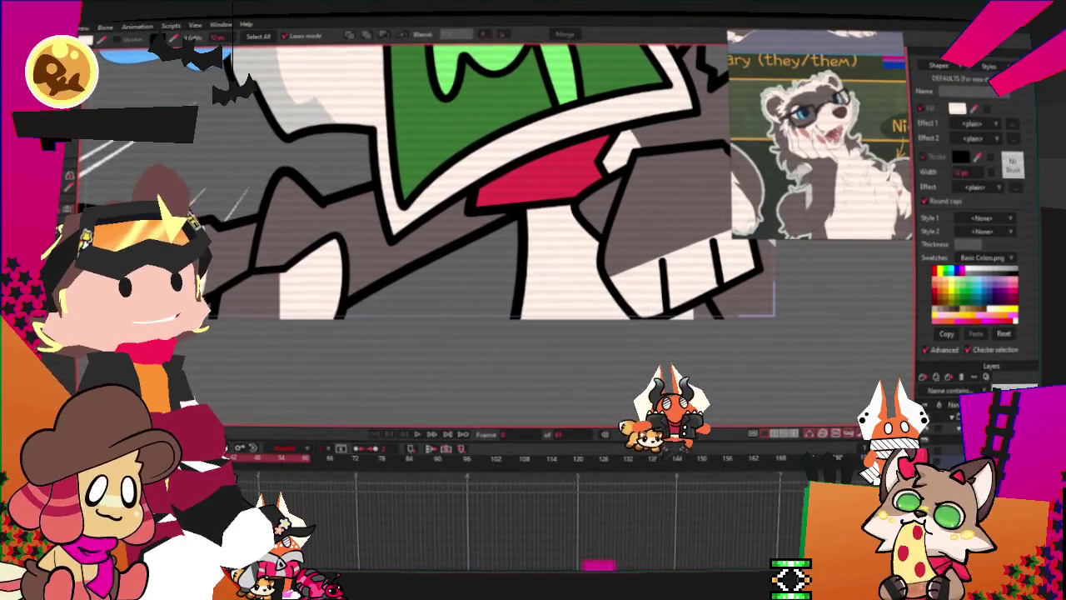
Switch to the Add Point tool and zoom around the arm to inspect it
{"action": "key", "text": "a"}
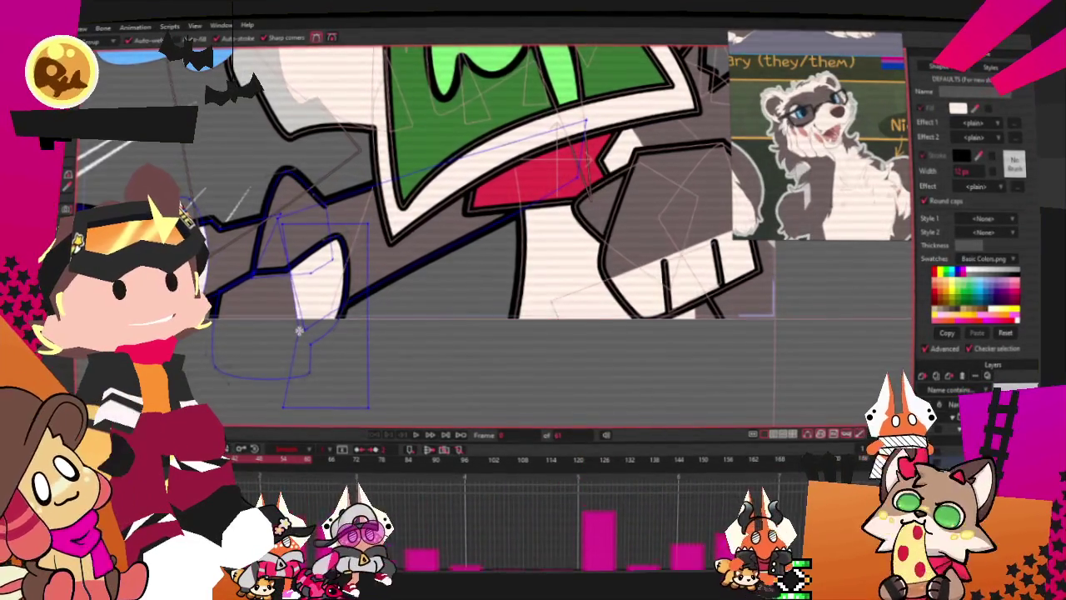
{"action": "scroll", "coordinate": [296, 320], "scroll_direction": "down", "scroll_amount": 2}
{"action": "scroll", "coordinate": [333, 292], "scroll_direction": "down", "scroll_amount": 3}
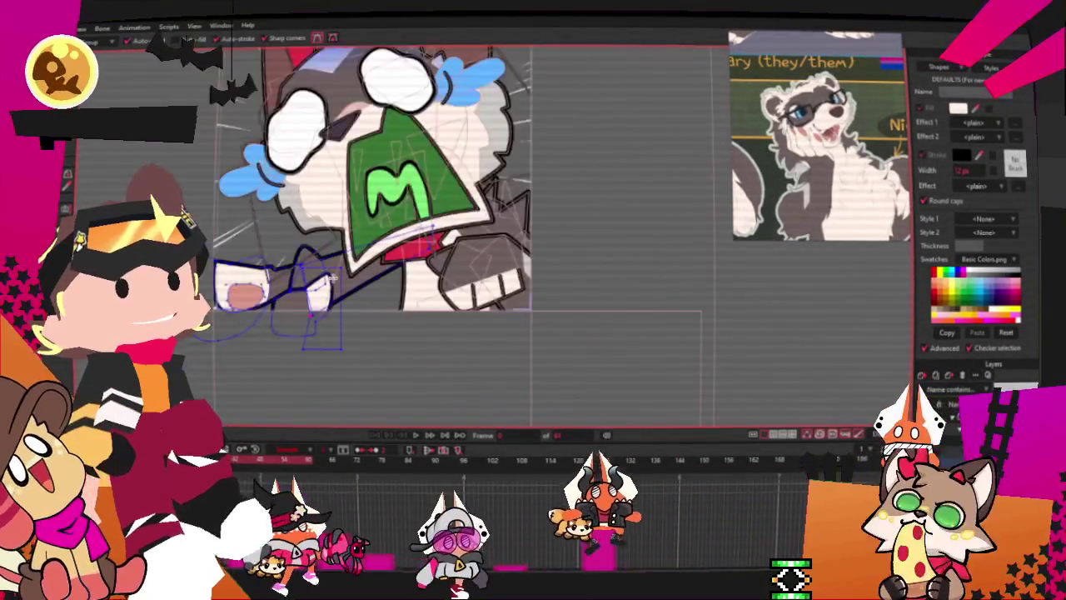
{"action": "scroll", "coordinate": [363, 255], "scroll_direction": "up", "scroll_amount": 4}
{"action": "scroll", "coordinate": [482, 241], "scroll_direction": "down", "scroll_amount": 3}
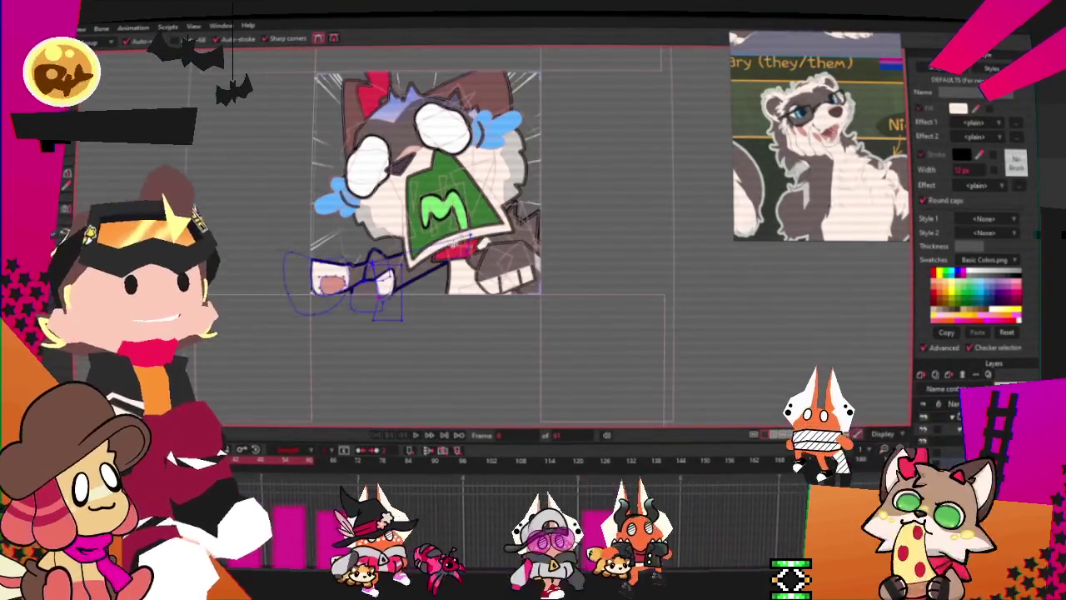
{"action": "scroll", "coordinate": [466, 233], "scroll_direction": "down", "scroll_amount": 2}
{"action": "scroll", "coordinate": [467, 234], "scroll_direction": "up", "scroll_amount": 2}
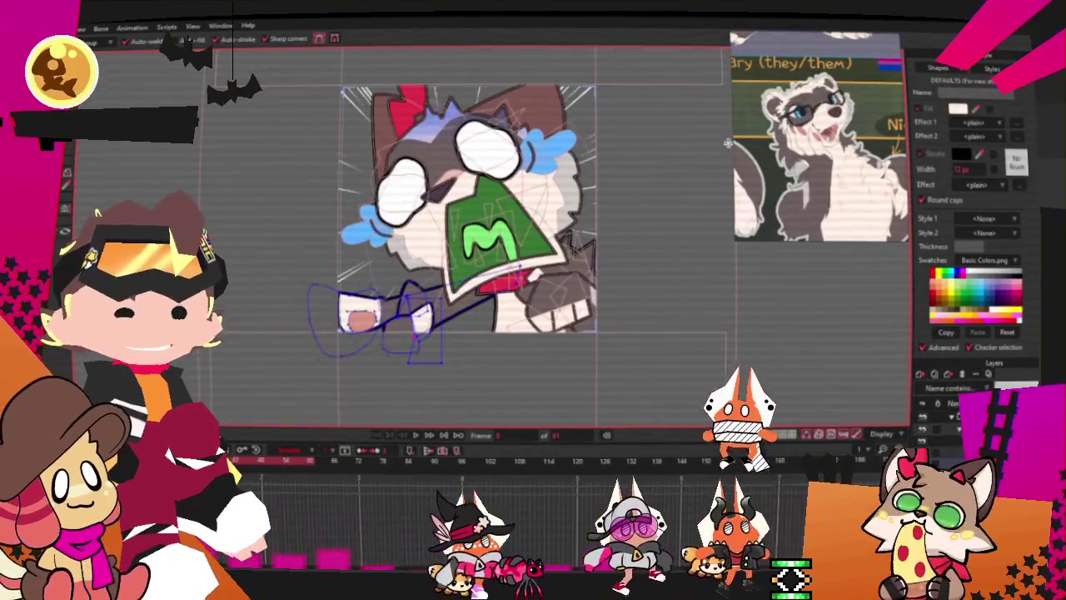
{"action": "scroll", "coordinate": [466, 233], "scroll_direction": "up", "scroll_amount": 1}
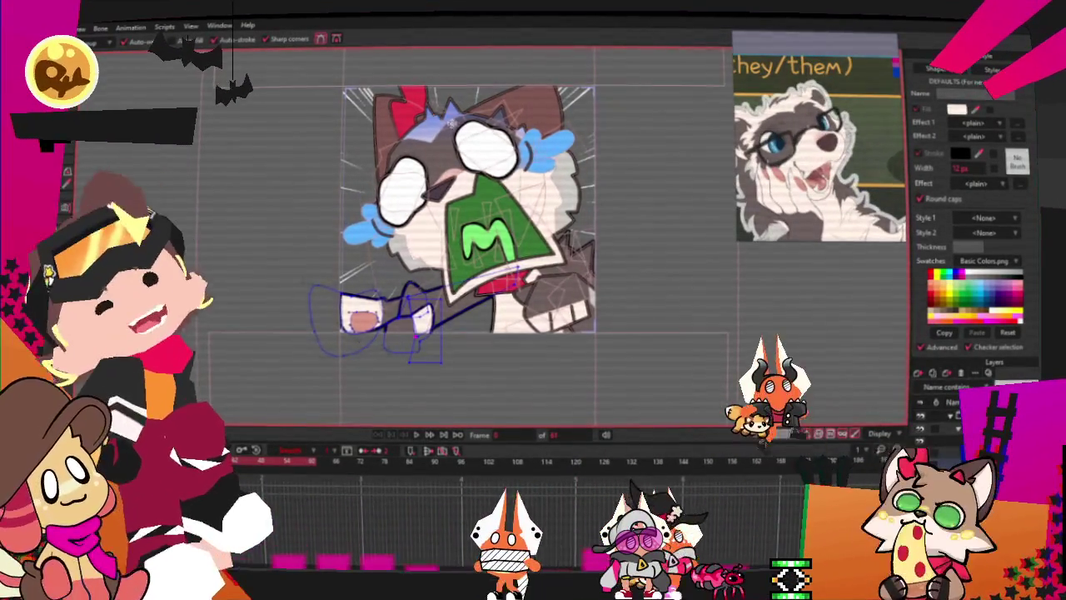
{"action": "scroll", "coordinate": [641, 167], "scroll_direction": "up", "scroll_amount": 2}
{"action": "scroll", "coordinate": [606, 133], "scroll_direction": "down", "scroll_amount": 1}
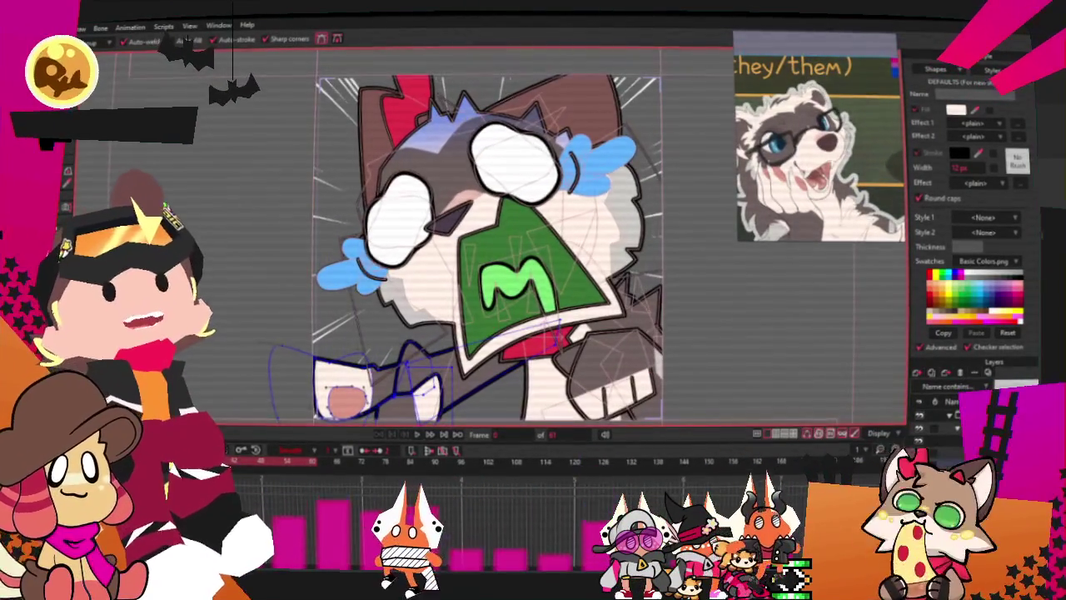
{"action": "scroll", "coordinate": [441, 154], "scroll_direction": "up", "scroll_amount": 2}
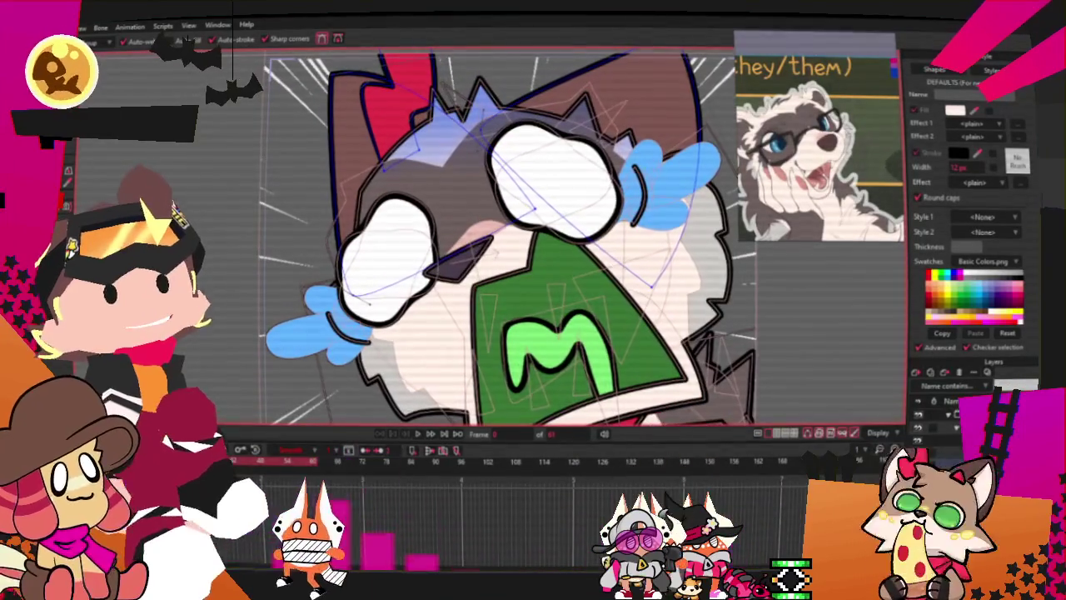
{"action": "scroll", "coordinate": [422, 82], "scroll_direction": "down", "scroll_amount": 3}
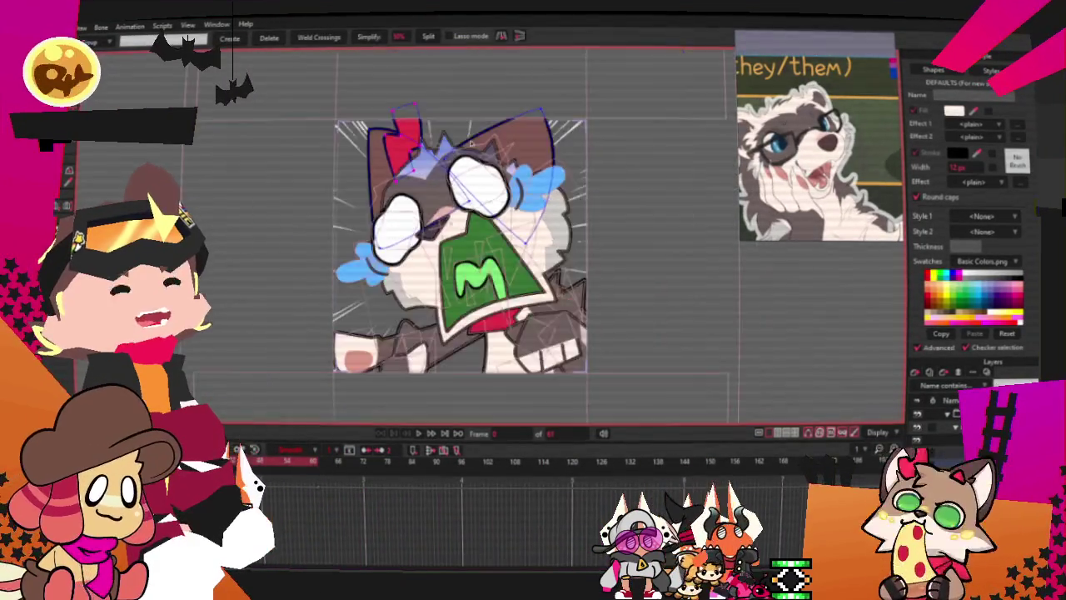
{"action": "scroll", "coordinate": [422, 82], "scroll_direction": "up", "scroll_amount": 2}
{"action": "key", "text": "g"}
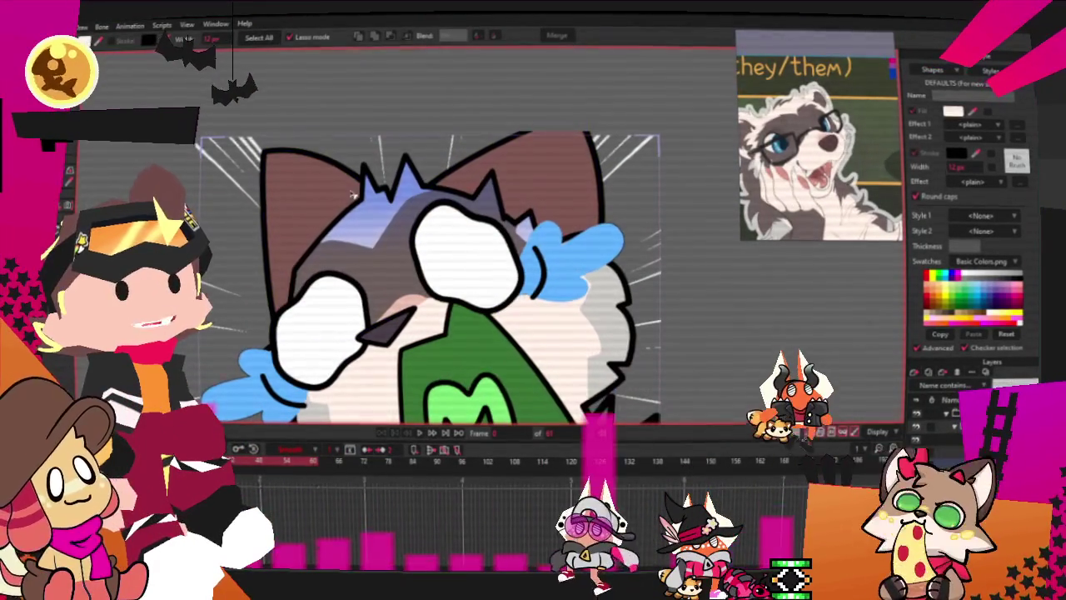
{"action": "left_click", "coordinate": [354, 194]}
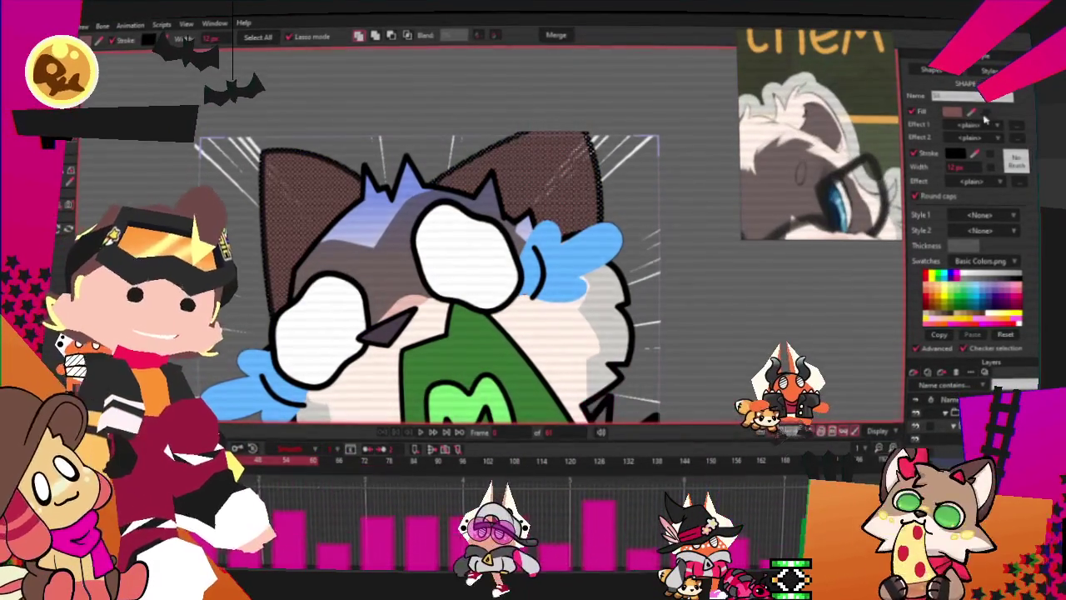
{"action": "scroll", "coordinate": [467, 250], "scroll_direction": "down", "scroll_amount": 3}
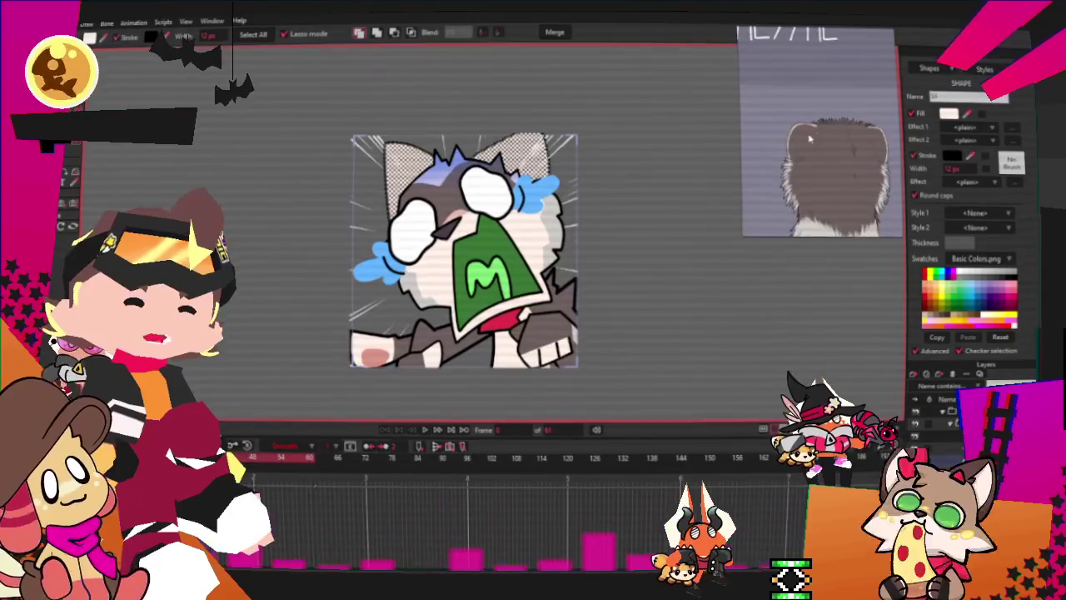
{"action": "scroll", "coordinate": [713, 157], "scroll_direction": "up", "scroll_amount": 2}
{"action": "scroll", "coordinate": [713, 156], "scroll_direction": "up", "scroll_amount": 3}
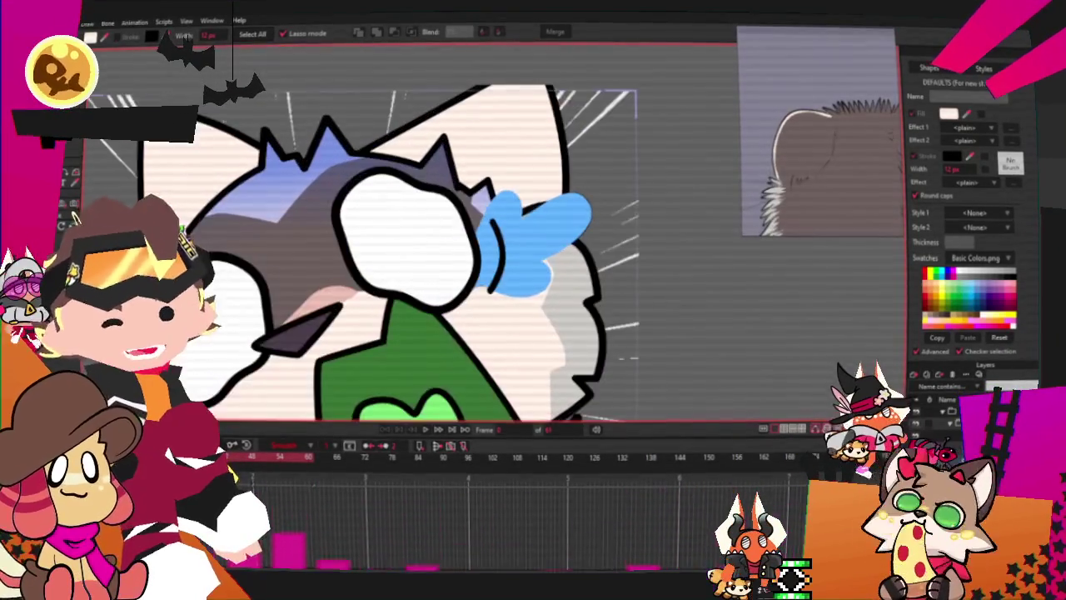
{"action": "scroll", "coordinate": [713, 156], "scroll_direction": "up", "scroll_amount": 2}
{"action": "key", "text": "c"}
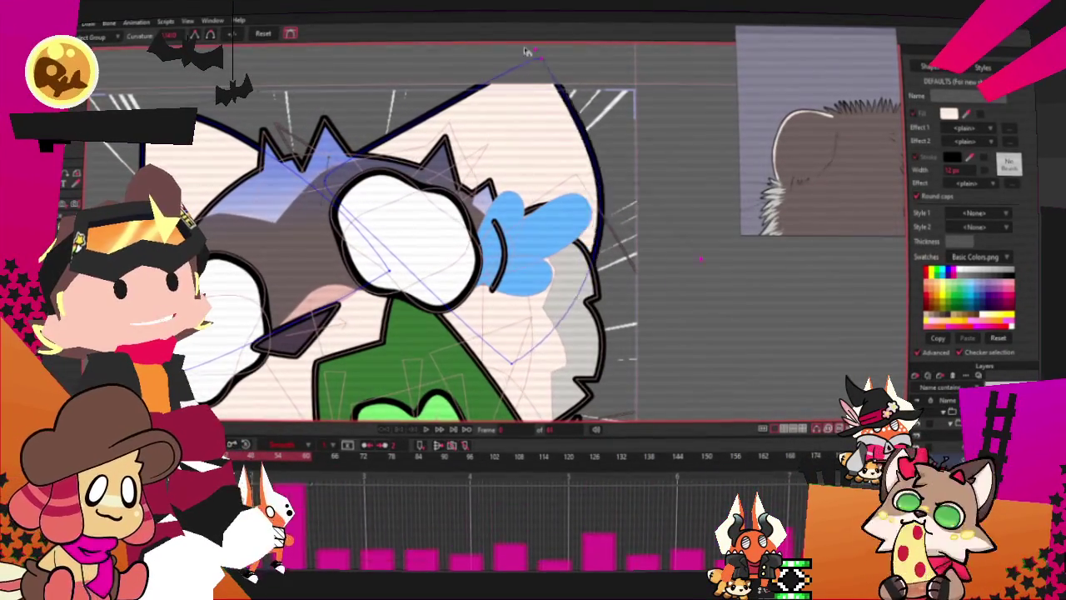
{"action": "scroll", "coordinate": [716, 225], "scroll_direction": "down", "scroll_amount": 3}
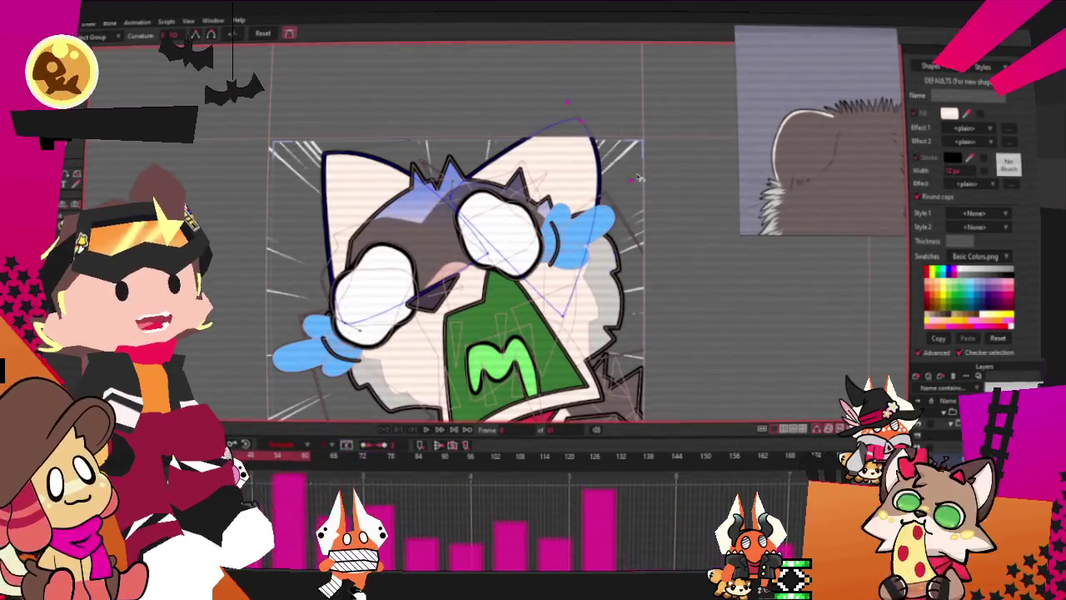
{"action": "key", "text": "t"}
{"action": "mouse_move", "coordinate": [360, 149]}
{"action": "left_mouse_down"}
{"action": "mouse_move", "coordinate": [356, 169]}
{"action": "mouse_move", "coordinate": [383, 185]}
{"action": "left_mouse_up"}
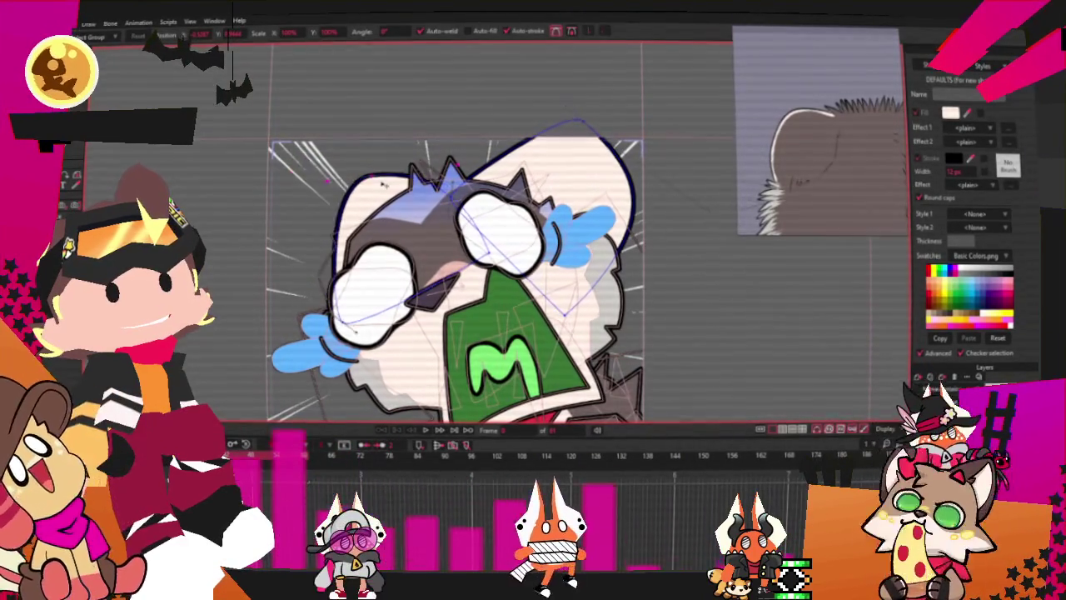
{"action": "left_click_drag", "start_coordinate": [586, 131], "coordinate": [594, 170]}
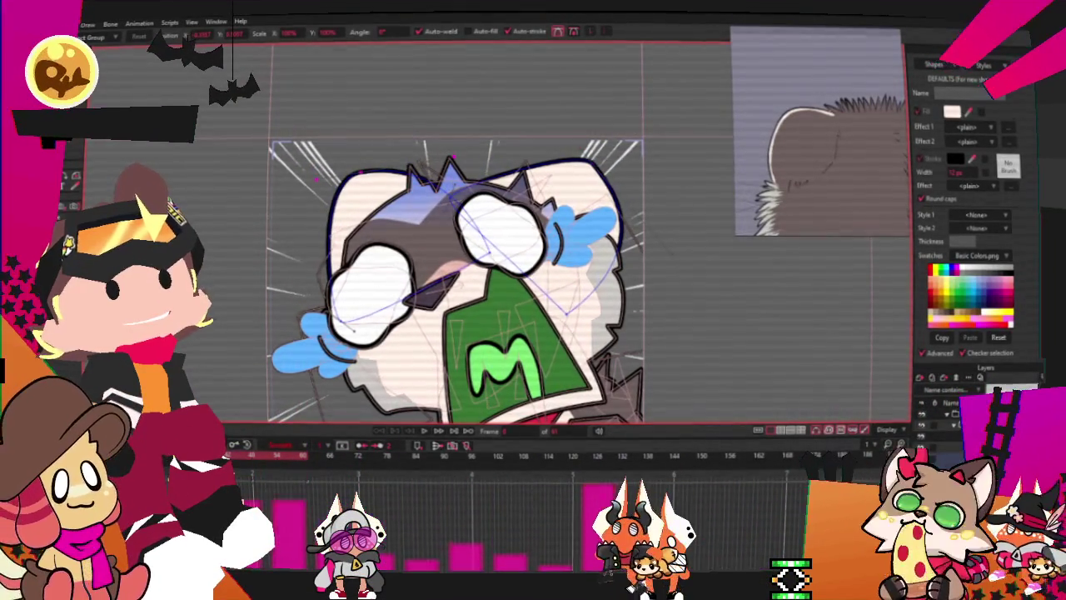
{"action": "scroll", "coordinate": [255, 77], "scroll_direction": "up", "scroll_amount": 3}
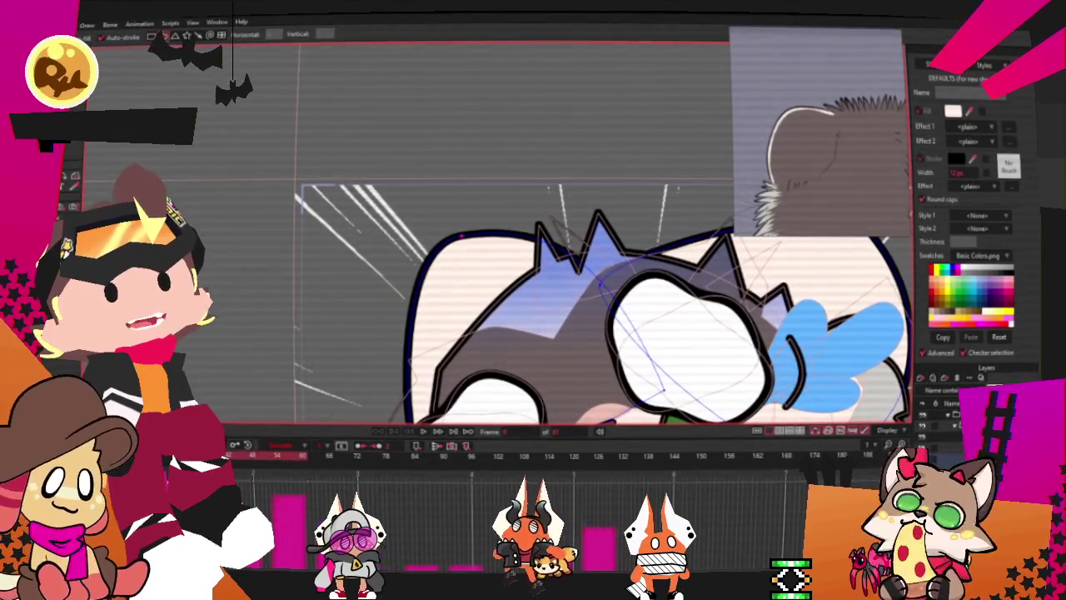
{"action": "key", "text": "t"}
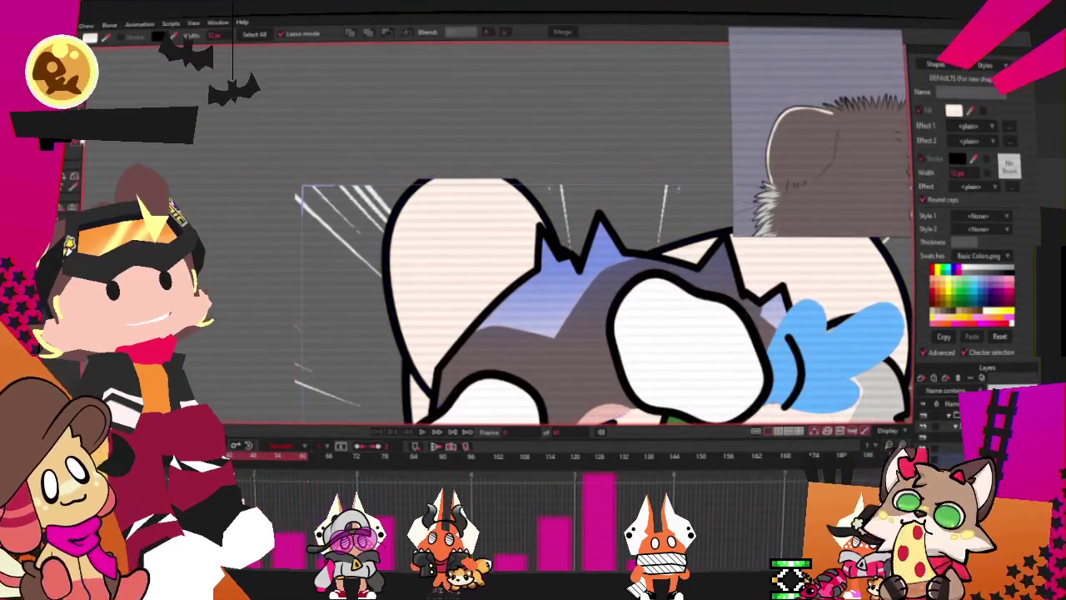
{"action": "left_click", "coordinate": [450, 217]}
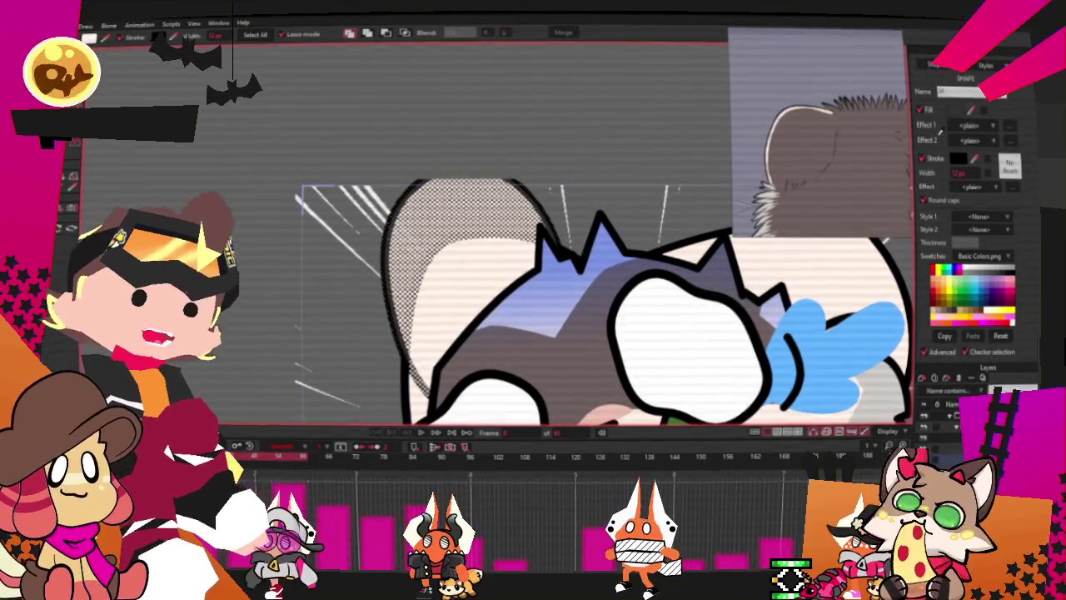
{"action": "left_click", "coordinate": [405, 32]}
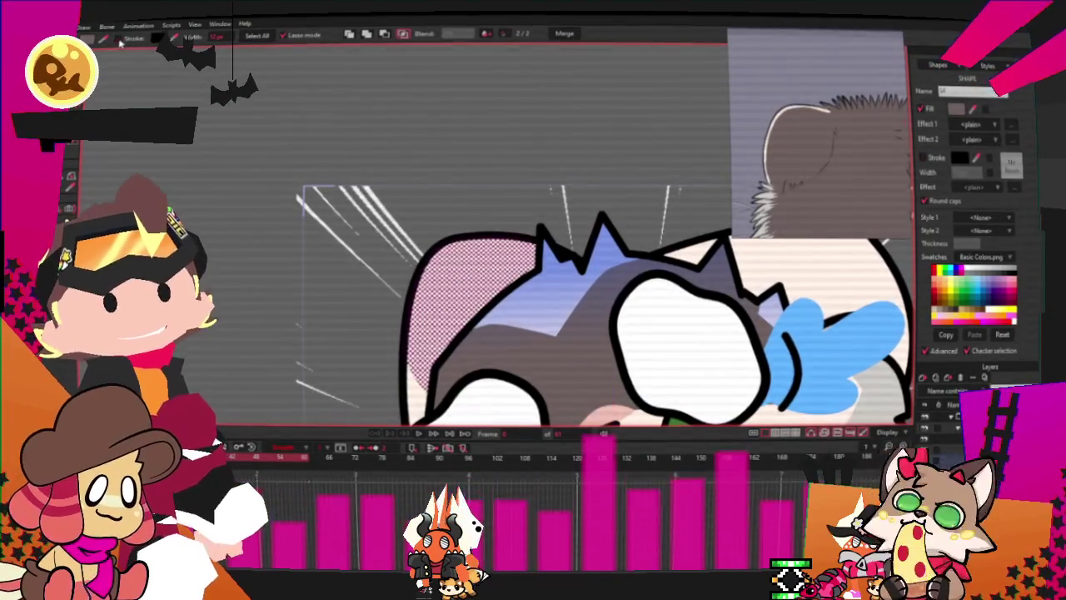
{"action": "scroll", "coordinate": [500, 275], "scroll_direction": "down", "scroll_amount": 3}
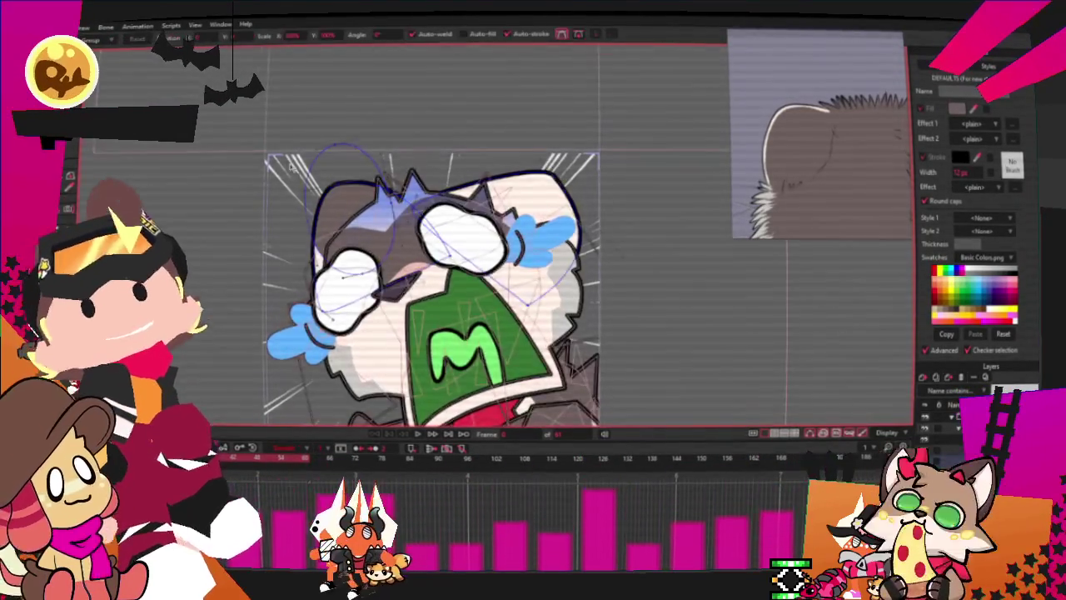
{"action": "scroll", "coordinate": [342, 215], "scroll_direction": "up", "scroll_amount": 3}
{"action": "left_click", "coordinate": [342, 215]}
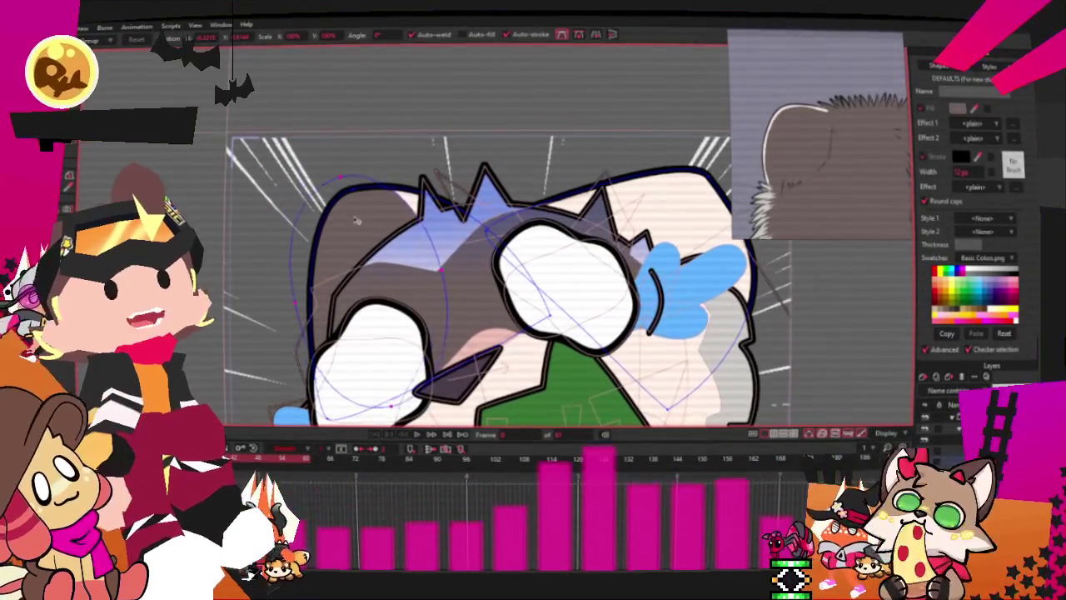
{"action": "scroll", "coordinate": [397, 218], "scroll_direction": "up", "scroll_amount": 2}
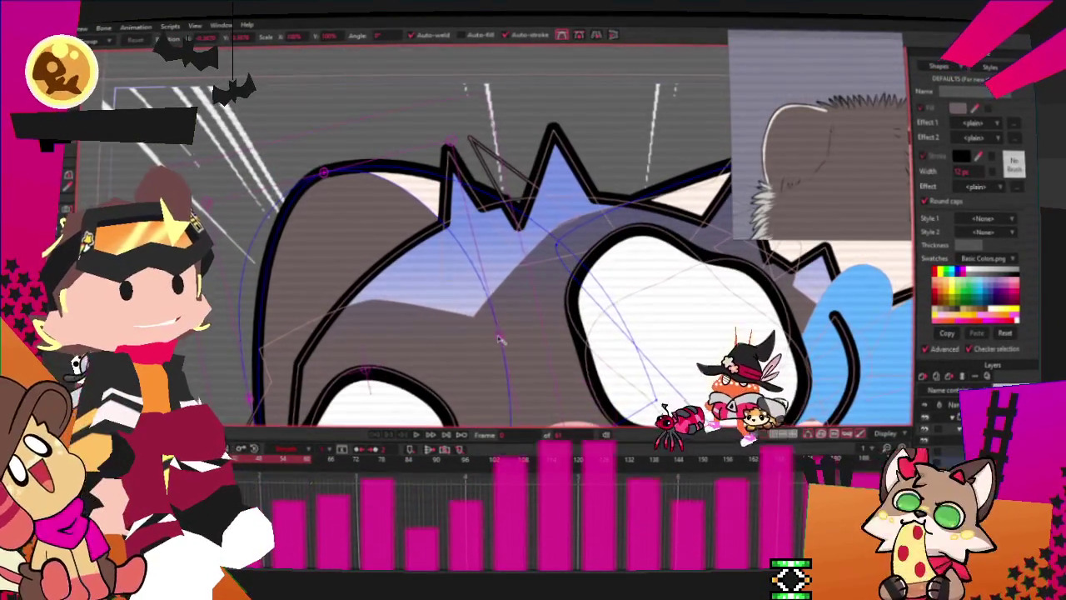
{"action": "scroll", "coordinate": [566, 150], "scroll_direction": "up", "scroll_amount": 1}
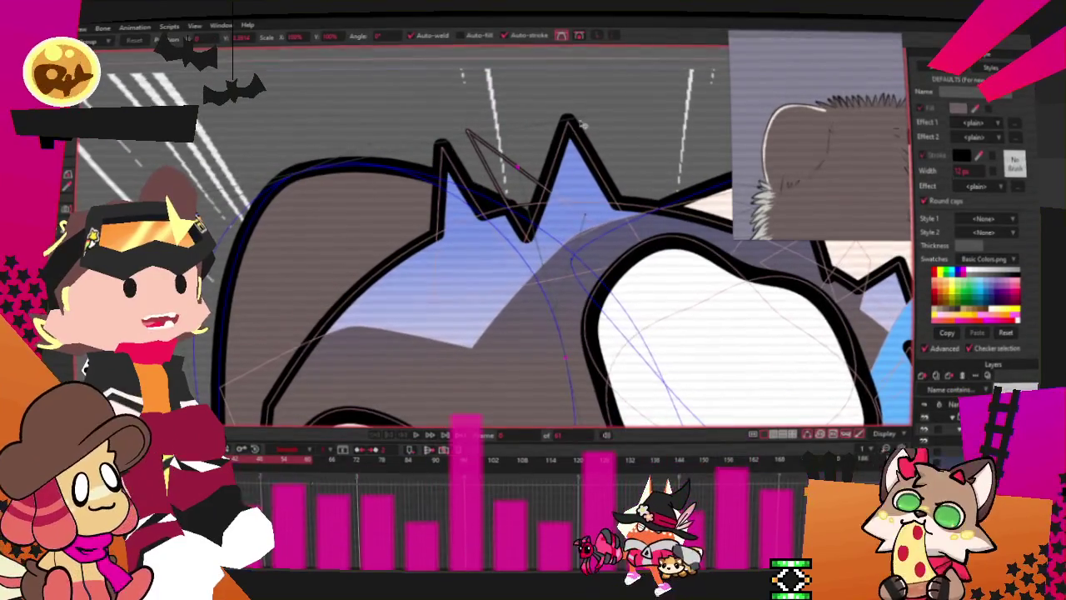
{"action": "left_click", "coordinate": [476, 133]}
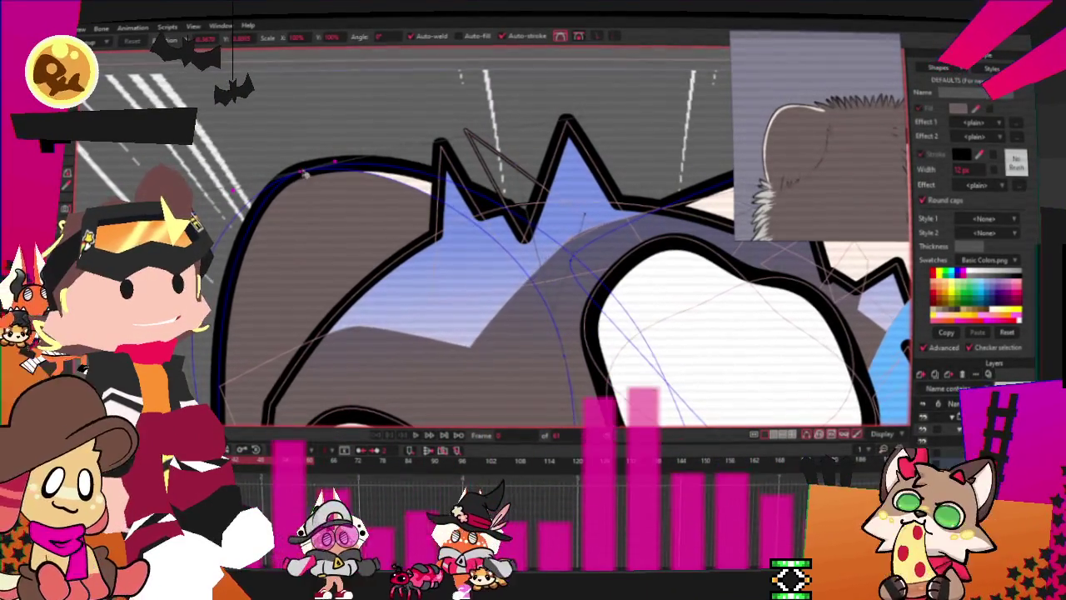
{"action": "scroll", "coordinate": [355, 200], "scroll_direction": "down", "scroll_amount": 3}
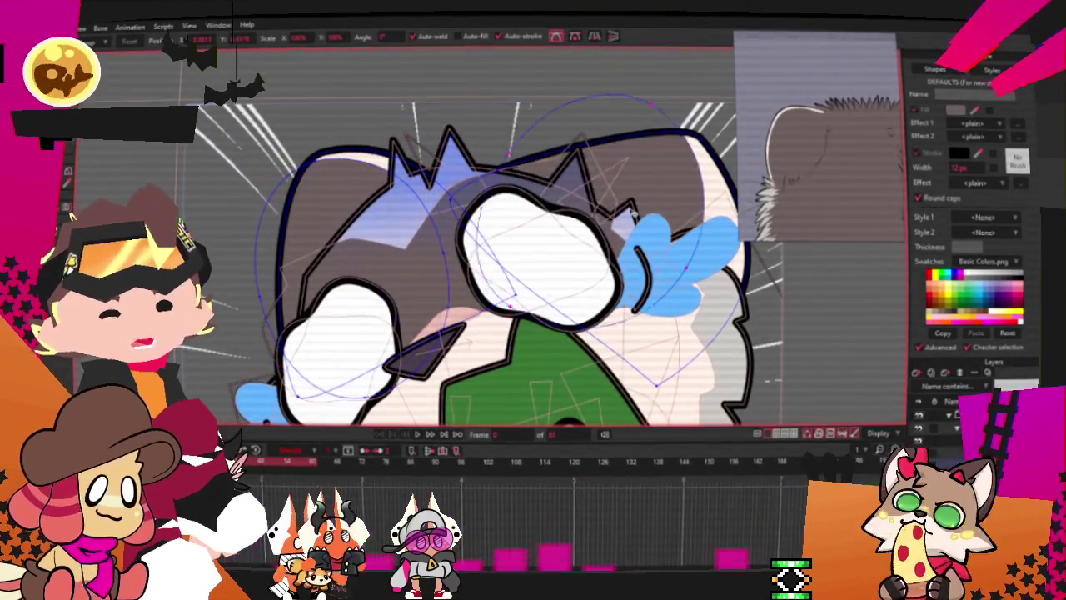
{"action": "left_click_drag", "start_coordinate": [700, 207], "coordinate": [597, 200]}
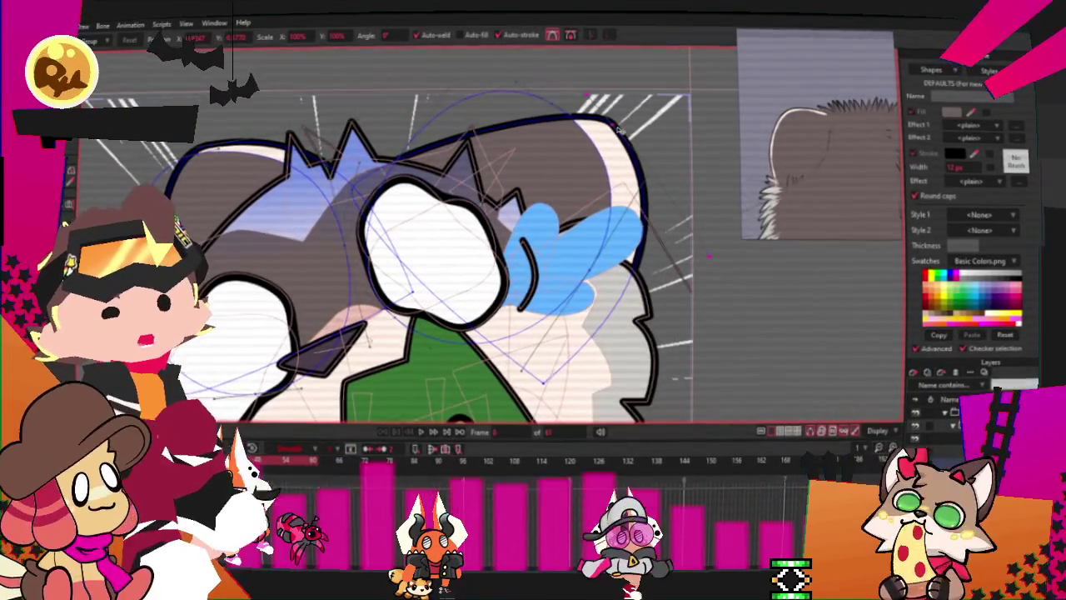
Change the forehead patch's Effect 1 from Gradient to <plain>
{"action": "scroll", "coordinate": [583, 167], "scroll_direction": "down", "scroll_amount": 5}
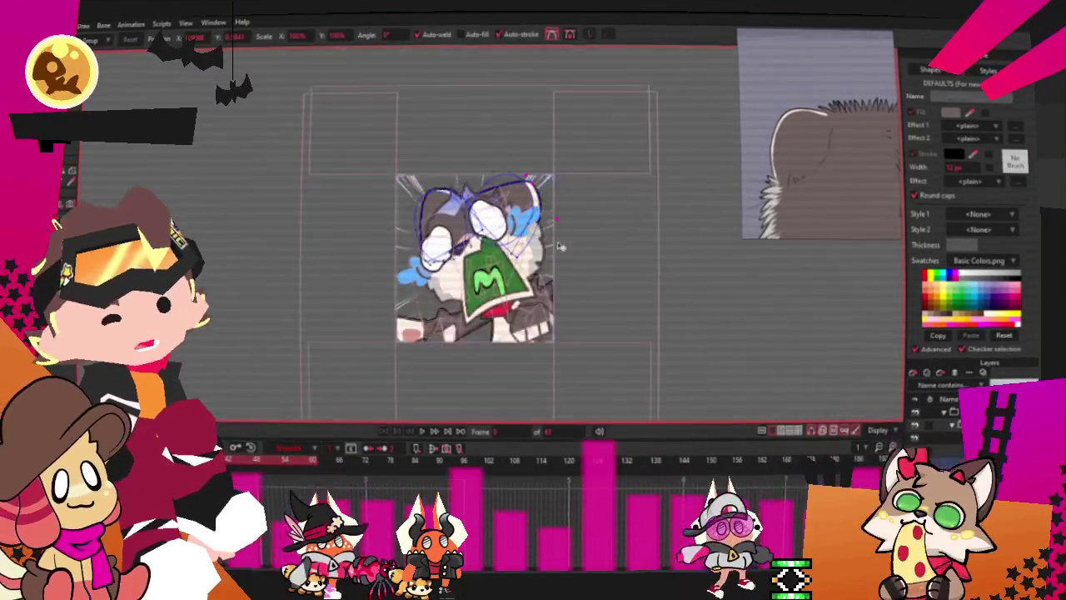
{"action": "scroll", "coordinate": [543, 198], "scroll_direction": "up", "scroll_amount": 3}
{"action": "scroll", "coordinate": [542, 198], "scroll_direction": "up", "scroll_amount": 2}
{"action": "scroll", "coordinate": [436, 246], "scroll_direction": "down", "scroll_amount": 3}
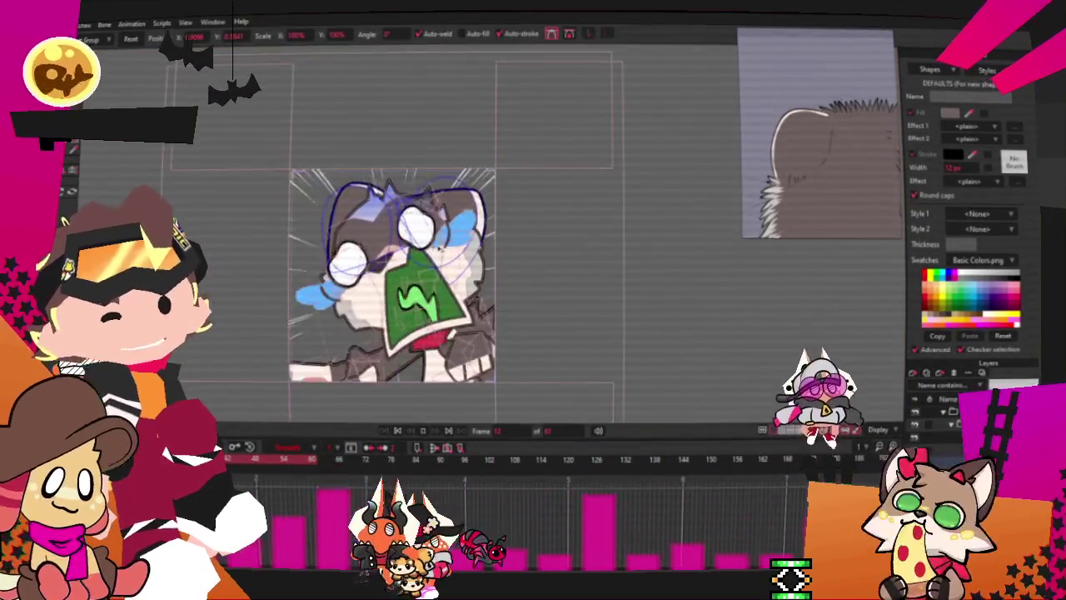
{"action": "scroll", "coordinate": [437, 247], "scroll_direction": "down", "scroll_amount": 1}
{"action": "scroll", "coordinate": [400, 225], "scroll_direction": "up", "scroll_amount": 2}
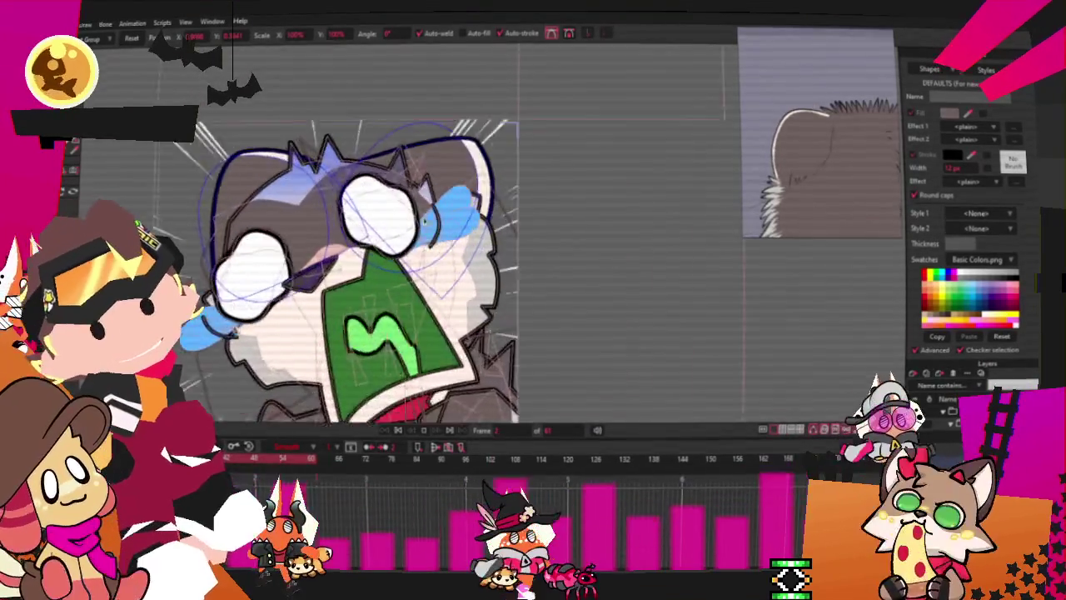
{"action": "scroll", "coordinate": [355, 206], "scroll_direction": "up", "scroll_amount": 2}
{"action": "scroll", "coordinate": [354, 206], "scroll_direction": "up", "scroll_amount": 1}
{"action": "scroll", "coordinate": [400, 213], "scroll_direction": "down", "scroll_amount": 4}
{"action": "scroll", "coordinate": [446, 220], "scroll_direction": "up", "scroll_amount": 2}
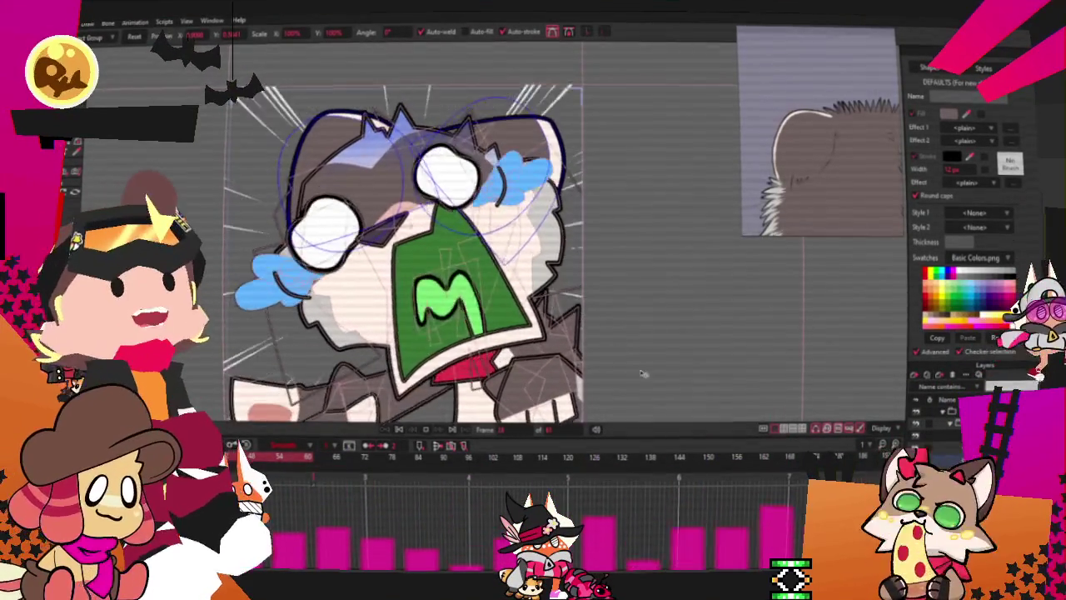
{"action": "scroll", "coordinate": [400, 233], "scroll_direction": "up", "scroll_amount": 2}
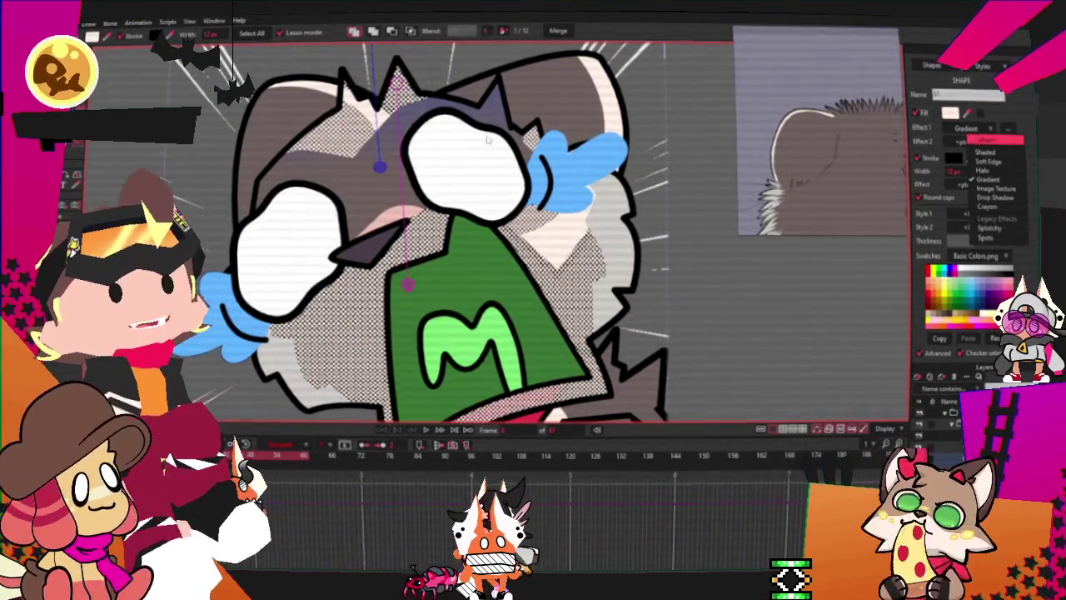
{"action": "left_click", "coordinate": [364, 185]}
{"action": "left_click", "coordinate": [970, 129]}
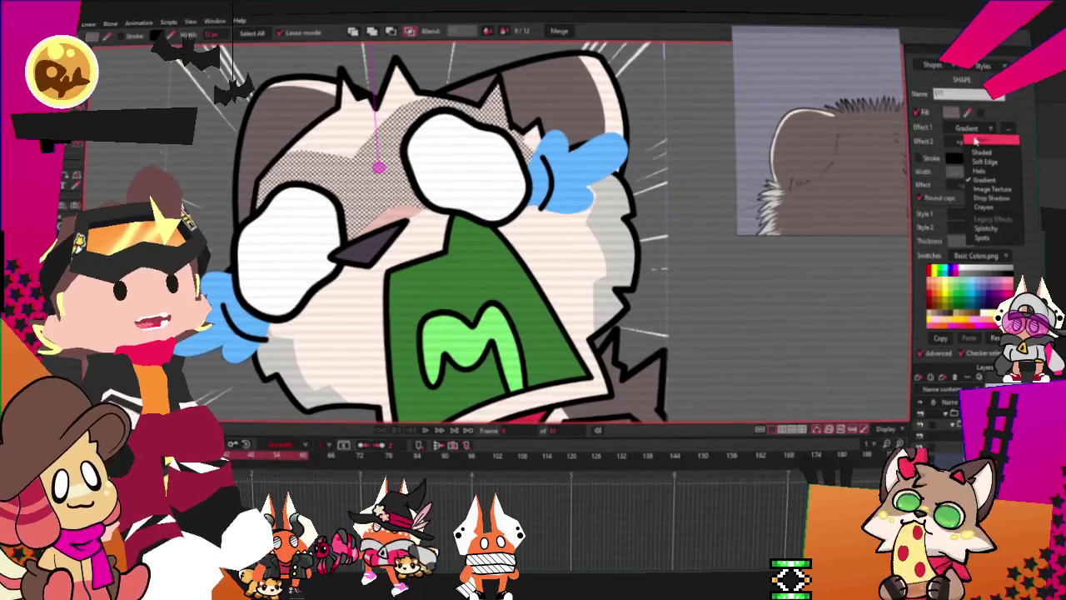
{"action": "left_click", "coordinate": [975, 141]}
Fit and recentre the whole drawing in view with Ctrl+R
{"action": "key", "text": "ctrl+r"}
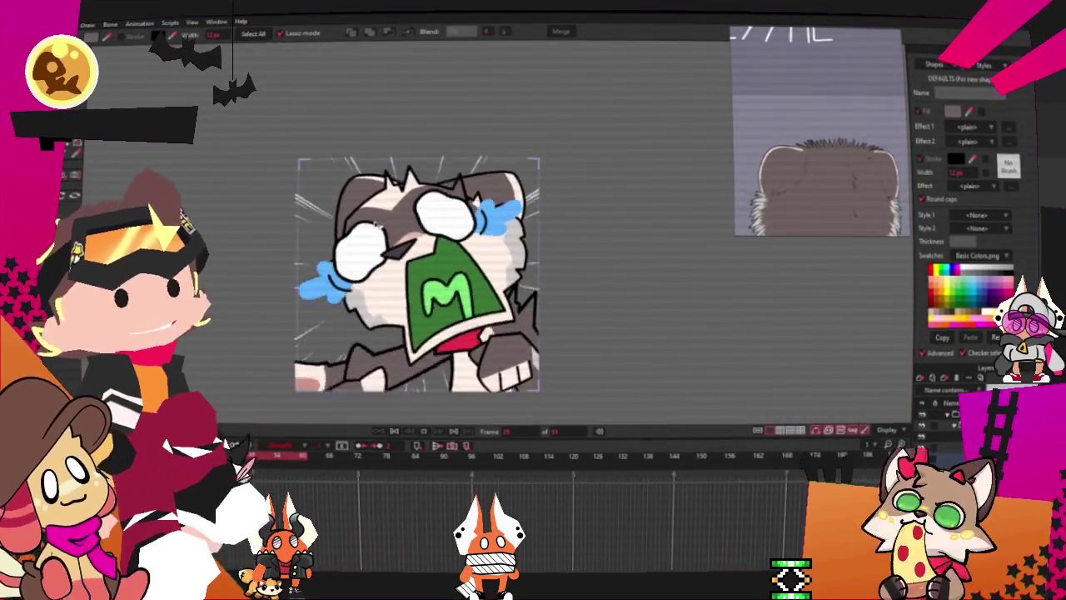
{"action": "scroll", "coordinate": [509, 241], "scroll_direction": "up", "scroll_amount": 2}
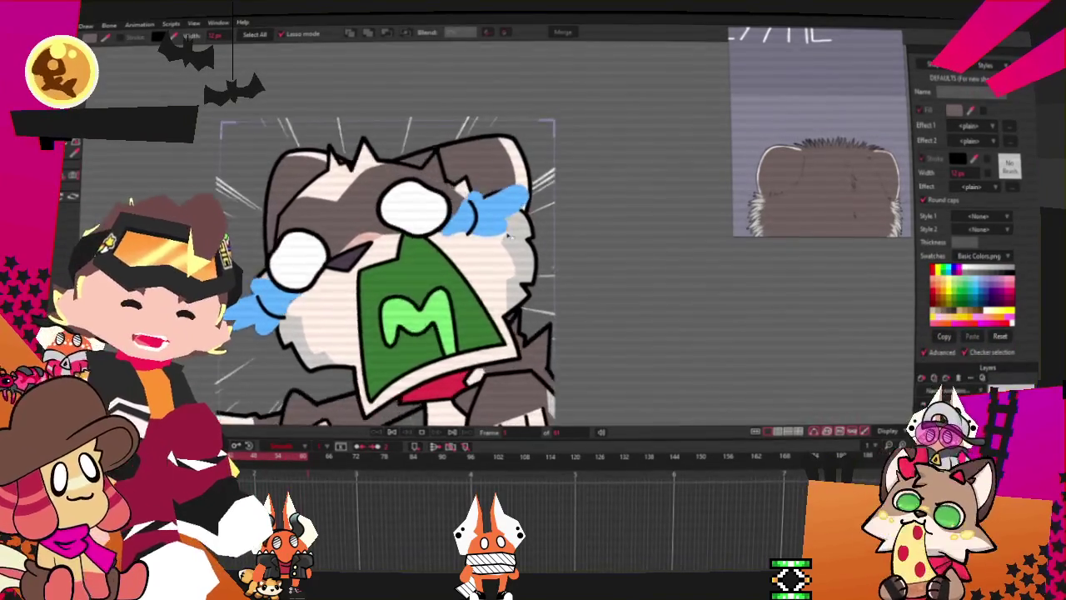
{"action": "key", "text": "ctrl+r"}
{"action": "scroll", "coordinate": [690, 235], "scroll_direction": "up", "scroll_amount": 2}
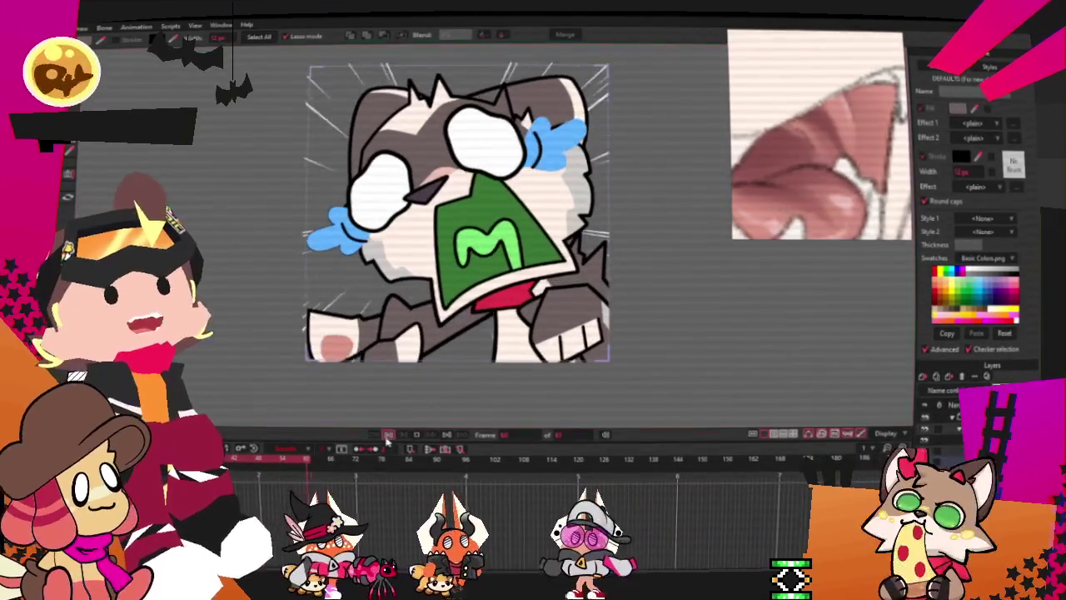
{"action": "key", "text": "m"}
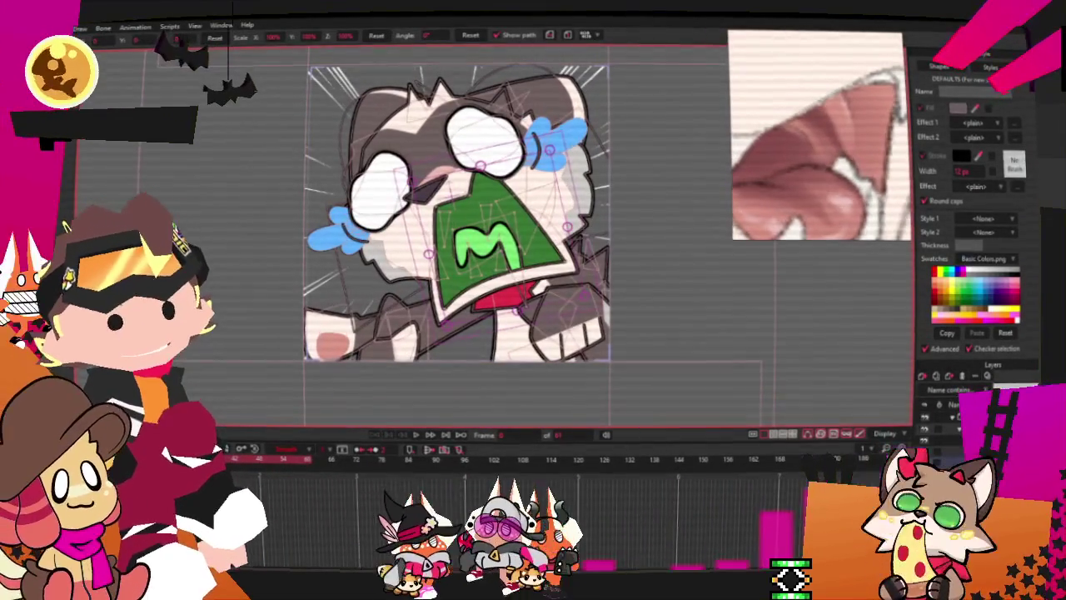
Select the green triangle shape and the green M inside it for recolouring to maroon and pink
{"action": "scroll", "coordinate": [373, 150], "scroll_direction": "up", "scroll_amount": 5}
{"action": "key", "text": "g"}
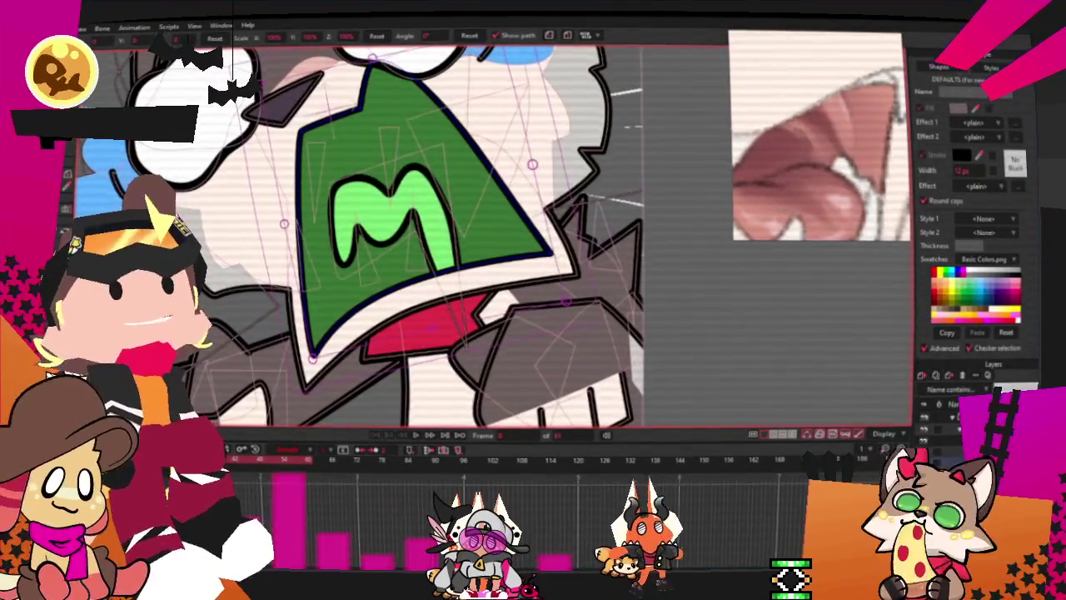
{"action": "left_click", "coordinate": [372, 150]}
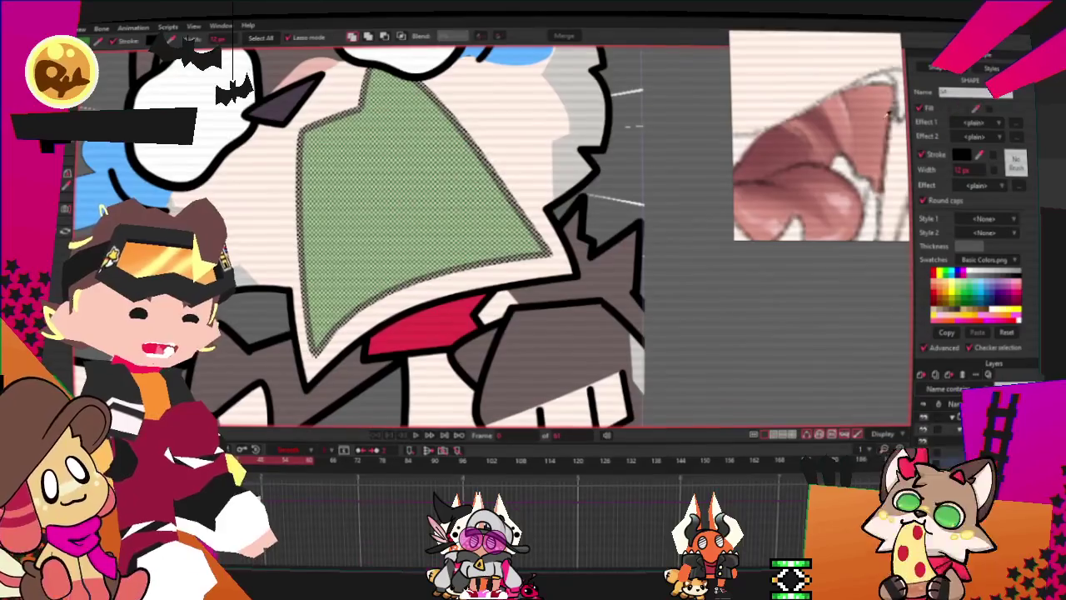
{"action": "left_click", "coordinate": [545, 302]}
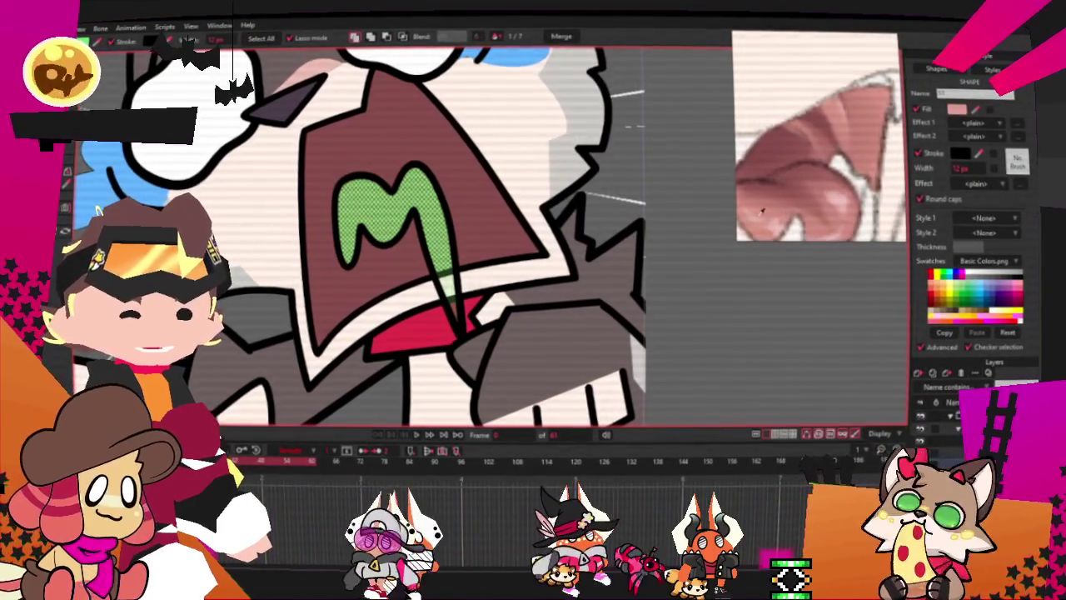
{"action": "scroll", "coordinate": [584, 315], "scroll_direction": "down", "scroll_amount": 2}
{"action": "scroll", "coordinate": [567, 398], "scroll_direction": "down", "scroll_amount": 2}
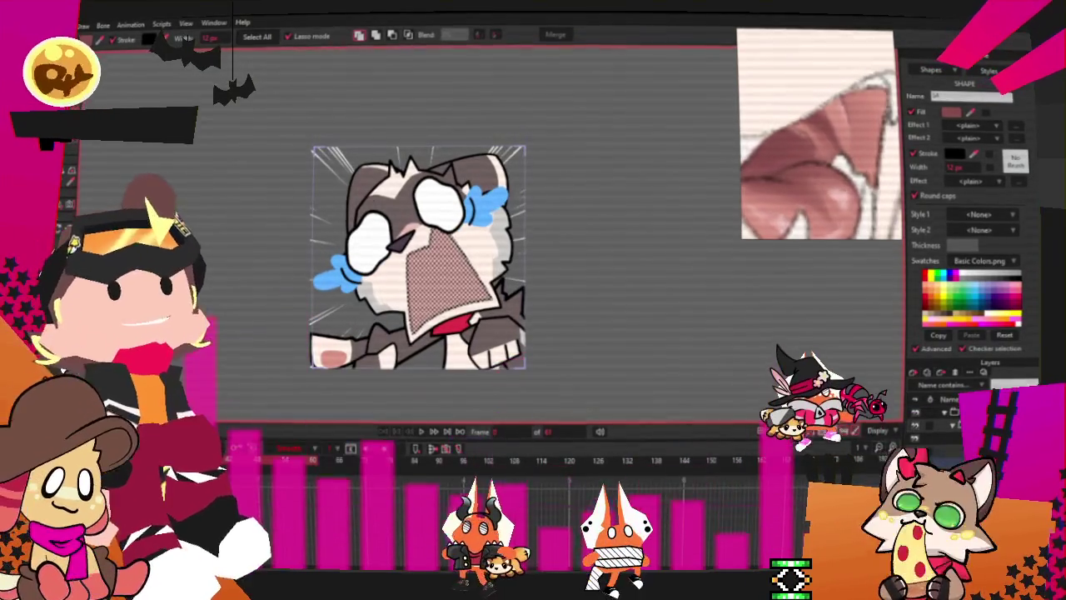
{"action": "scroll", "coordinate": [658, 302], "scroll_direction": "up", "scroll_amount": 2}
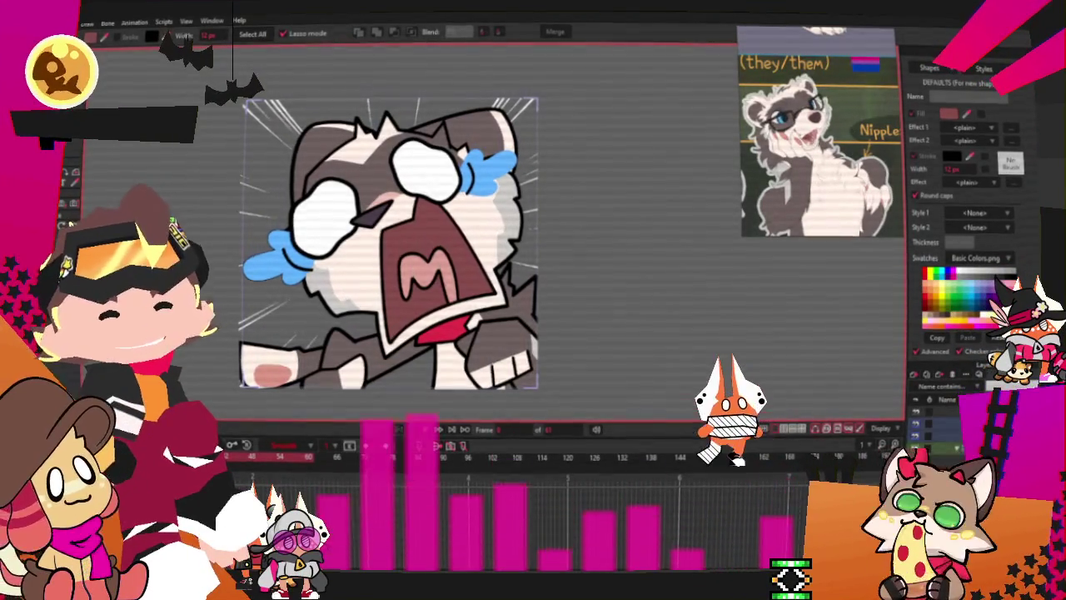
Smooth the curve at the outline point below the mouth and move it down-left
{"action": "scroll", "coordinate": [425, 387], "scroll_direction": "up", "scroll_amount": 3}
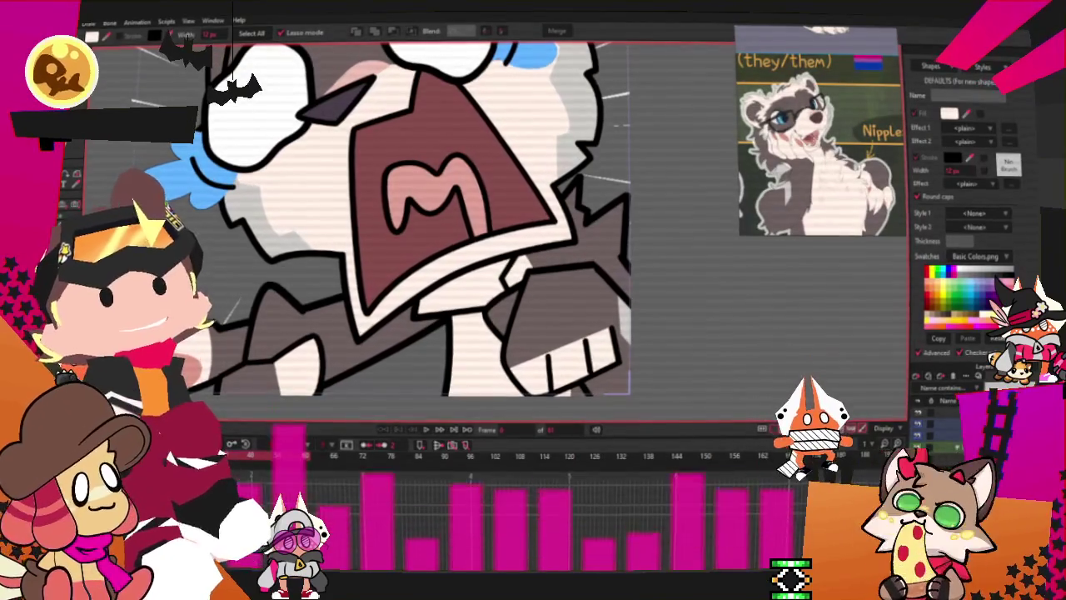
{"action": "scroll", "coordinate": [425, 266], "scroll_direction": "up", "scroll_amount": 3}
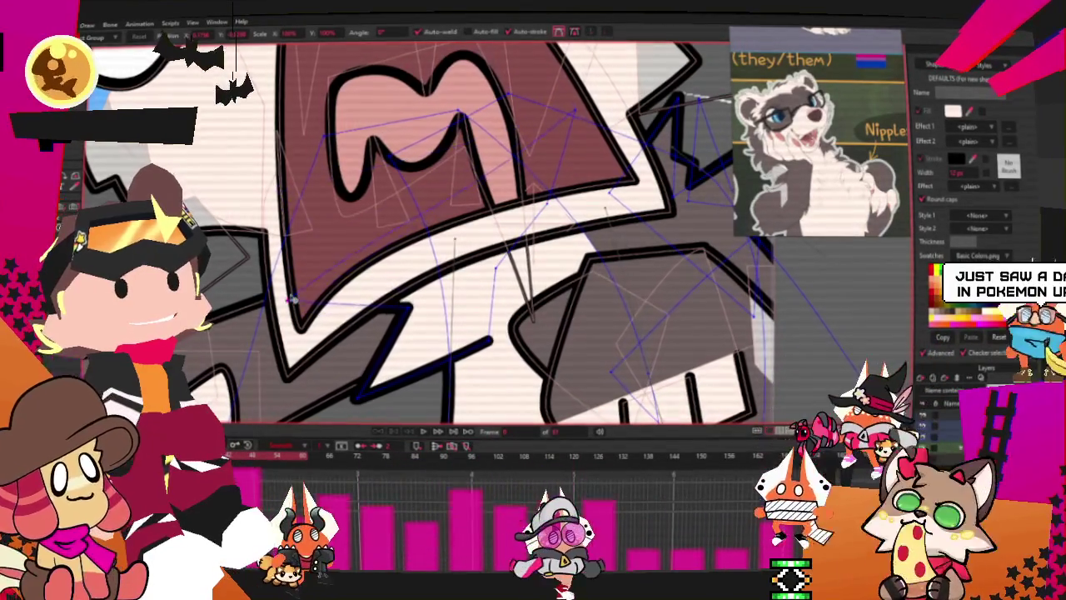
{"action": "key", "text": "c"}
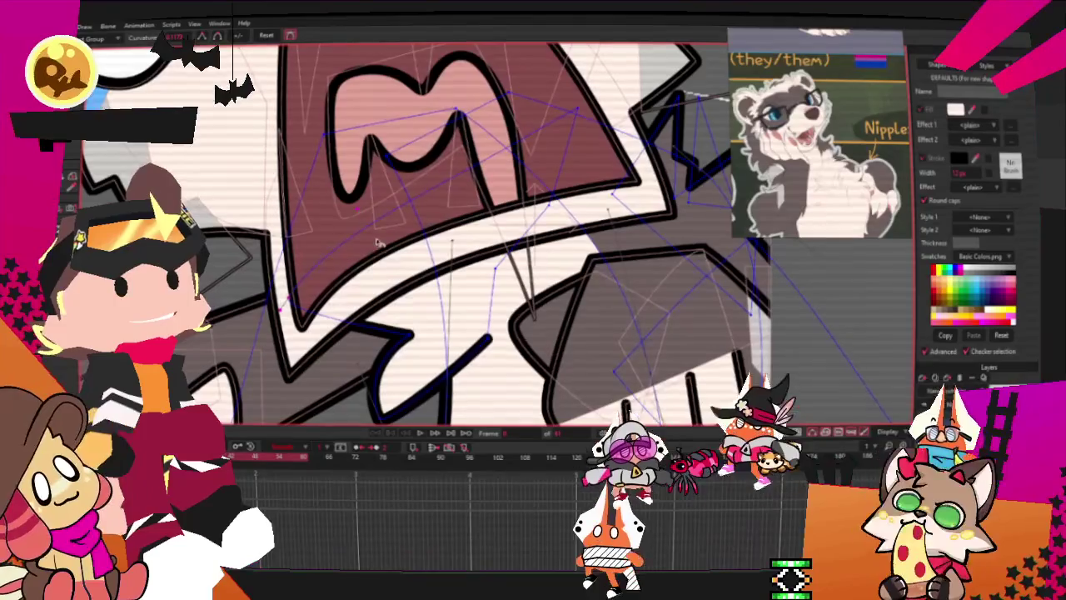
{"action": "left_click_drag", "start_coordinate": [486, 342], "coordinate": [430, 344]}
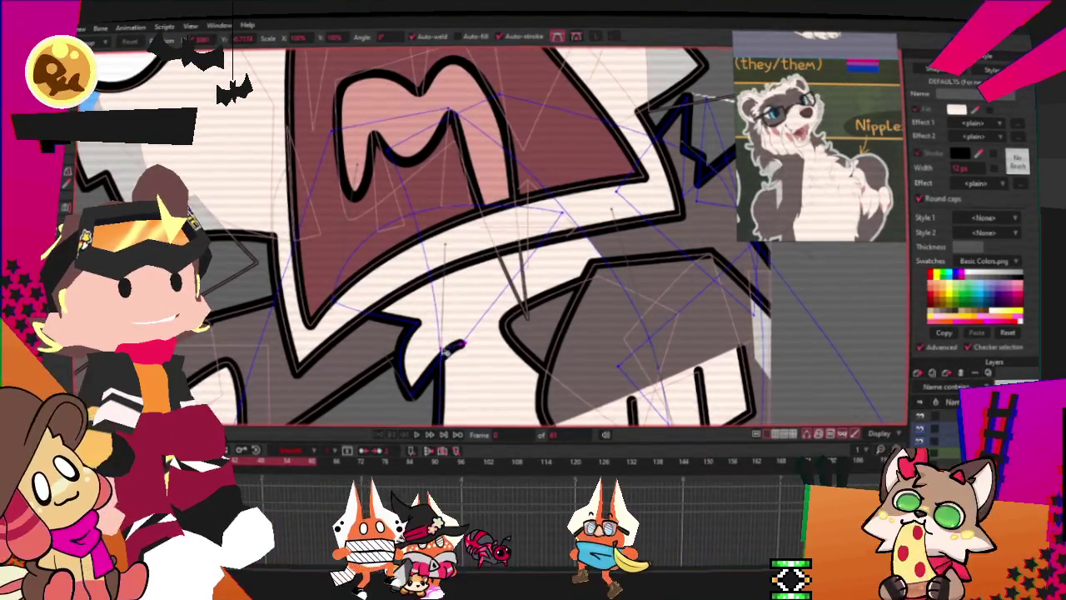
{"action": "left_click_drag", "start_coordinate": [458, 345], "coordinate": [416, 397]}
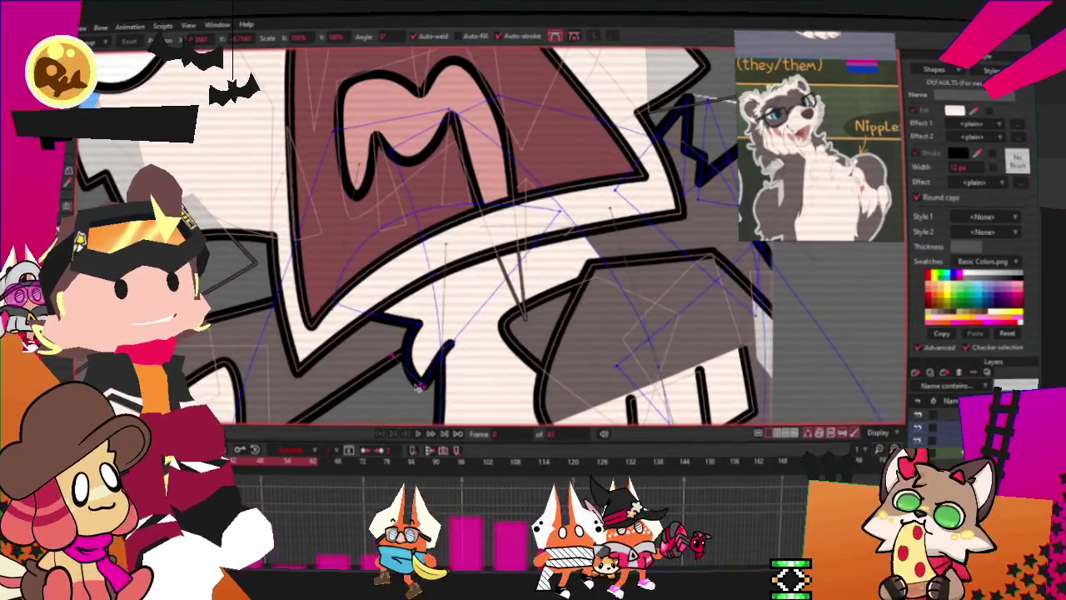
Jump to another frame to check the reshaped outline in the pose
{"action": "scroll", "coordinate": [415, 398], "scroll_direction": "up", "scroll_amount": 2}
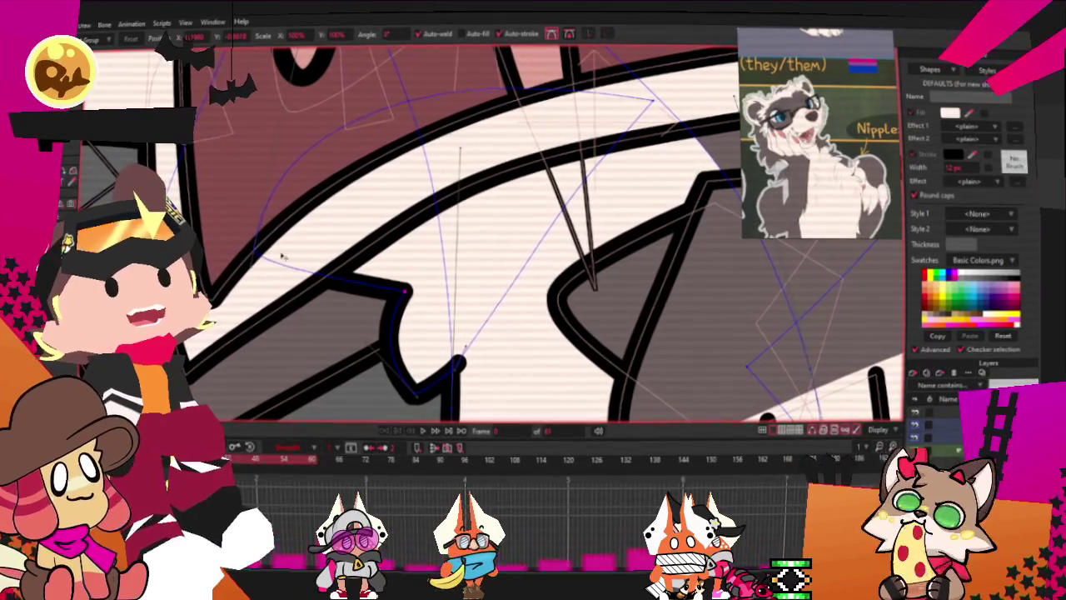
{"action": "scroll", "coordinate": [325, 257], "scroll_direction": "down", "scroll_amount": 2}
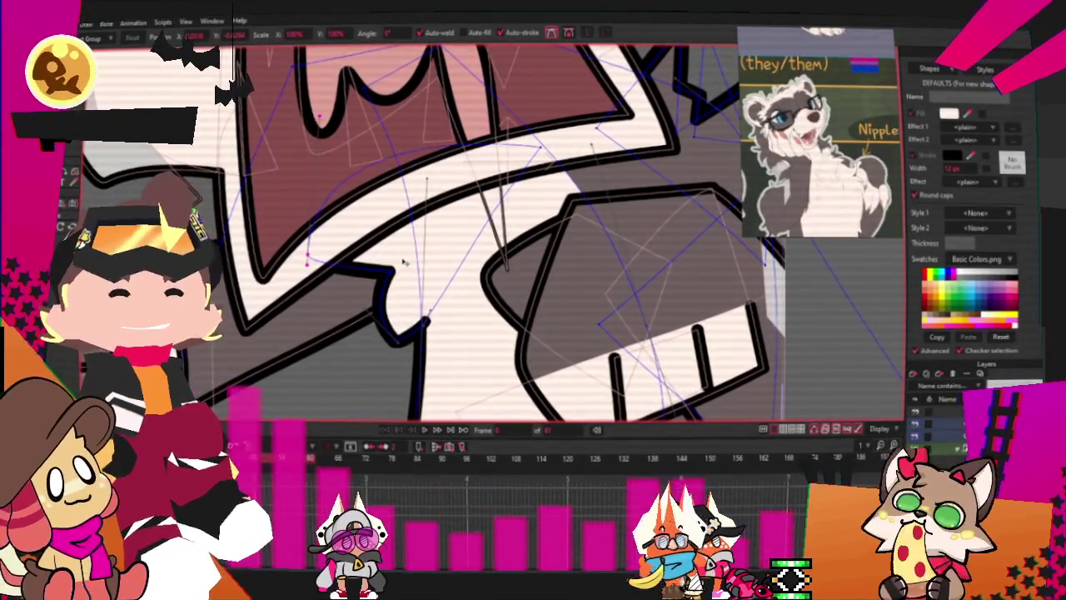
{"action": "scroll", "coordinate": [404, 261], "scroll_direction": "down", "scroll_amount": 1}
{"action": "scroll", "coordinate": [409, 266], "scroll_direction": "down", "scroll_amount": 1}
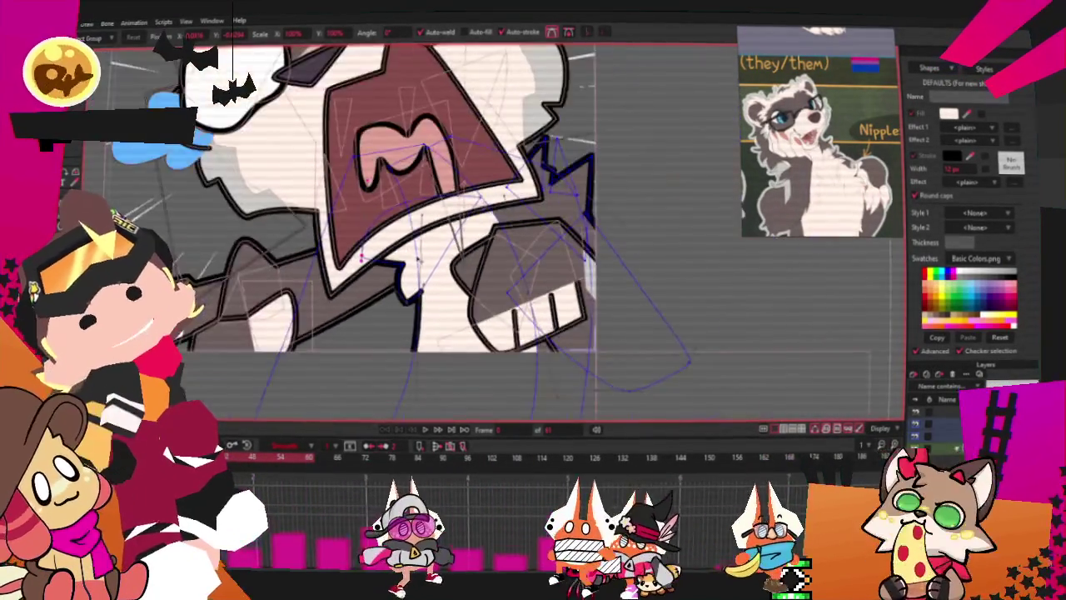
{"action": "scroll", "coordinate": [421, 275], "scroll_direction": "down", "scroll_amount": 1}
{"action": "scroll", "coordinate": [431, 284], "scroll_direction": "down", "scroll_amount": 1}
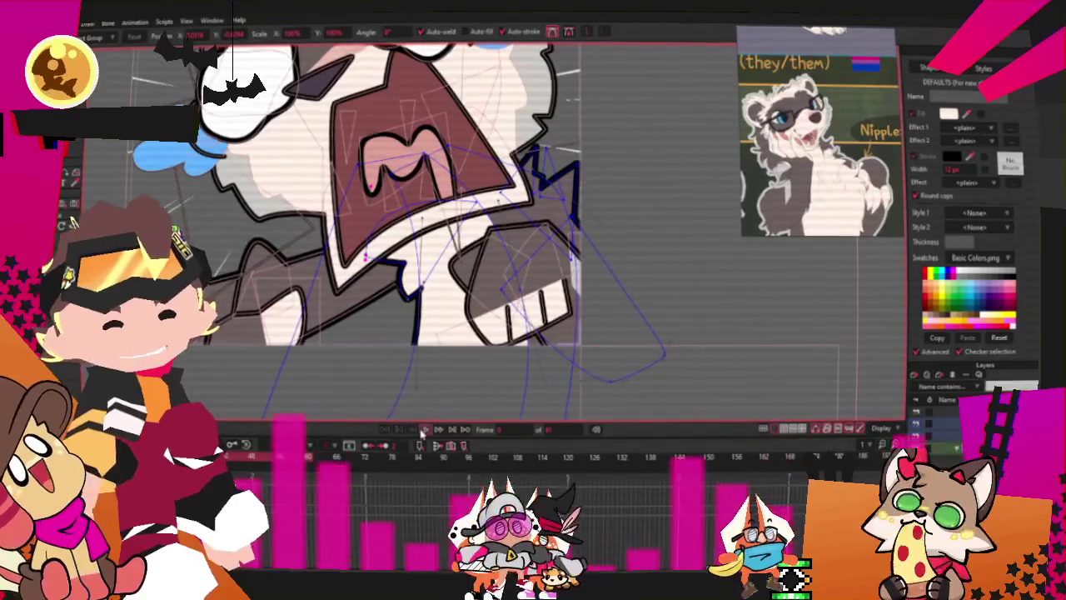
{"action": "scroll", "coordinate": [433, 287], "scroll_direction": "up", "scroll_amount": 1}
{"action": "scroll", "coordinate": [450, 302], "scroll_direction": "up", "scroll_amount": 1}
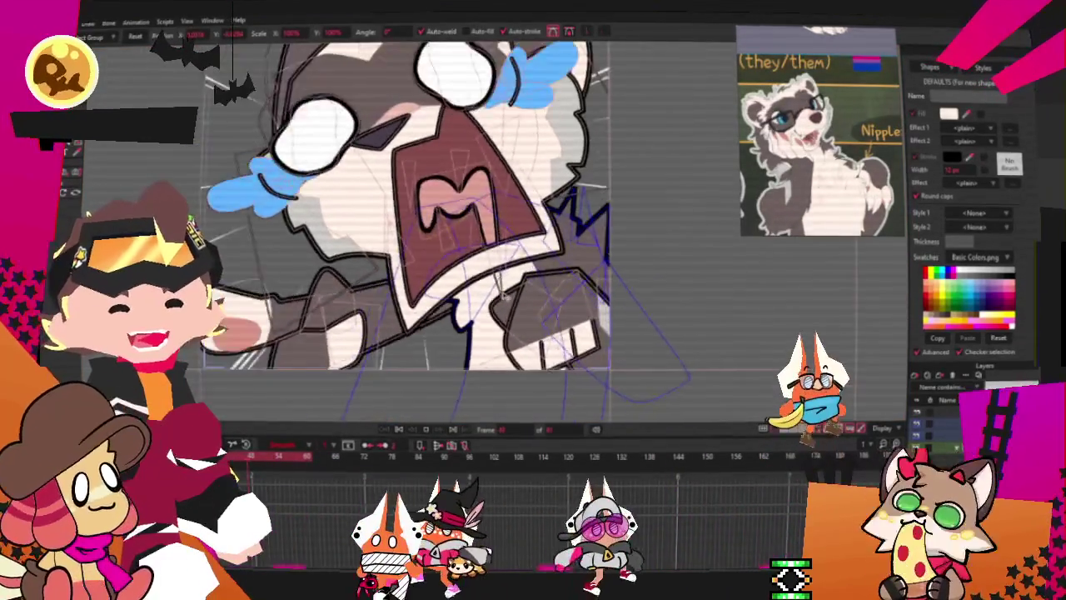
{"action": "scroll", "coordinate": [499, 293], "scroll_direction": "up", "scroll_amount": 1}
{"action": "scroll", "coordinate": [499, 289], "scroll_direction": "down", "scroll_amount": 1}
{"action": "scroll", "coordinate": [496, 275], "scroll_direction": "down", "scroll_amount": 1}
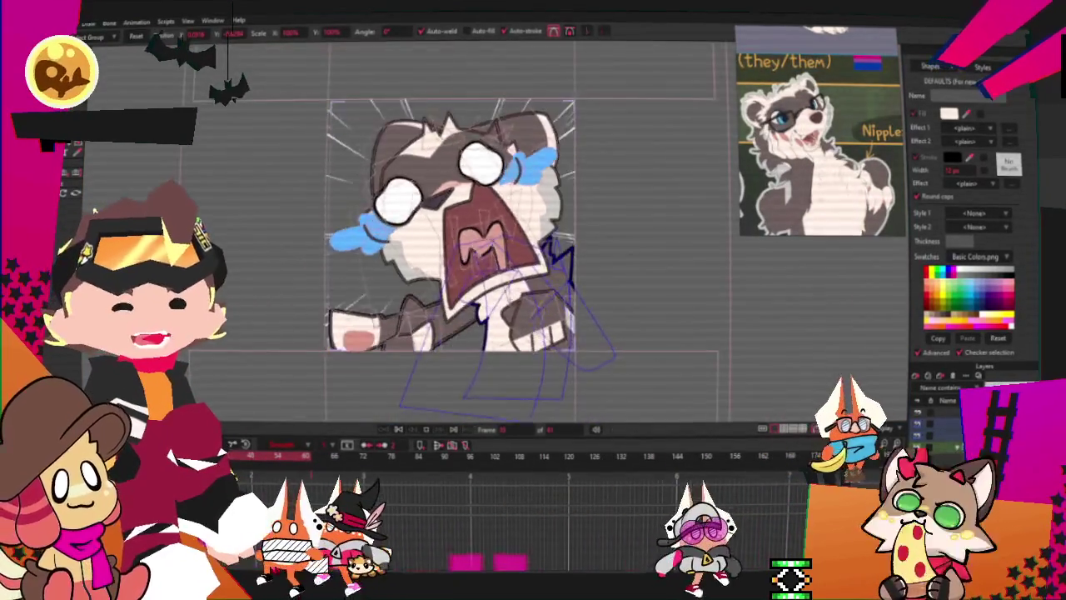
{"action": "scroll", "coordinate": [494, 254], "scroll_direction": "up", "scroll_amount": 1}
{"action": "scroll", "coordinate": [492, 236], "scroll_direction": "down", "scroll_amount": 1}
{"action": "scroll", "coordinate": [500, 250], "scroll_direction": "up", "scroll_amount": 2}
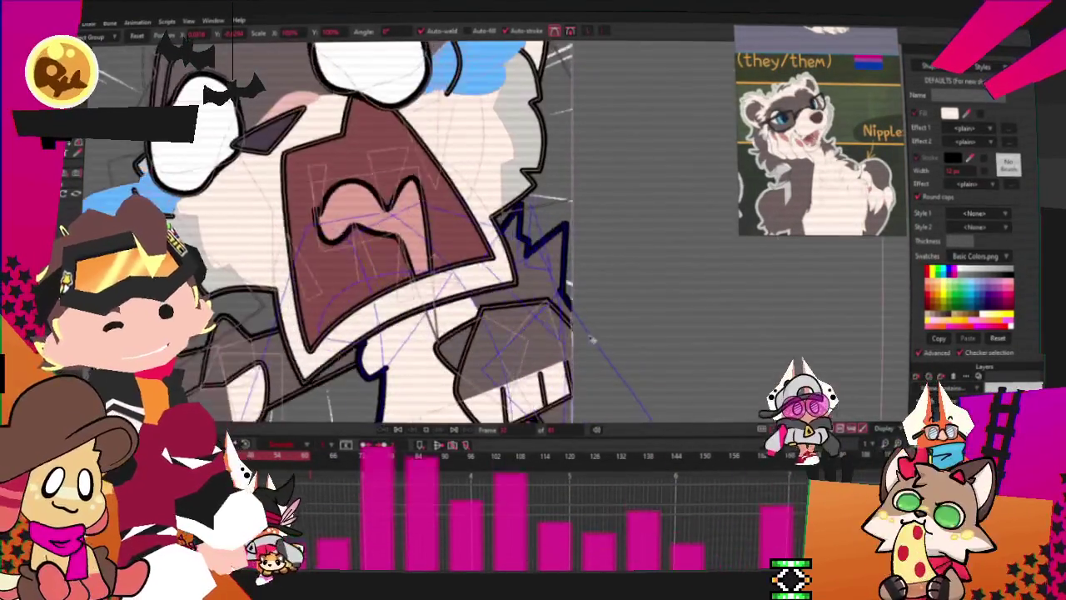
{"action": "left_click", "coordinate": [398, 432]}
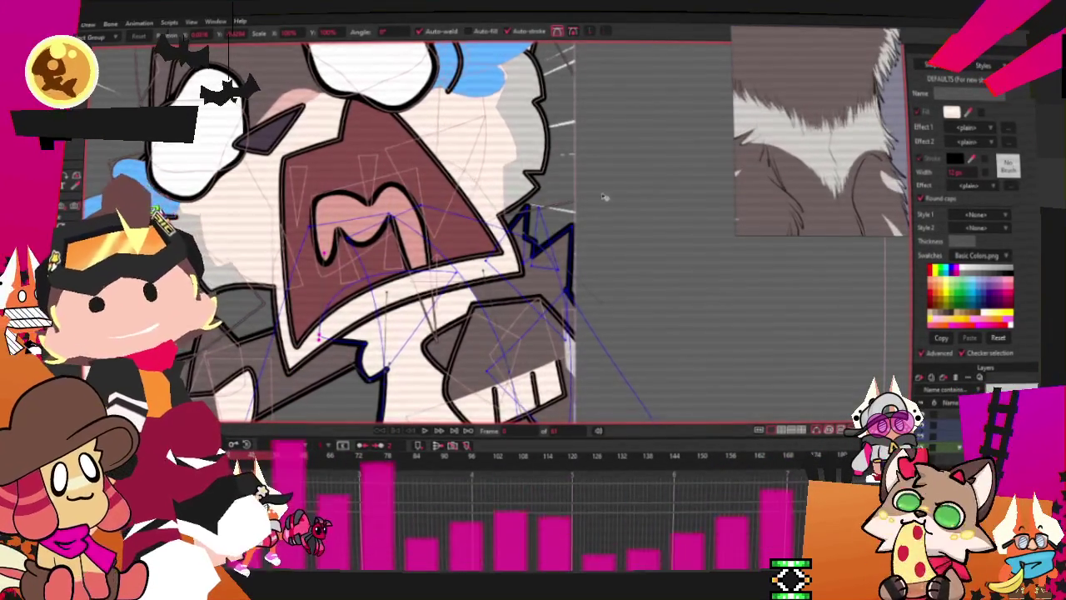
{"action": "scroll", "coordinate": [607, 225], "scroll_direction": "down", "scroll_amount": 1}
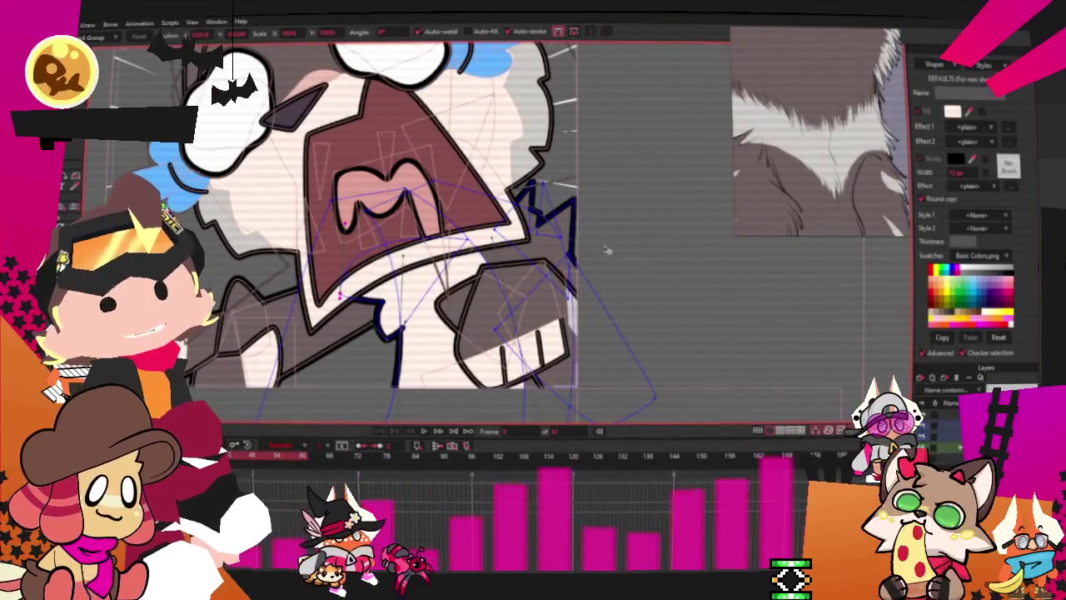